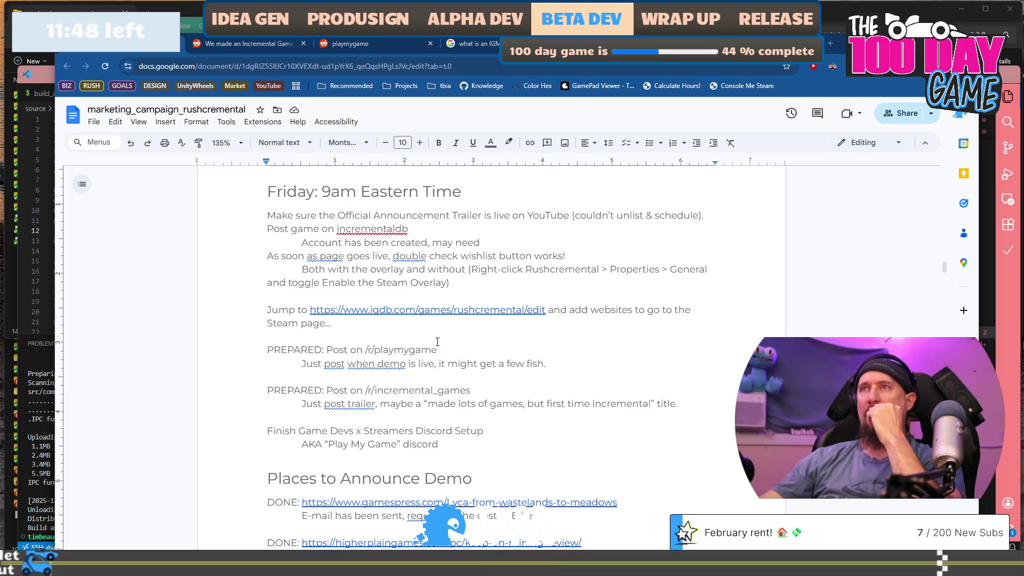
# Select the line about checking the wishlist button and scroll through the document
pyautogui.moveTo(268, 256)
pyautogui.mouseDown()
pyautogui.moveTo(448, 243)
pyautogui.moveTo(630, 269)
pyautogui.mouseUp()
pyautogui.scroll(-6, 613, 277)
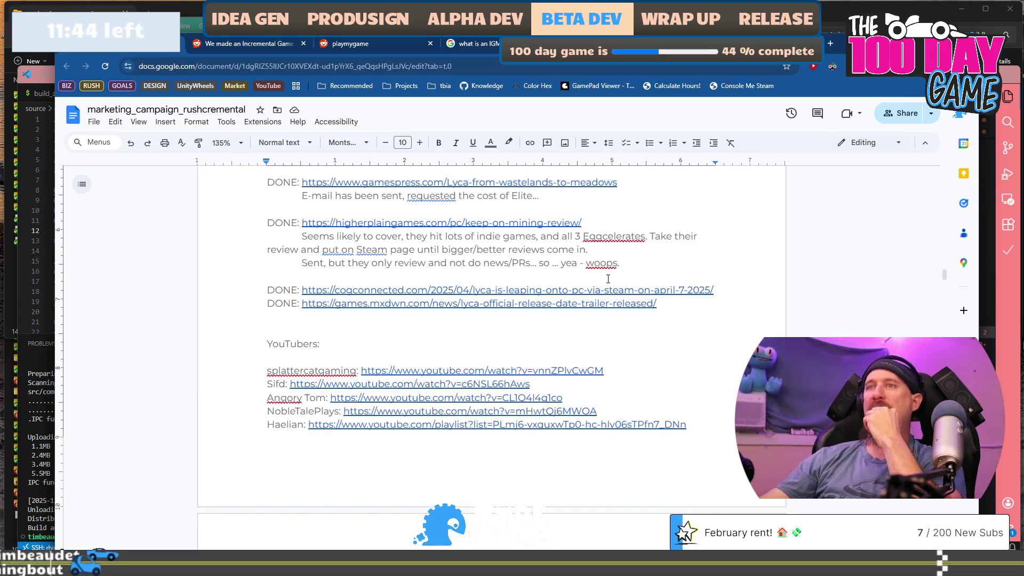
pyautogui.scroll(-7, 593, 290)
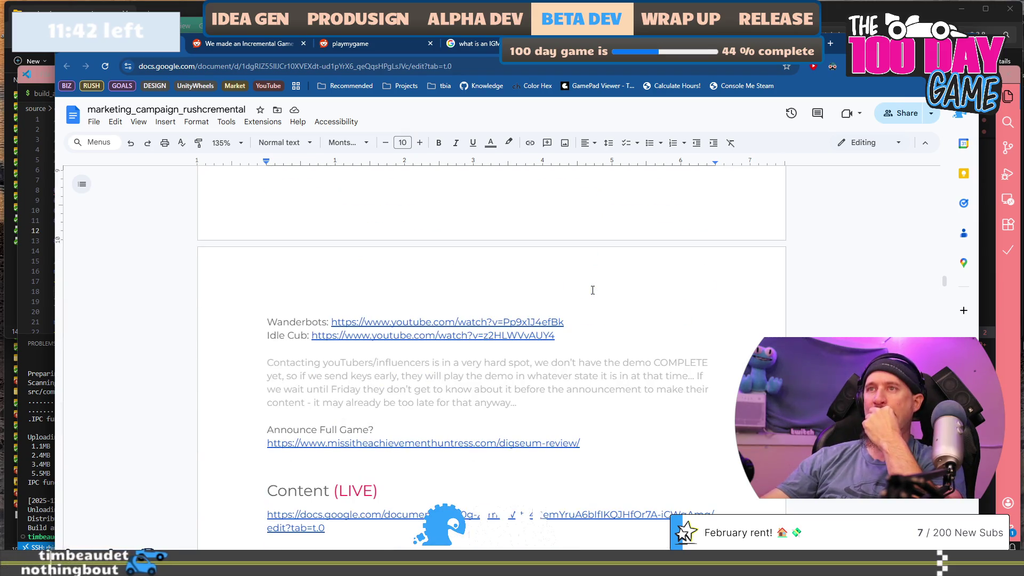
pyautogui.scroll(-4, 593, 289)
pyautogui.scroll(-3, 592, 289)
pyautogui.scroll(15, 593, 290)
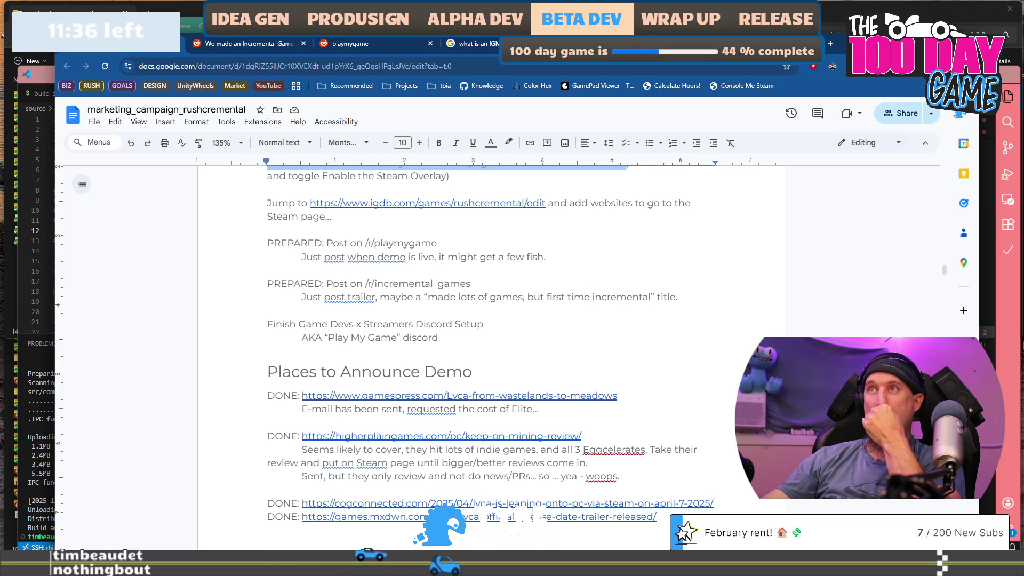
pyautogui.scroll(4, 592, 290)
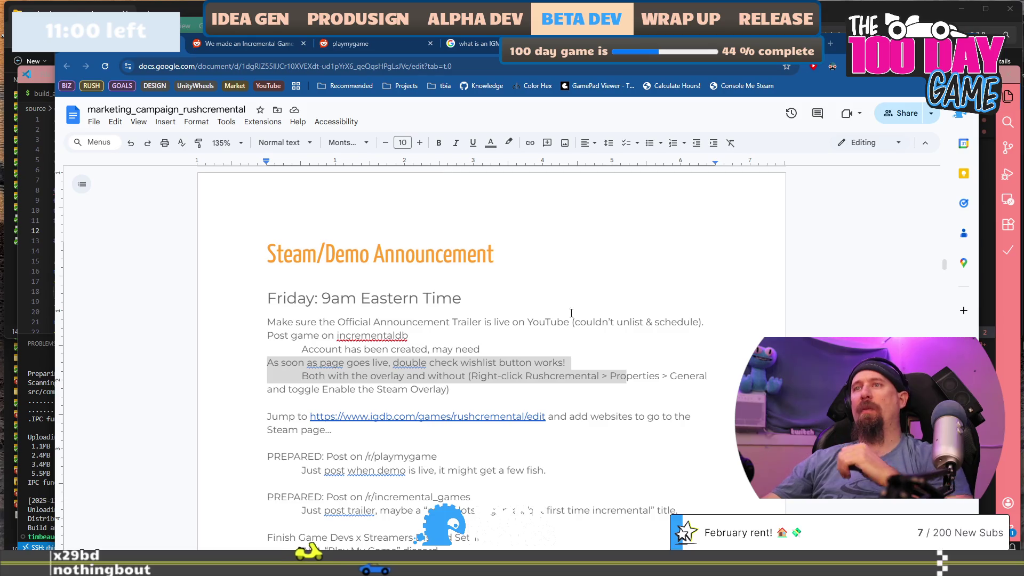
pyautogui.scroll(-7, 556, 417)
pyautogui.scroll(3, 555, 417)
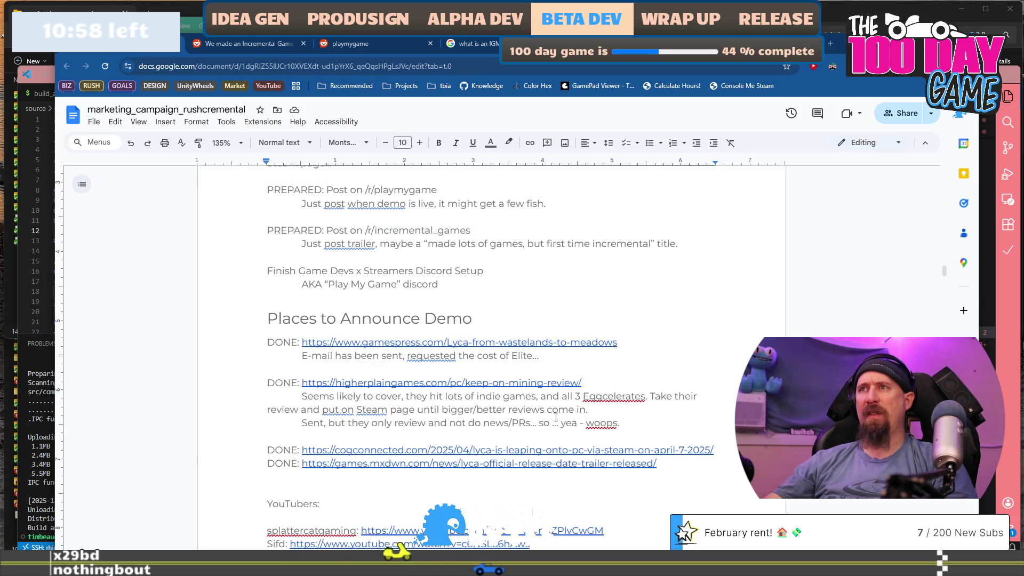
pyautogui.scroll(-3, 556, 417)
pyautogui.scroll(-5, 556, 417)
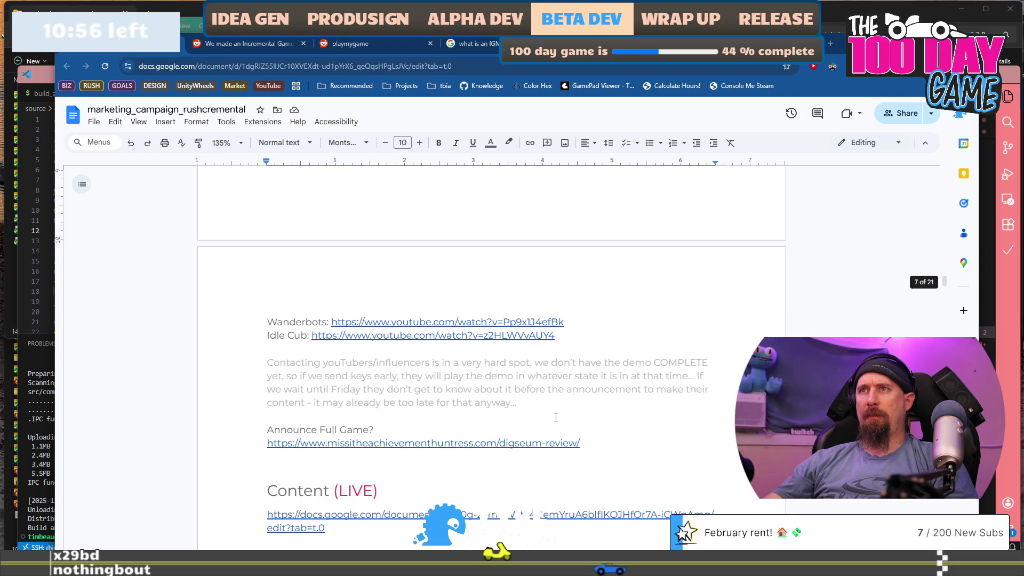
pyautogui.scroll(-4, 556, 417)
pyautogui.scroll(2, 556, 418)
pyautogui.scroll(-8, 556, 417)
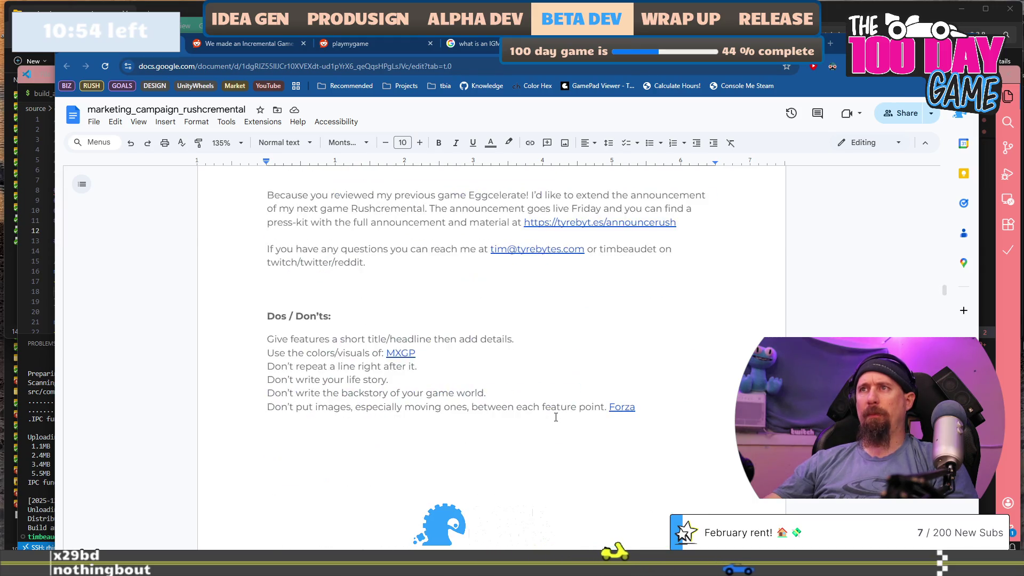
pyautogui.scroll(8, 556, 417)
pyautogui.scroll(4, 556, 417)
pyautogui.scroll(-8, 556, 417)
pyautogui.scroll(7, 556, 417)
pyautogui.scroll(5, 556, 417)
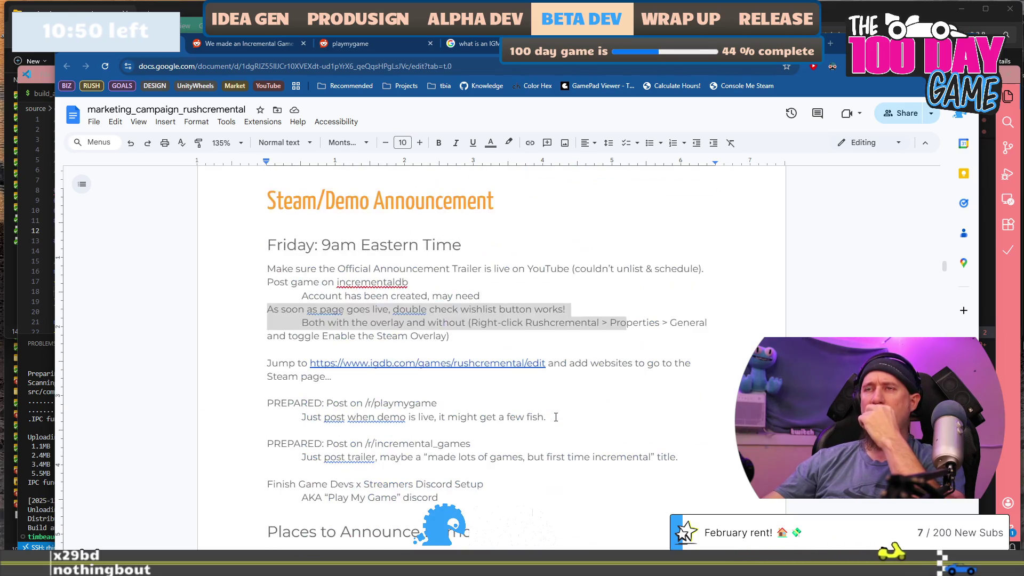
pyautogui.scroll(15, 556, 417)
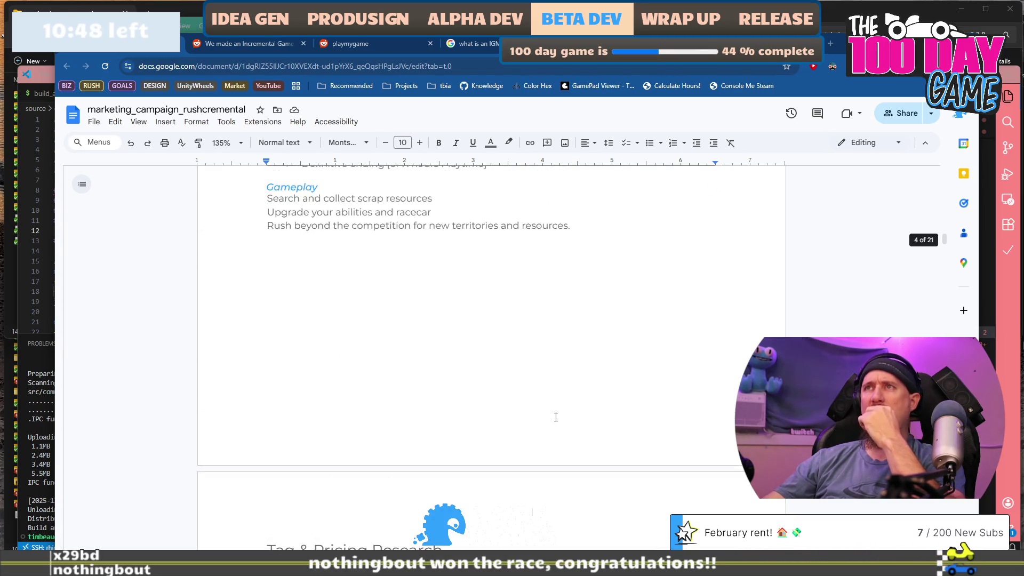
pyautogui.scroll(-15, 556, 417)
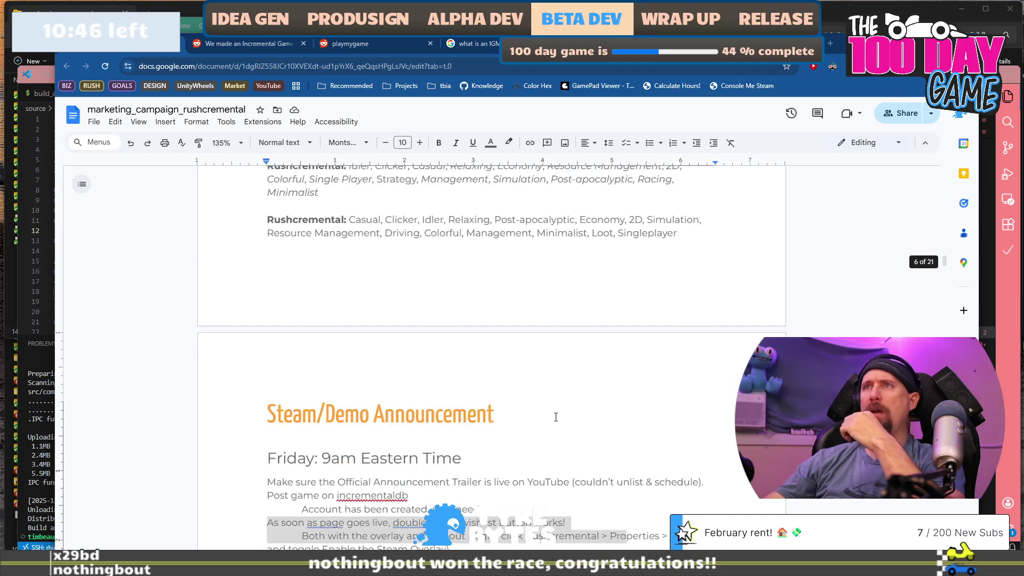
pyautogui.scroll(-5, 556, 417)
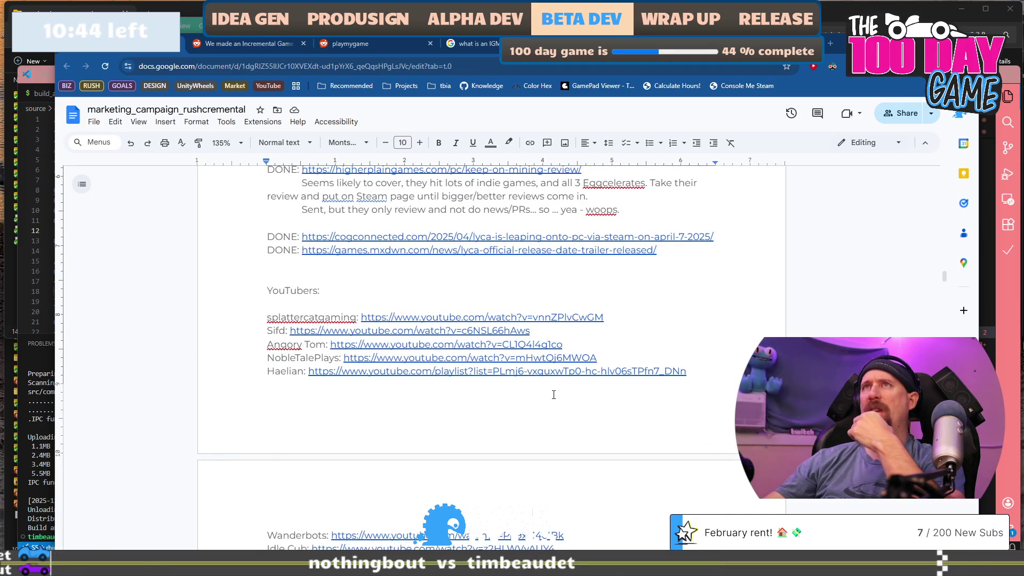
# Return to the press release tab found via 'privat' and copy its Steam store link
pyautogui.click(835, 46)
pyautogui.write('privat')
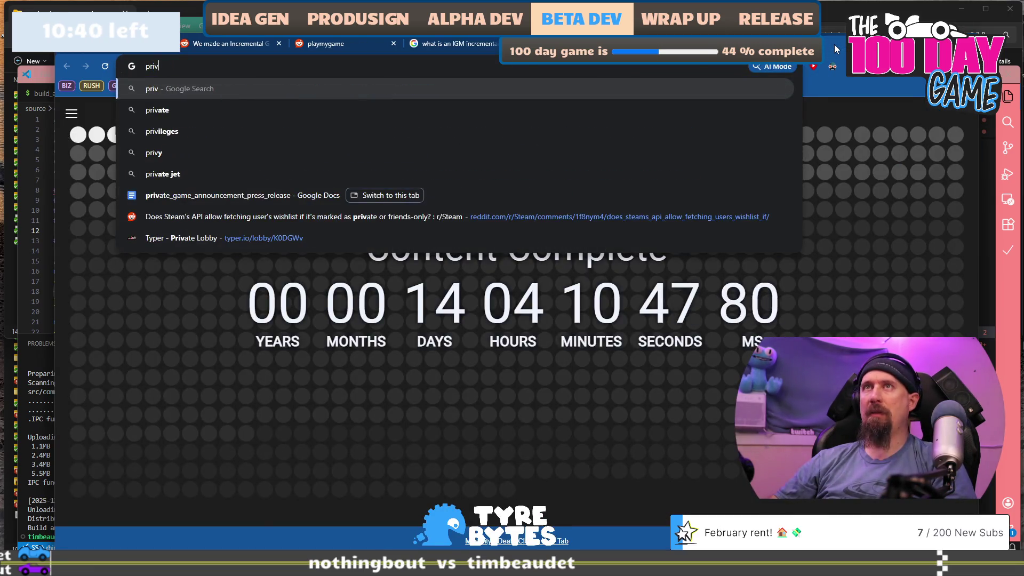
pyautogui.click(309, 196)
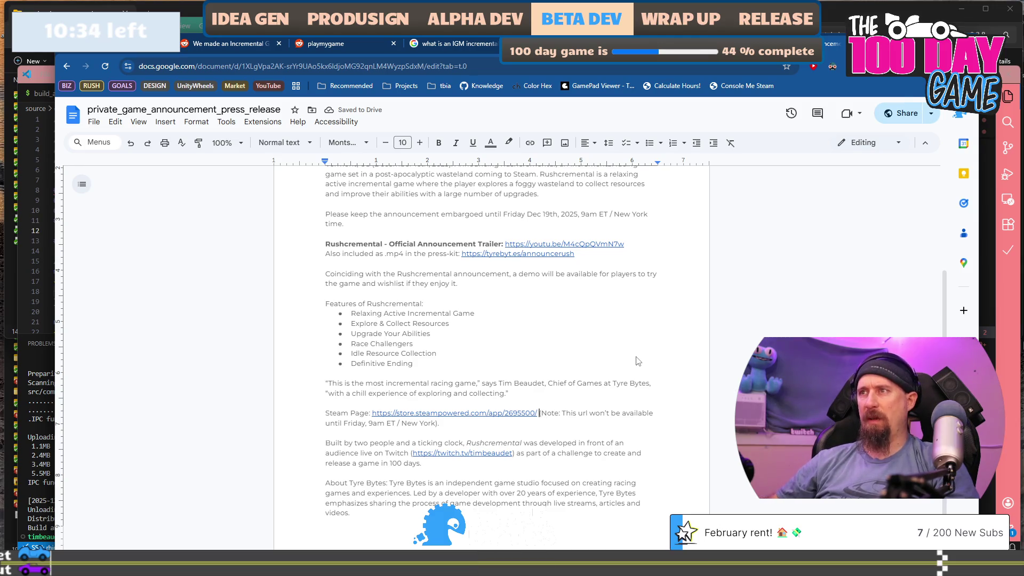
pyautogui.hotkey('ctrl', 'shift', 'Left')
pyautogui.hotkey('ctrl', 'shift', 'Left')
pyautogui.hotkey('ctrl', 'shift', 'Left')
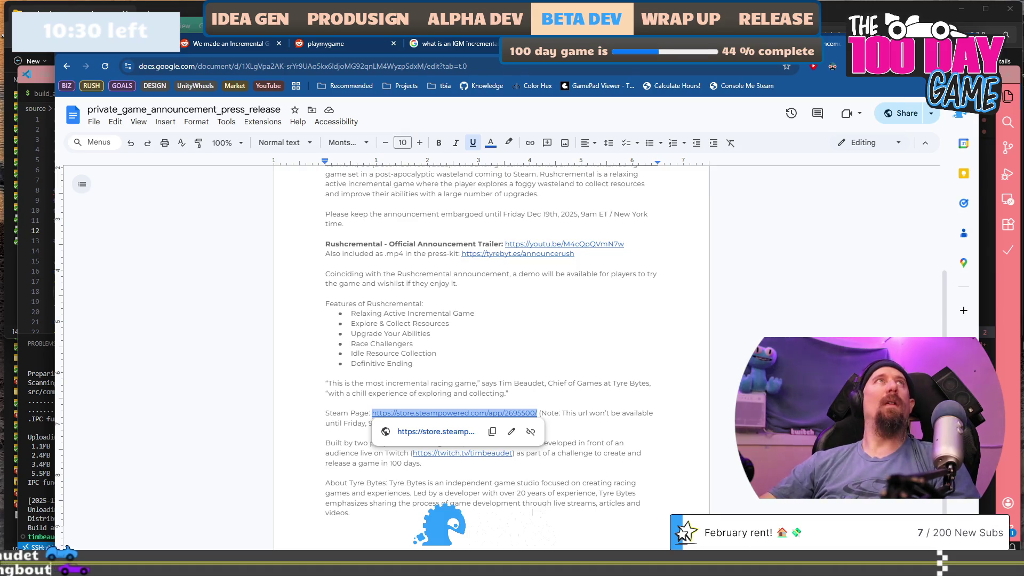
pyautogui.hotkey('alt', 'Tab')
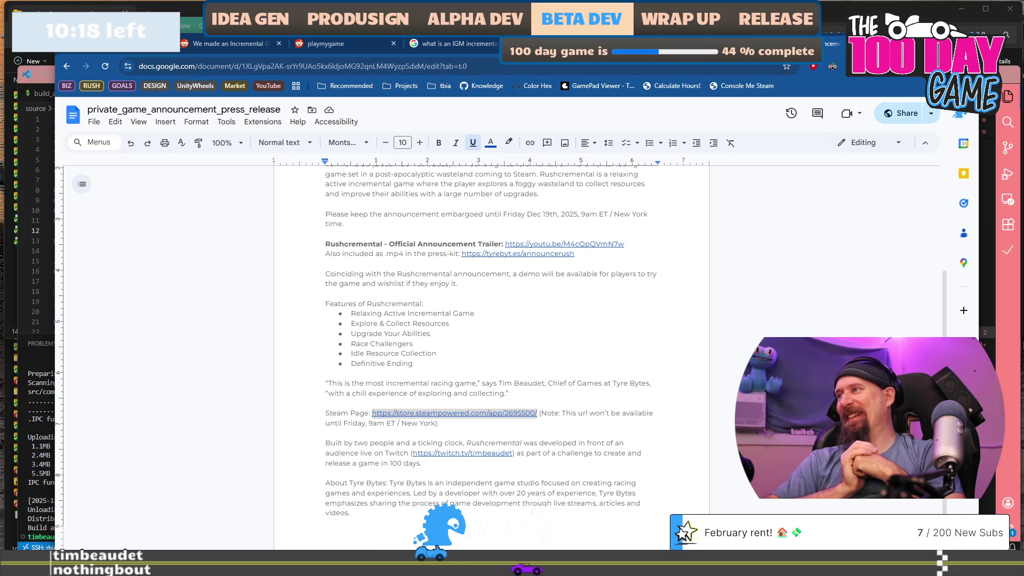
pyautogui.hotkey('alt', 'Tab')
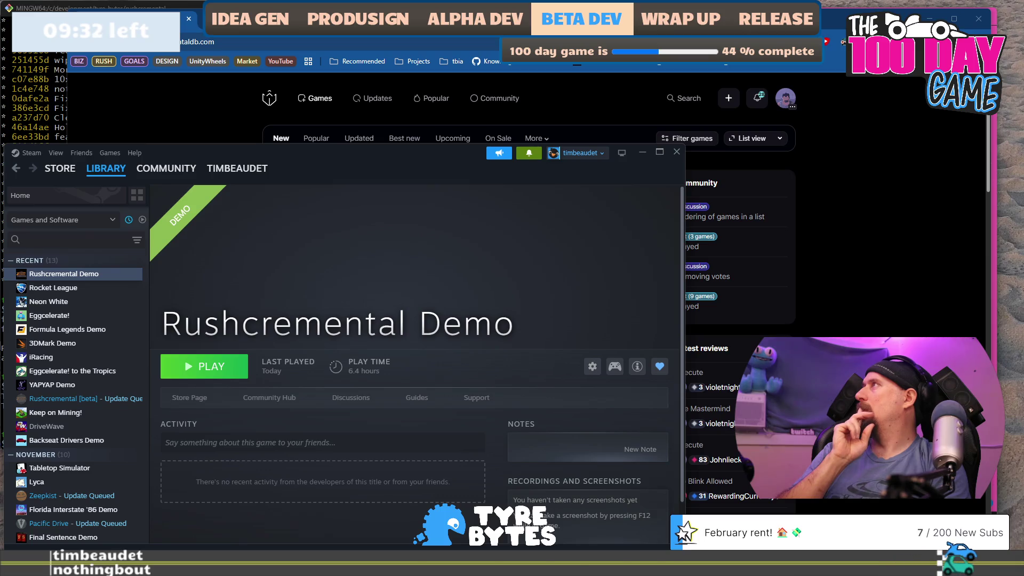
# Paste the copied link as an address to load the Rushcremental Steam store page
pyautogui.hotkey('alt', 'Tab')
pyautogui.click(806, 249)
pyautogui.write('https://store.steampowered.com/app/2695500/')
pyautogui.press('Return')
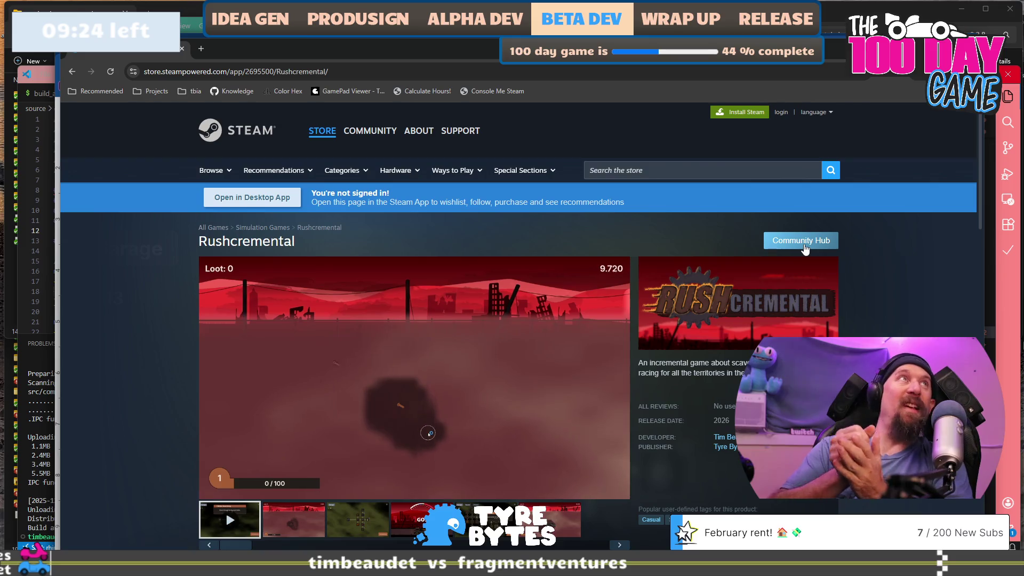
pyautogui.scroll(-10, 805, 249)
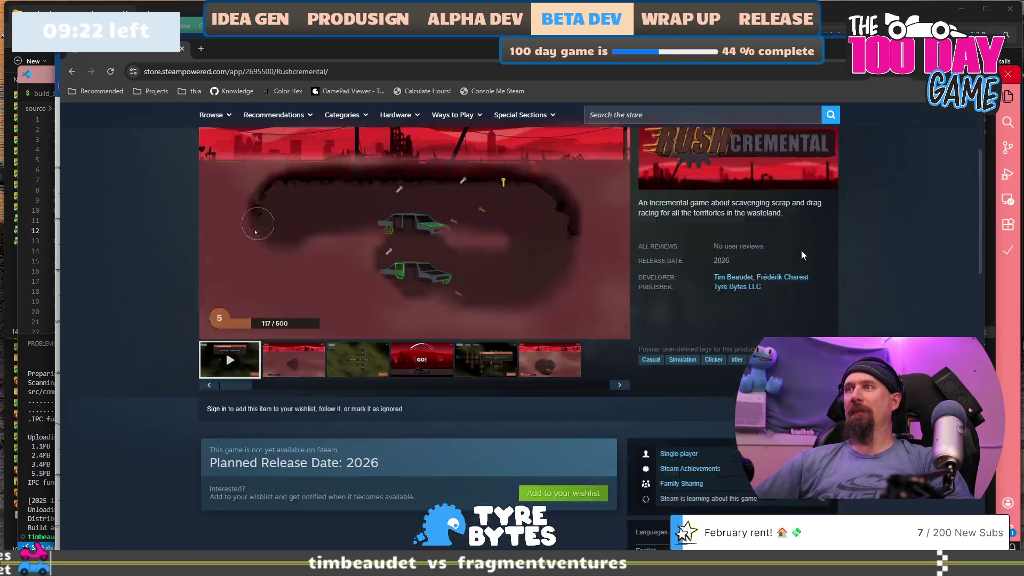
pyautogui.scroll(10, 802, 242)
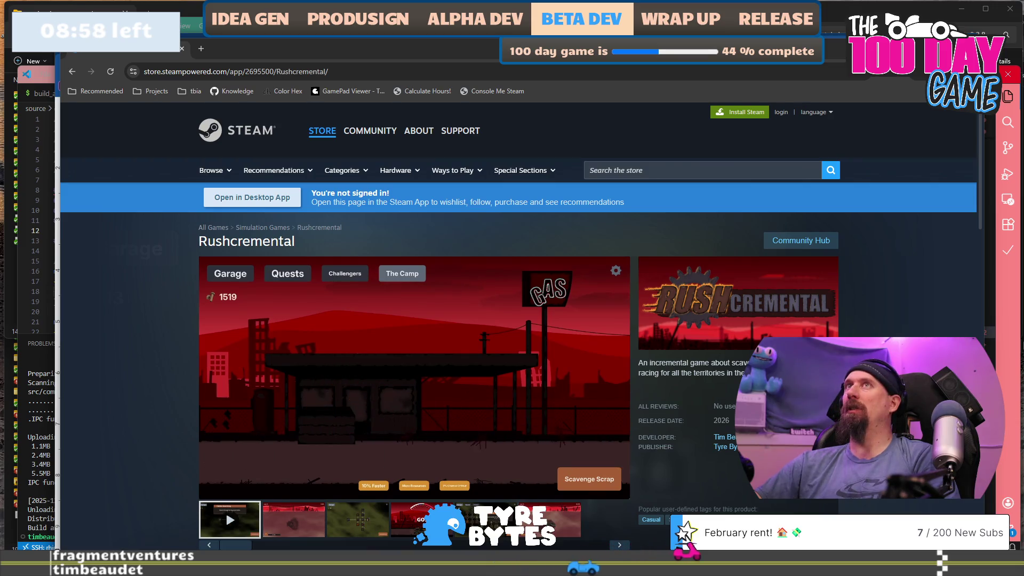
pyautogui.scroll(-7, 402, 242)
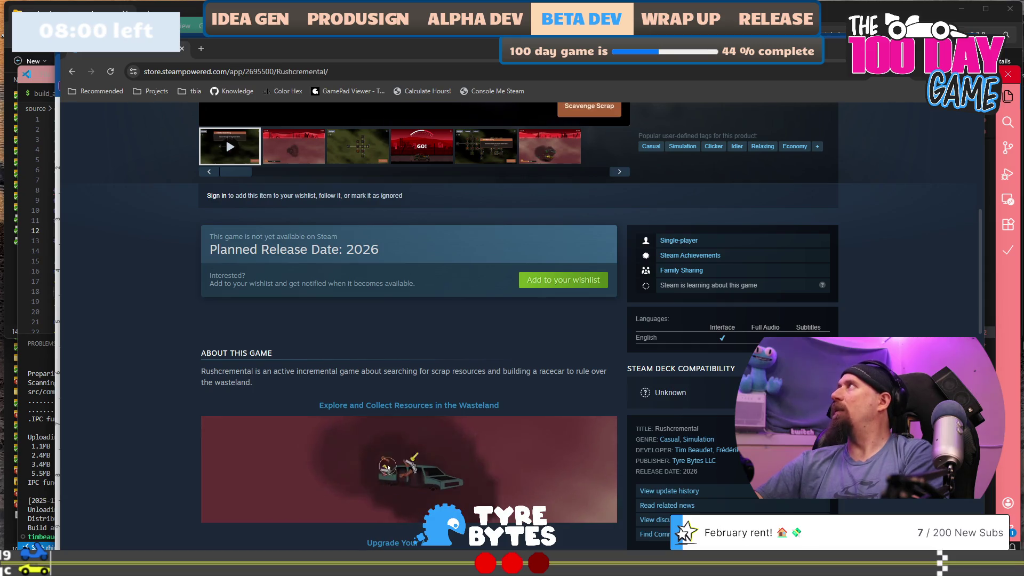
# Reload the Rushcremental store page and scroll through it
pyautogui.click(519, 71)
pyautogui.press('Return')
pyautogui.scroll(-2, 202, 262)
pyautogui.scroll(-7, 203, 262)
pyautogui.scroll(5, 212, 278)
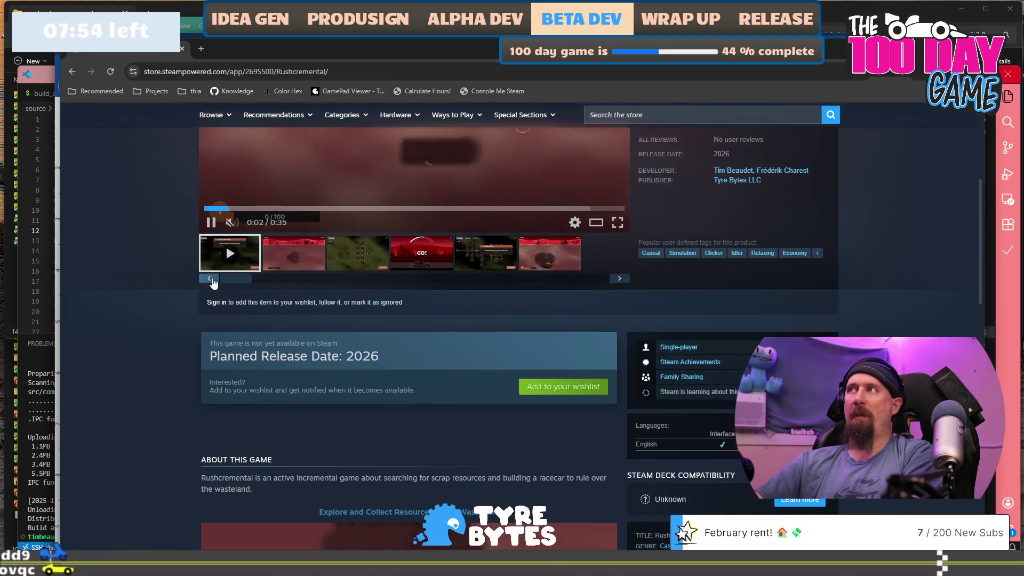
pyautogui.scroll(4, 214, 282)
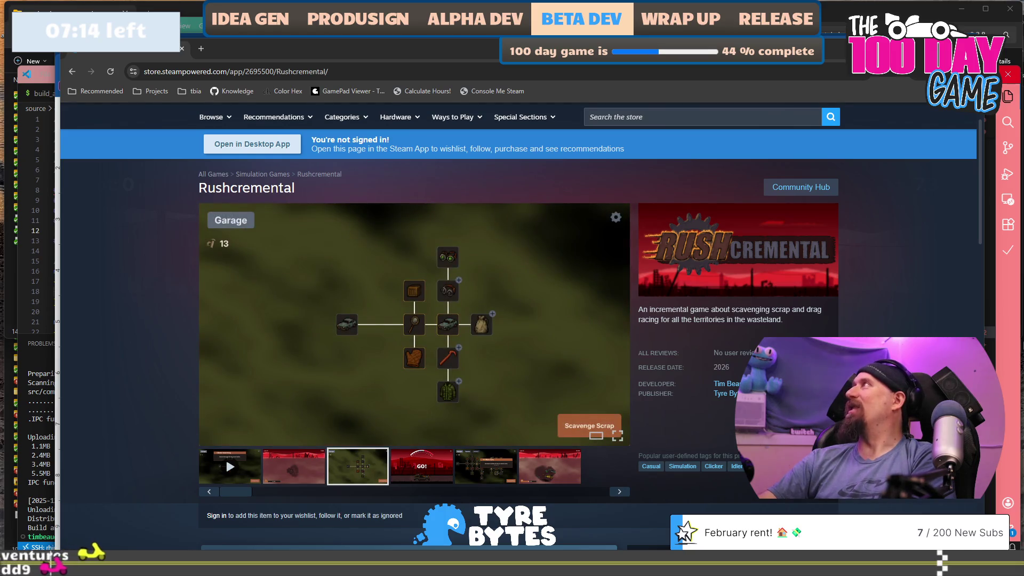
# Reload the store page once more, then switch to the SteamDB demo entry
pyautogui.click(366, 65)
pyautogui.press('Return')
pyautogui.scroll(-5, 355, 248)
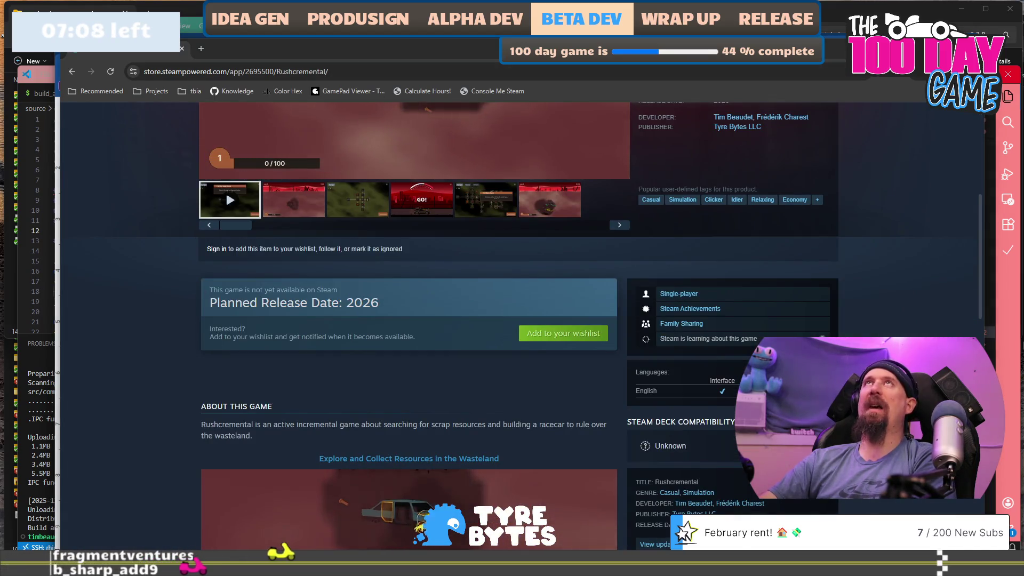
pyautogui.hotkey('alt', 'Tab')
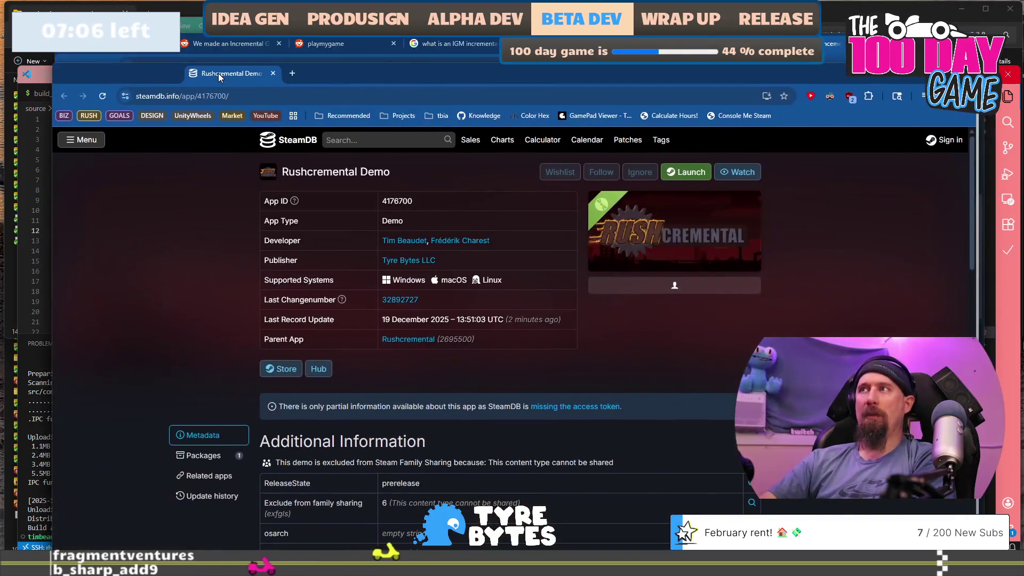
# Search the SteamDB Rushcremental Demo page for 'demo', then go back to the press release
pyautogui.scroll(-10, 707, 295)
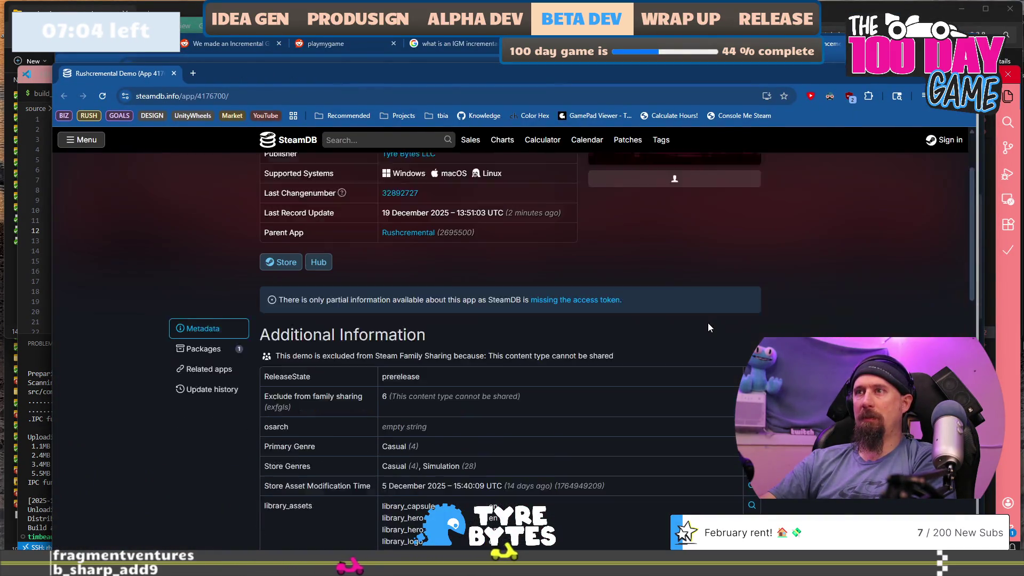
pyautogui.scroll(8, 796, 320)
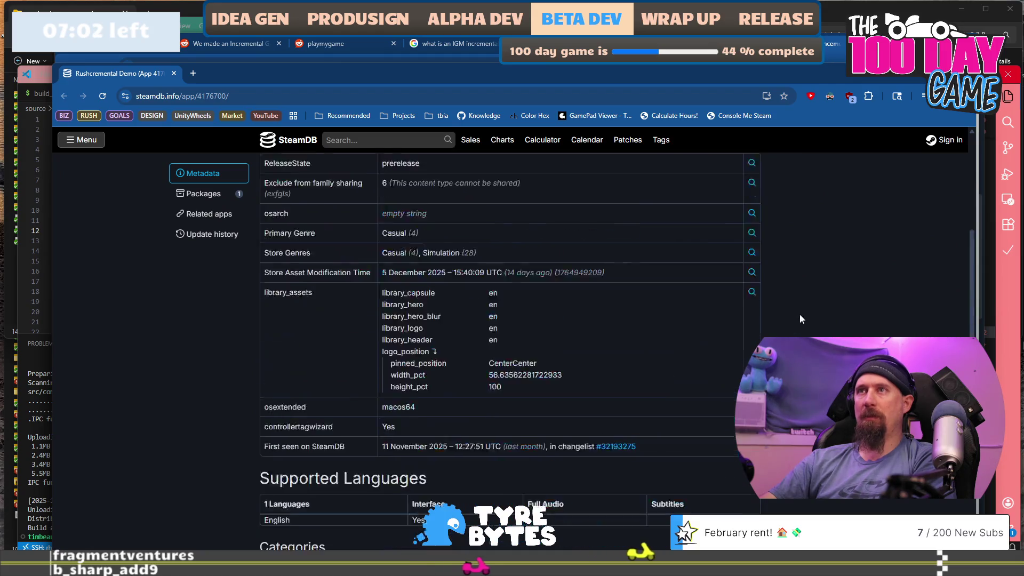
pyautogui.hotkey('ctrl', 'f')
pyautogui.write('demo')
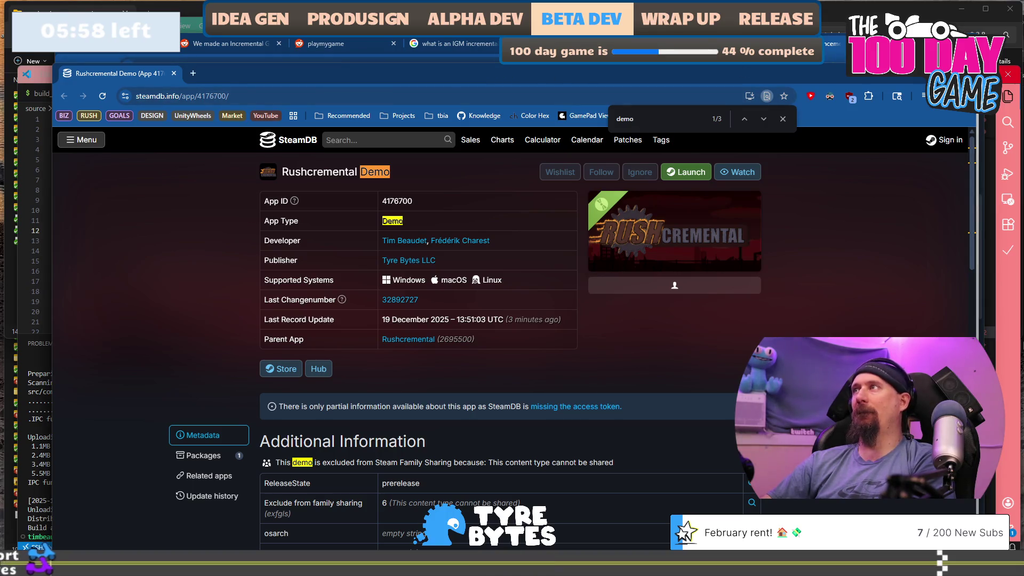
pyautogui.hotkey('alt', 'Tab')
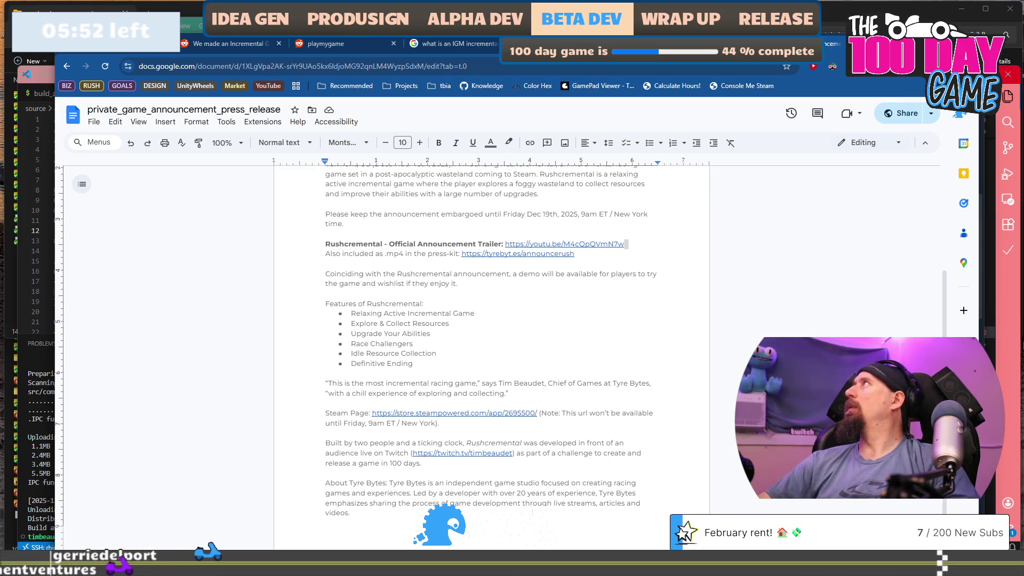
# Bring the Rushcremental store page forward, scroll through it, and reload it with F5
pyautogui.hotkey('alt', 'Tab')
pyautogui.scroll(-5, 332, 270)
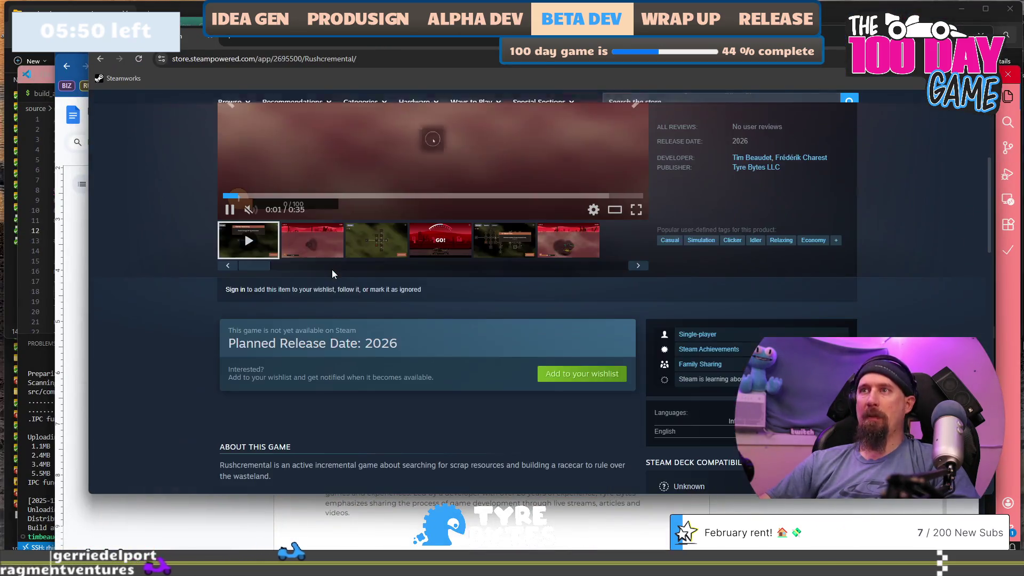
pyautogui.scroll(-15, 332, 270)
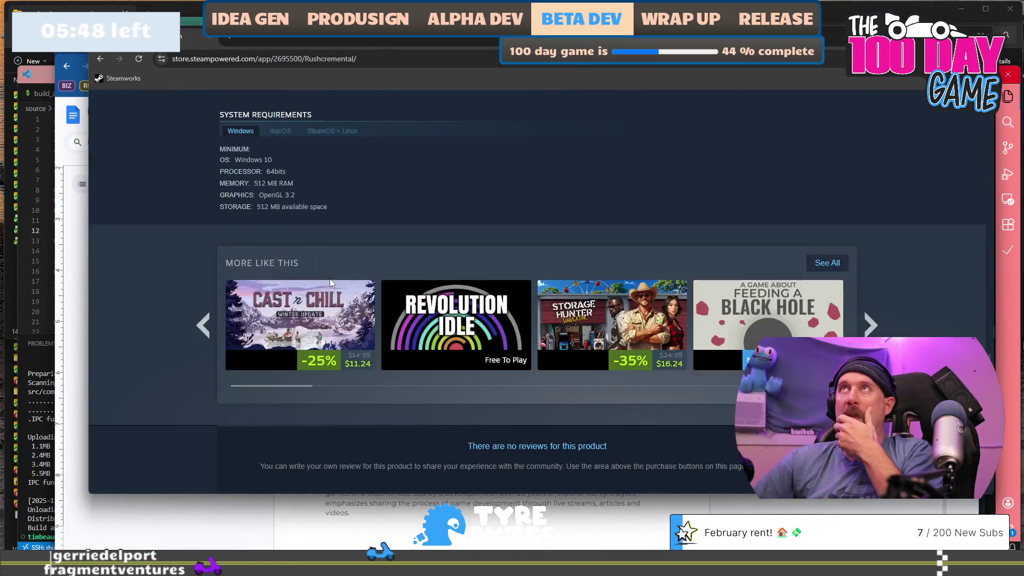
pyautogui.scroll(20, 330, 283)
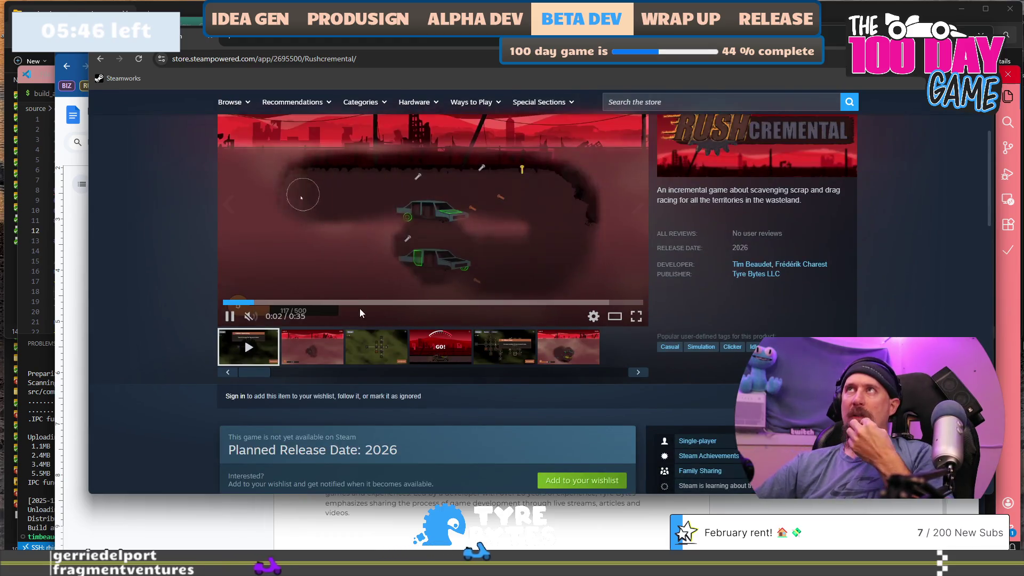
pyautogui.scroll(3, 425, 321)
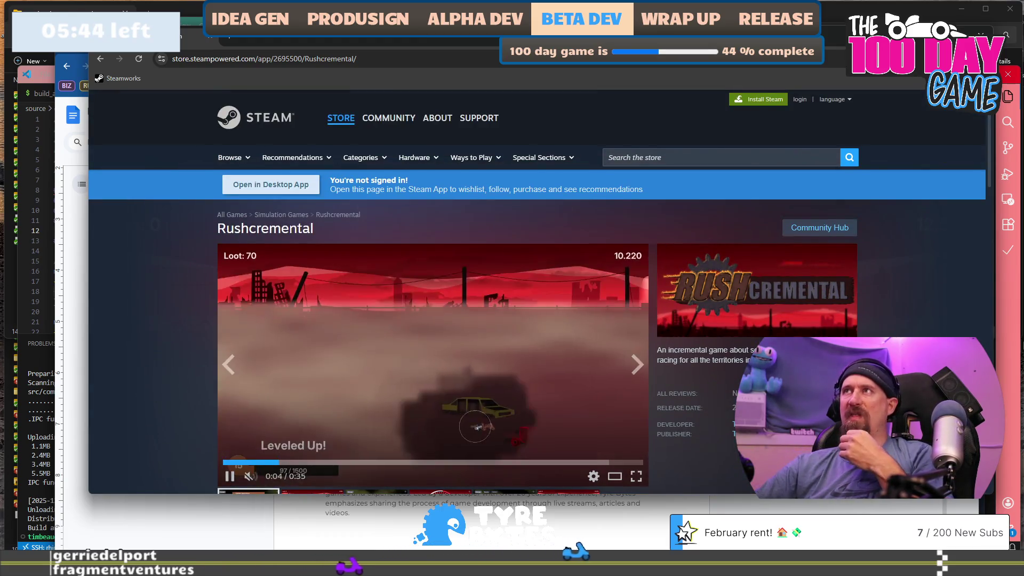
pyautogui.scroll(-4, 495, 228)
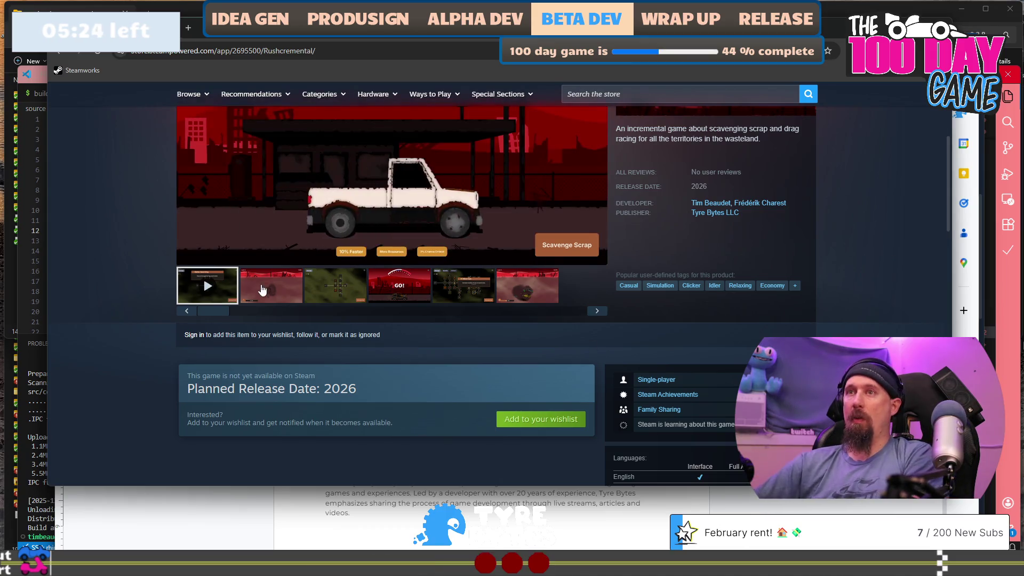
pyautogui.press('F5')
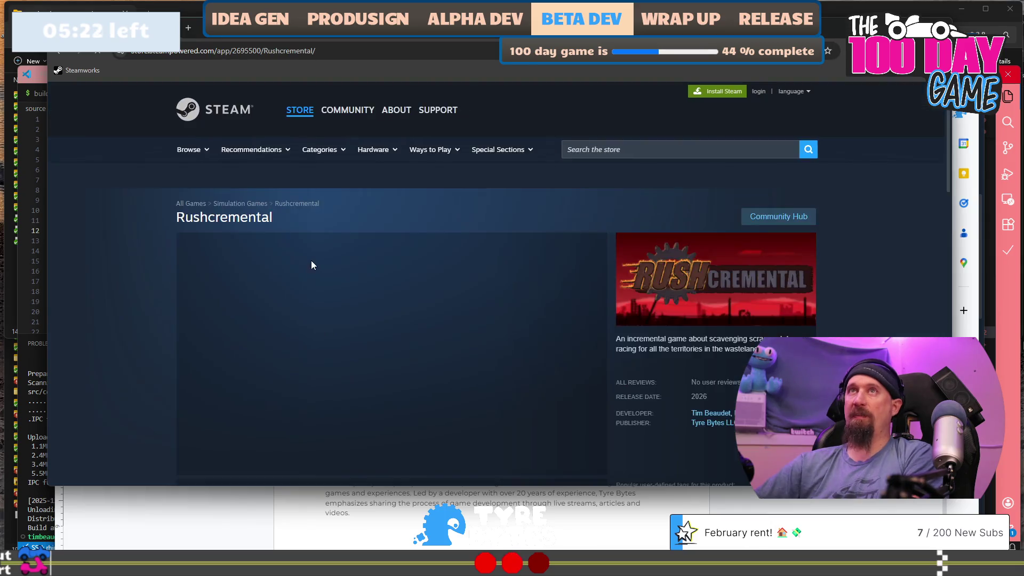
pyautogui.scroll(-5, 293, 302)
pyautogui.scroll(-1, 239, 296)
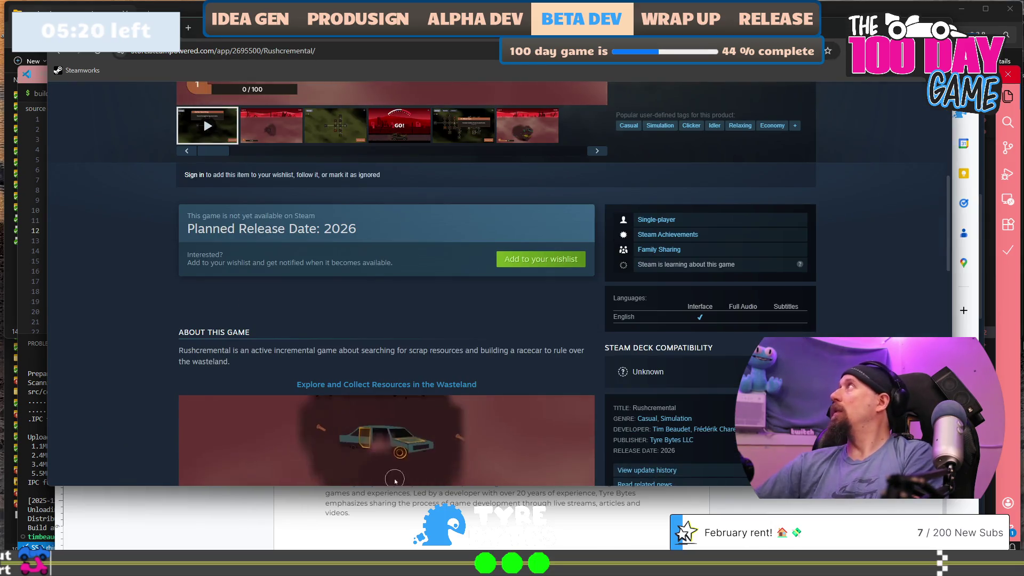
pyautogui.hotkey('ctrl', 'w')
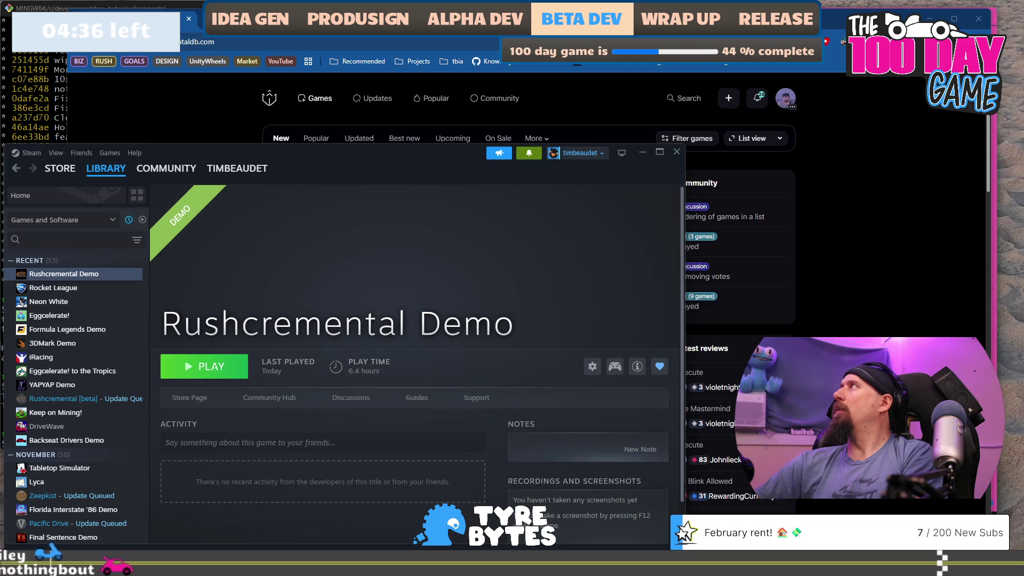
pyautogui.hotkey('alt', 'Tab')
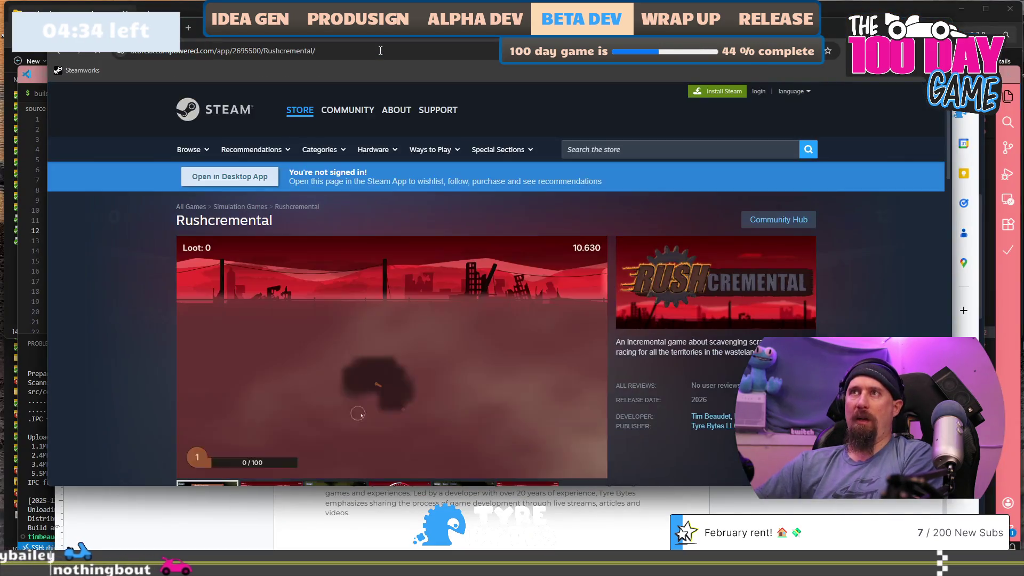
# In DevTools' Network panel, disable the cache and reload the store page
pyautogui.scroll(-5, 269, 299)
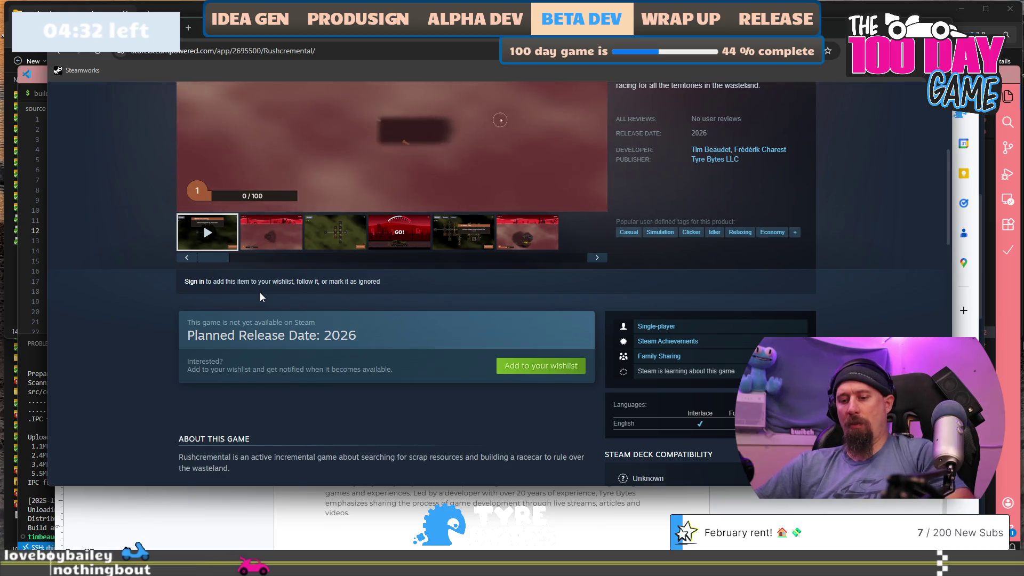
pyautogui.scroll(-3, 261, 298)
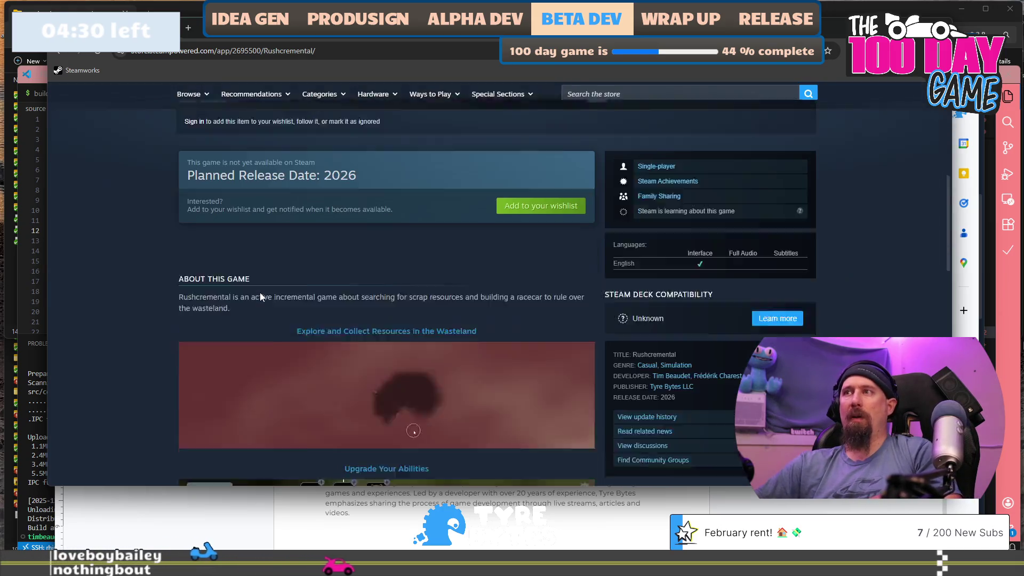
pyautogui.scroll(2, 260, 292)
pyautogui.press('F12')
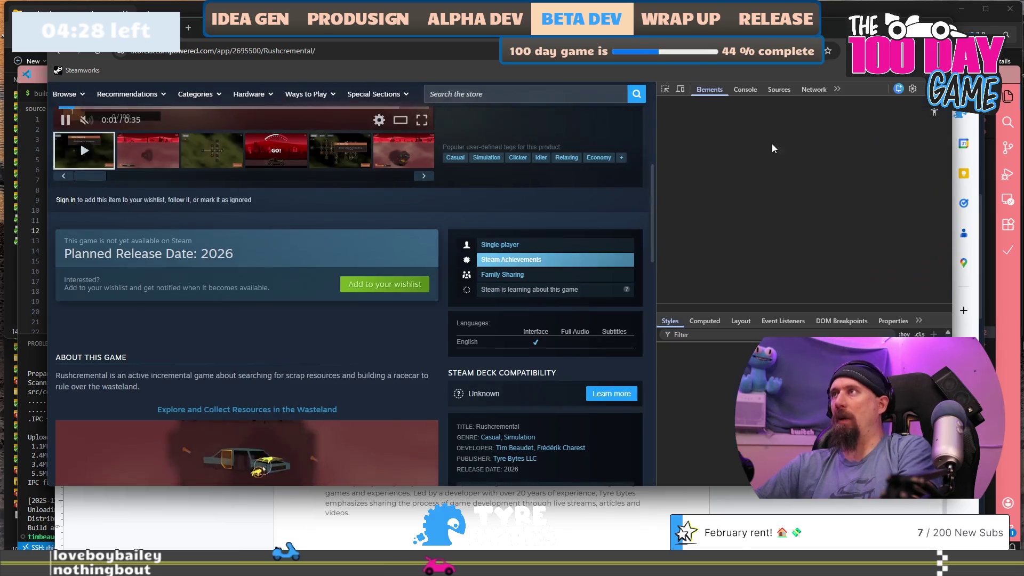
pyautogui.click(810, 90)
pyautogui.click(789, 104)
pyautogui.press('F5')
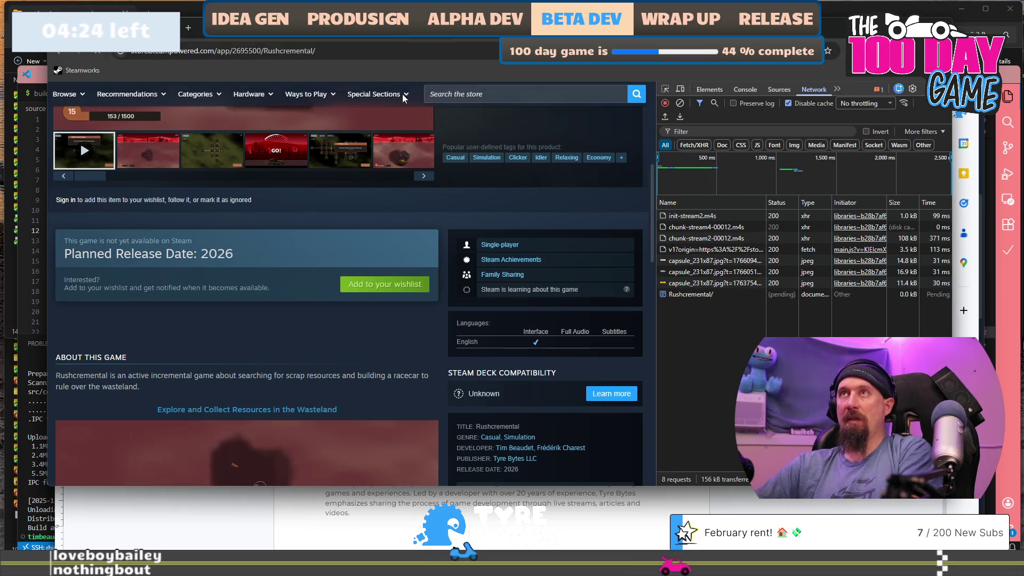
# Scroll through the uncached page, reload it again, and scroll once more
pyautogui.scroll(-3, 396, 286)
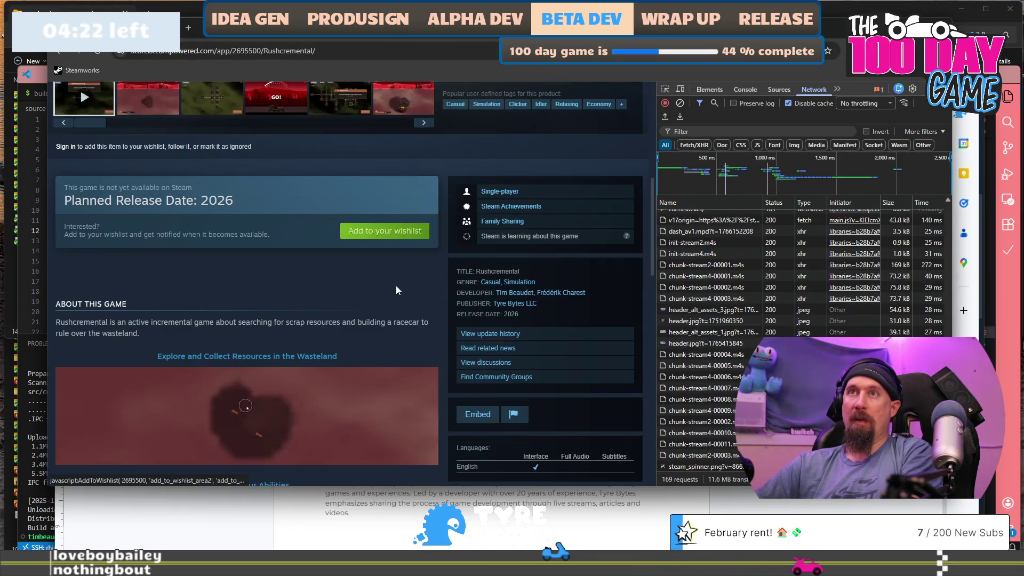
pyautogui.scroll(-8, 396, 286)
pyautogui.scroll(-5, 396, 284)
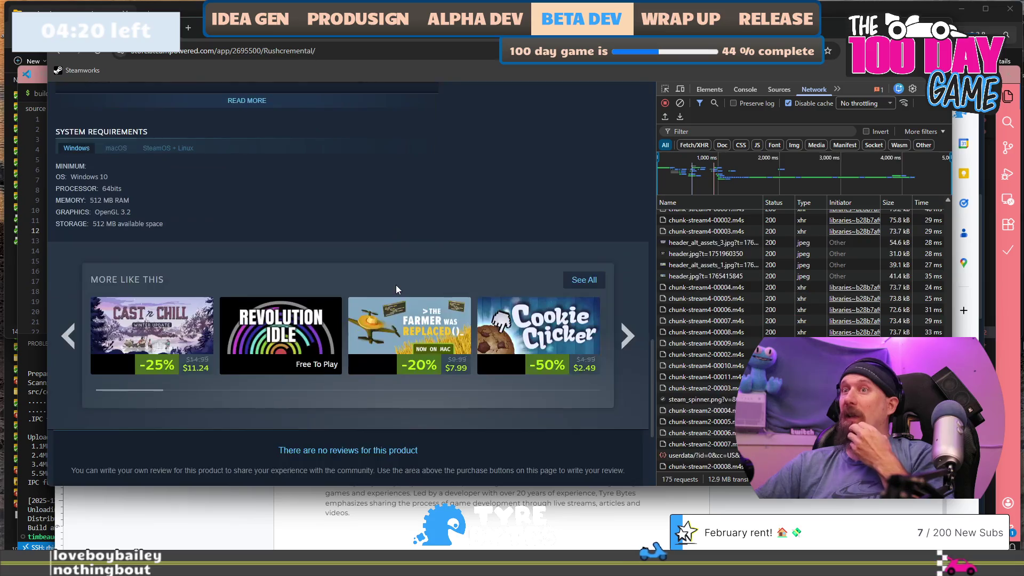
pyautogui.scroll(15, 396, 285)
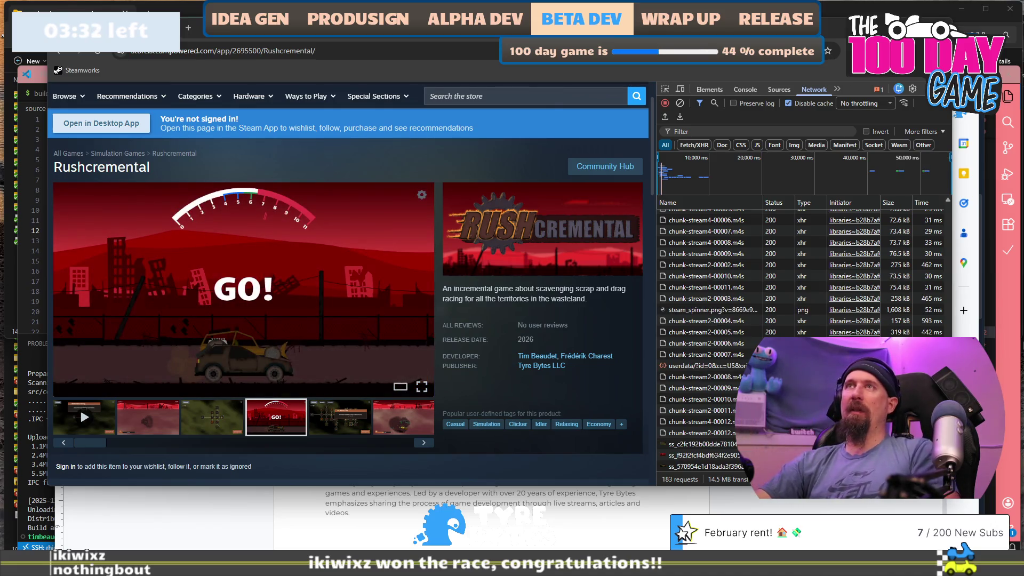
pyautogui.press('F5')
pyautogui.scroll(-2, 333, 313)
pyautogui.scroll(-1, 333, 313)
pyautogui.scroll(2, 333, 313)
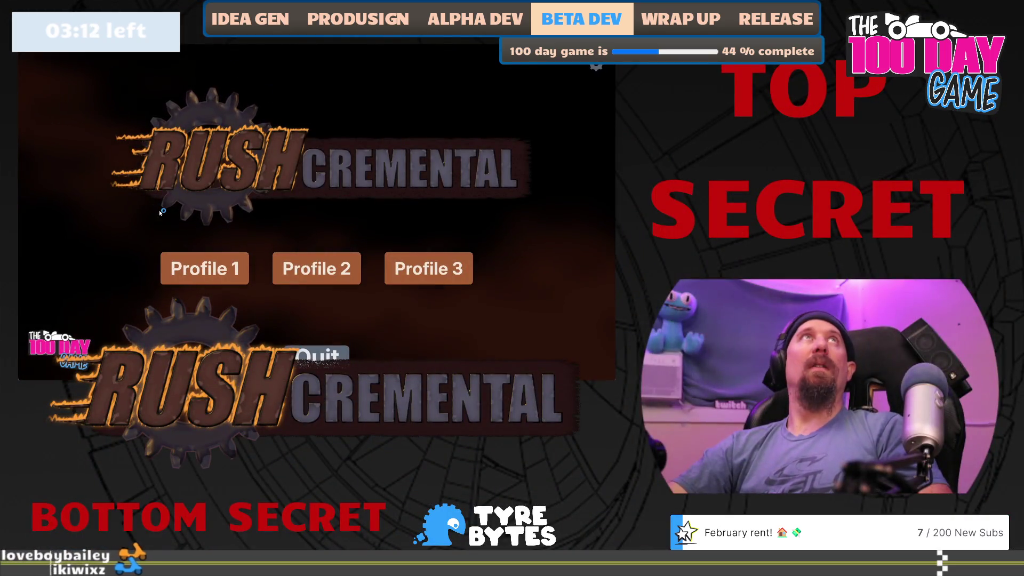
# Start Profile 1, grab the loot, and buy both Better Searching levels
pyautogui.click(205, 268)
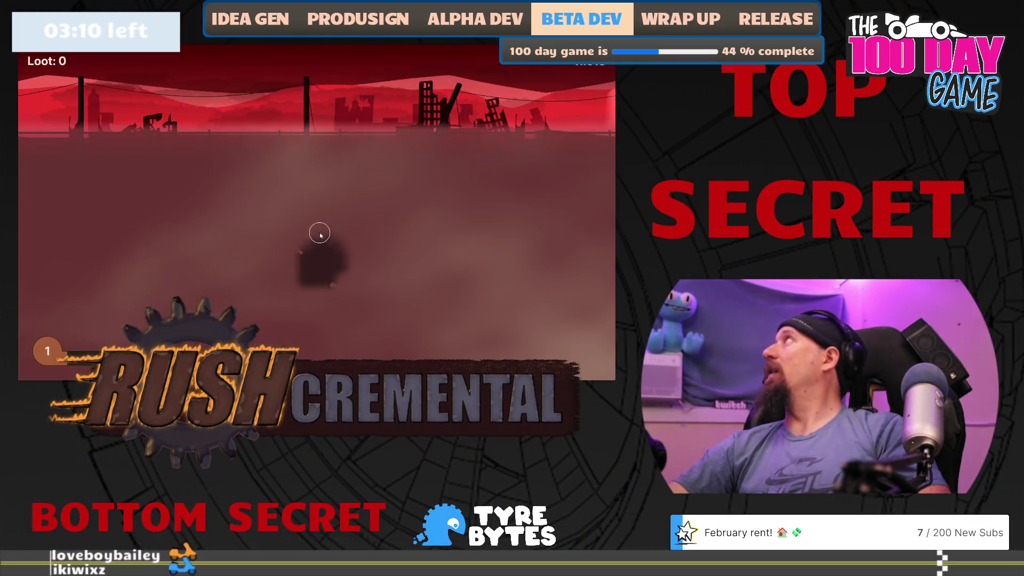
pyautogui.click(298, 250)
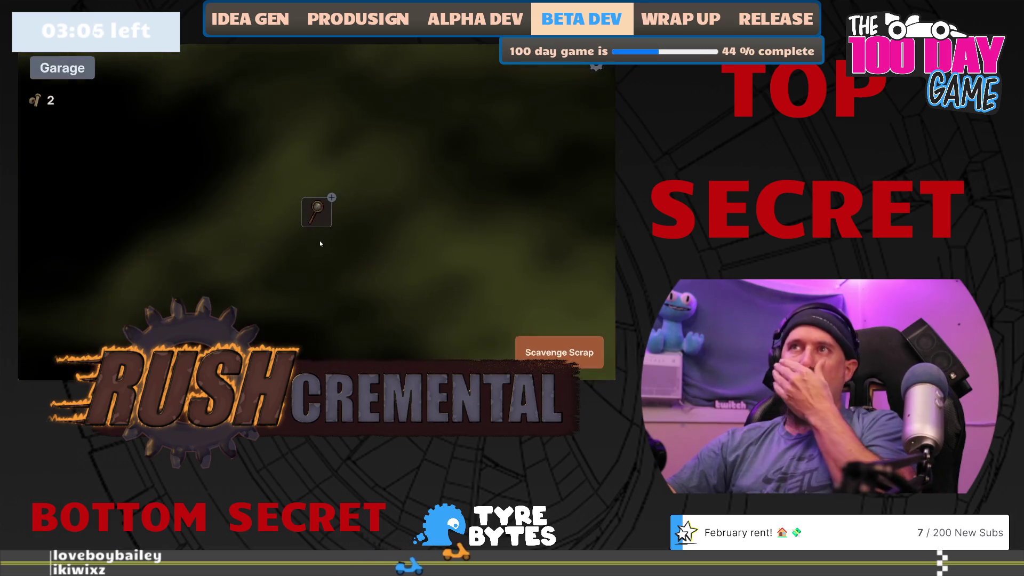
pyautogui.moveTo(319, 216)
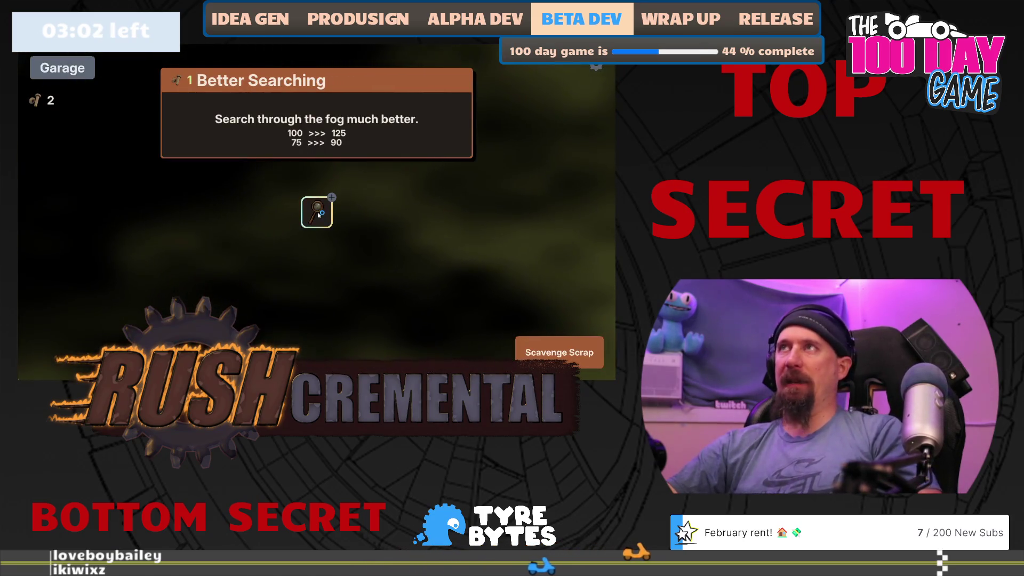
pyautogui.click(318, 216)
pyautogui.click(319, 216)
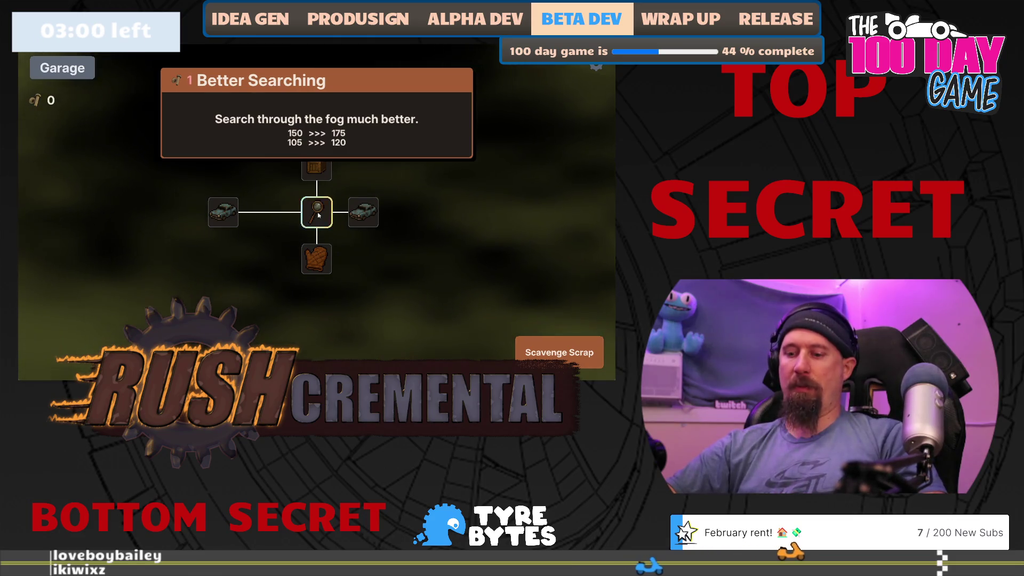
# Play two more scavenging runs, buying the loot-chance crate upgrade and then the glove upgrade
pyautogui.click(547, 350)
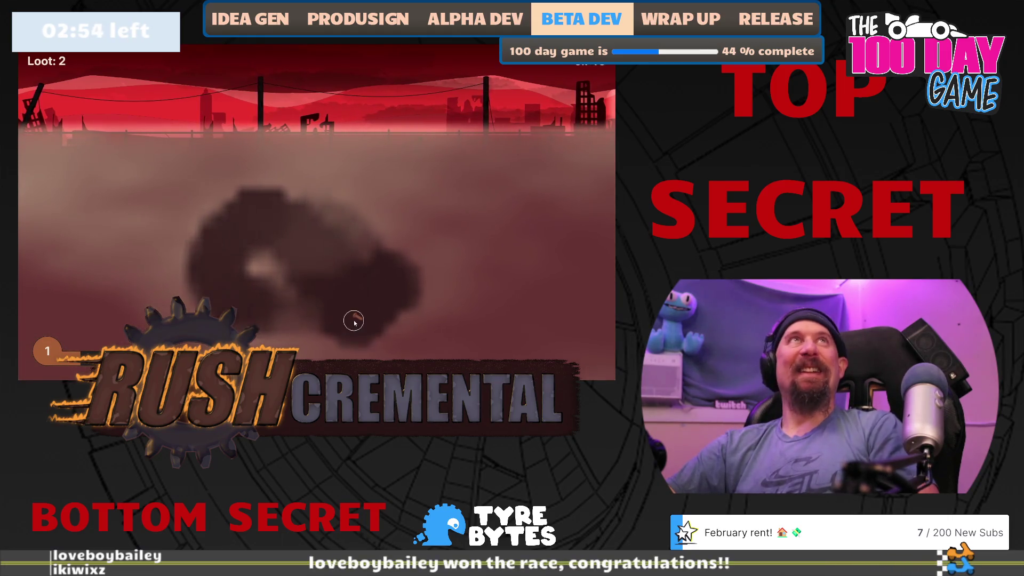
pyautogui.click(303, 350)
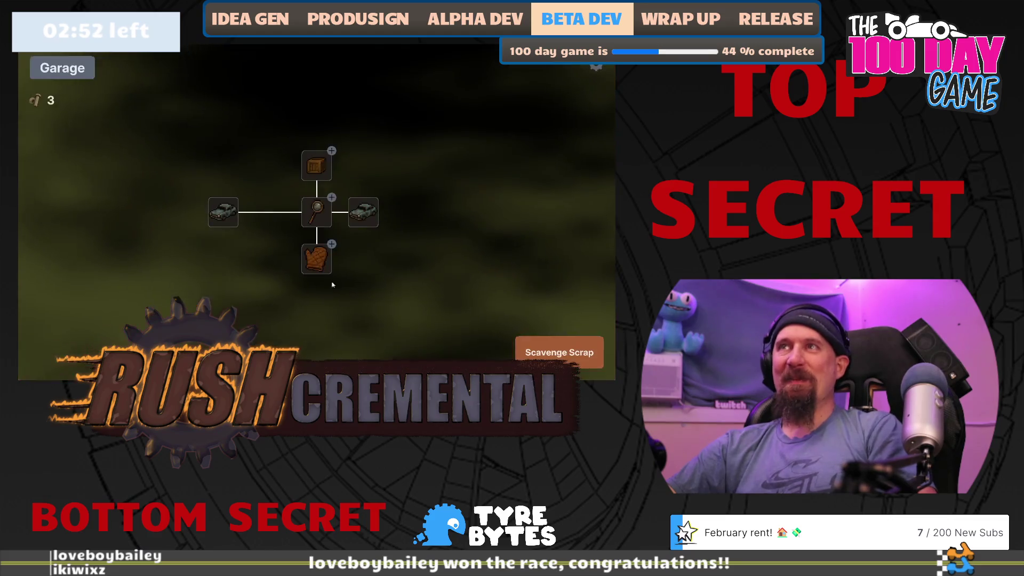
pyautogui.moveTo(319, 216)
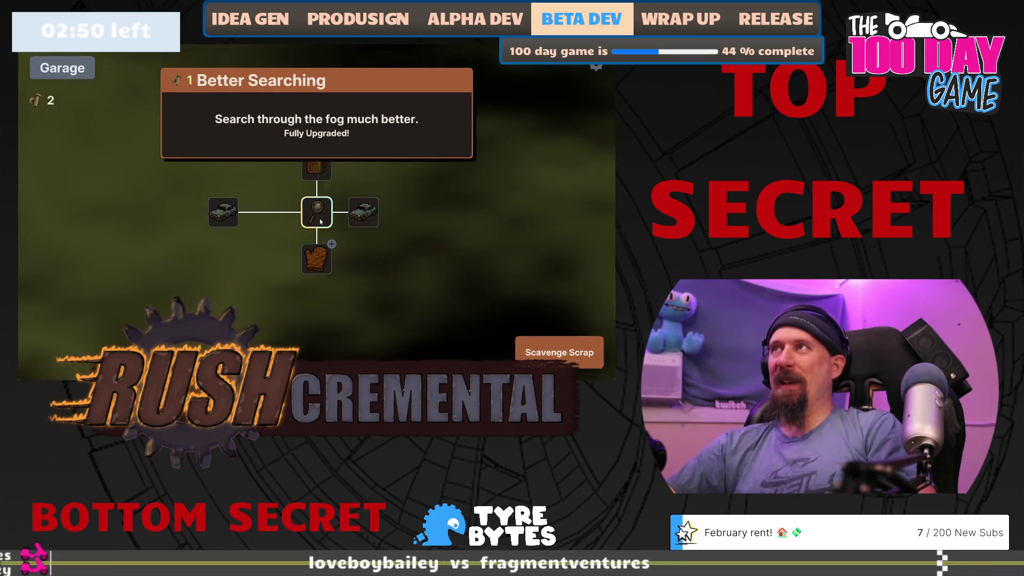
pyautogui.moveTo(362, 220)
pyautogui.click(319, 169)
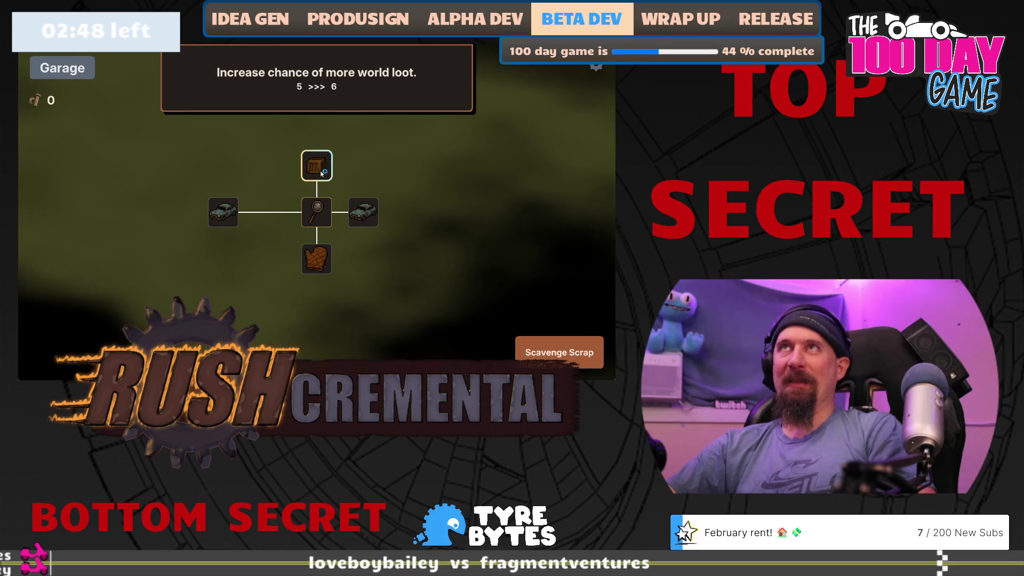
pyautogui.click(559, 352)
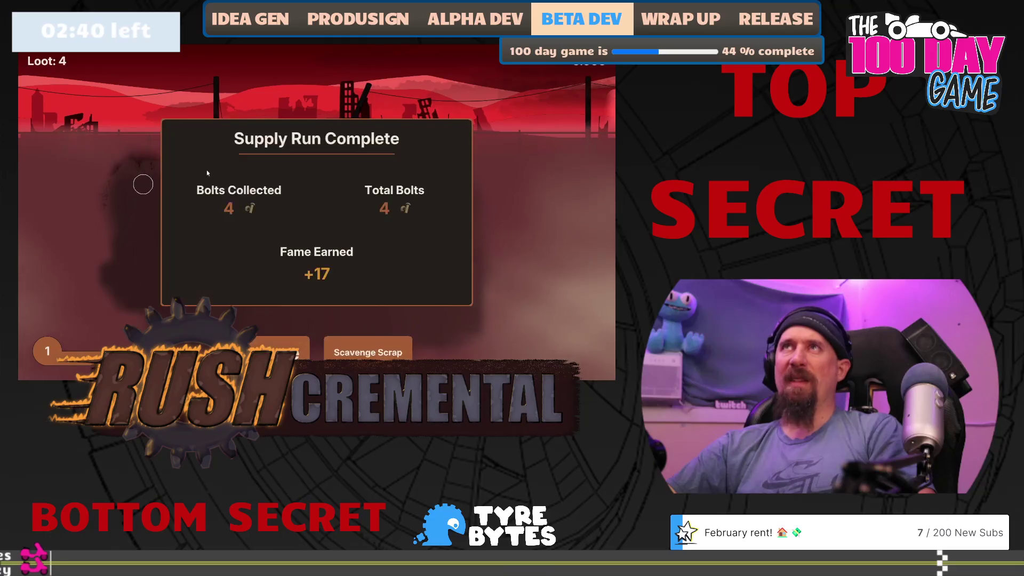
pyautogui.click(366, 289)
pyautogui.click(331, 244)
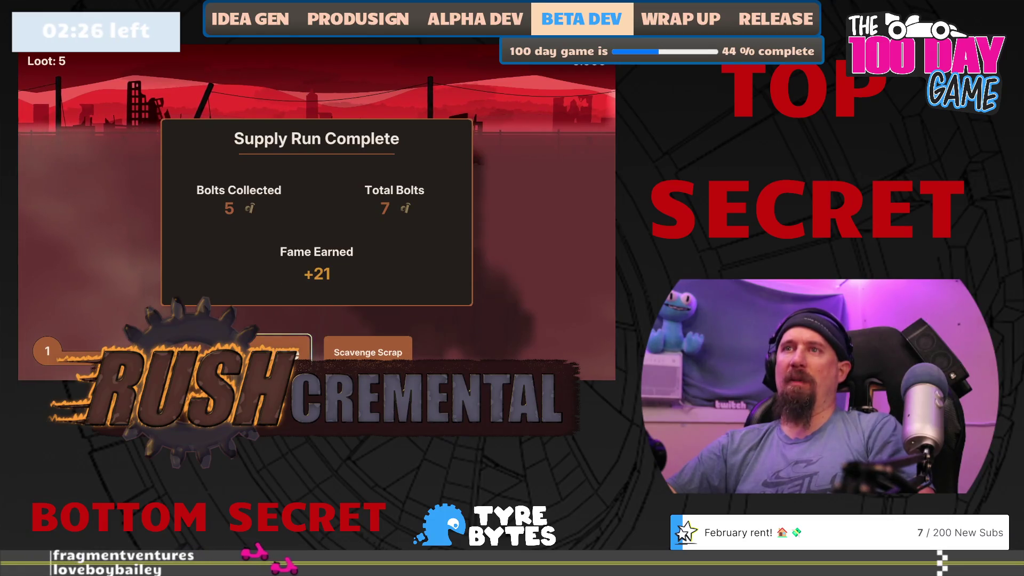
# Buy the More Cars upgrade and search a car through the fog for loot
pyautogui.click(283, 349)
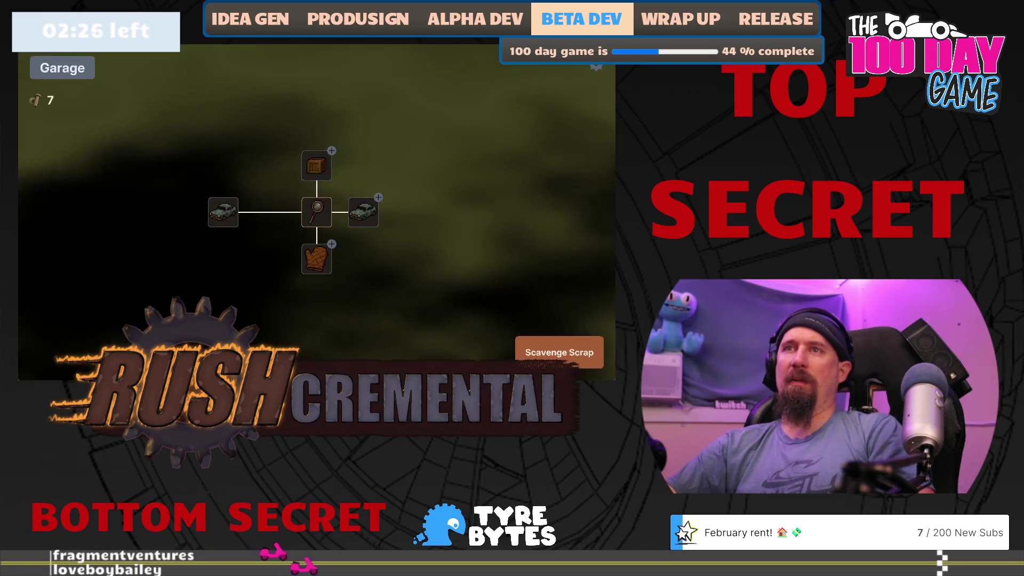
pyautogui.click(364, 213)
pyautogui.click(560, 352)
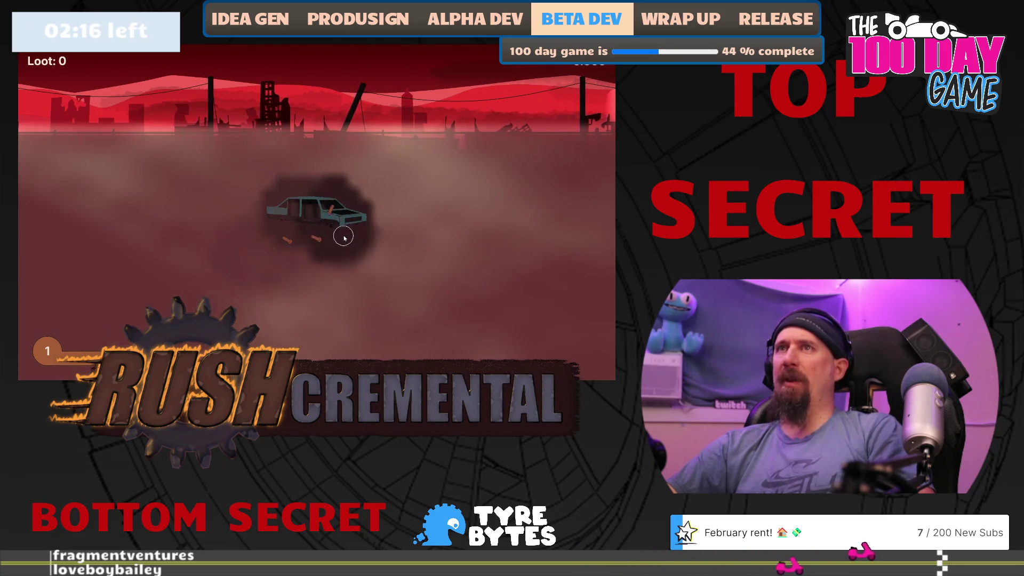
pyautogui.moveTo(341, 240)
pyautogui.mouseDown()
pyautogui.moveTo(272, 240)
pyautogui.moveTo(199, 268)
pyautogui.moveTo(192, 283)
pyautogui.mouseUp()
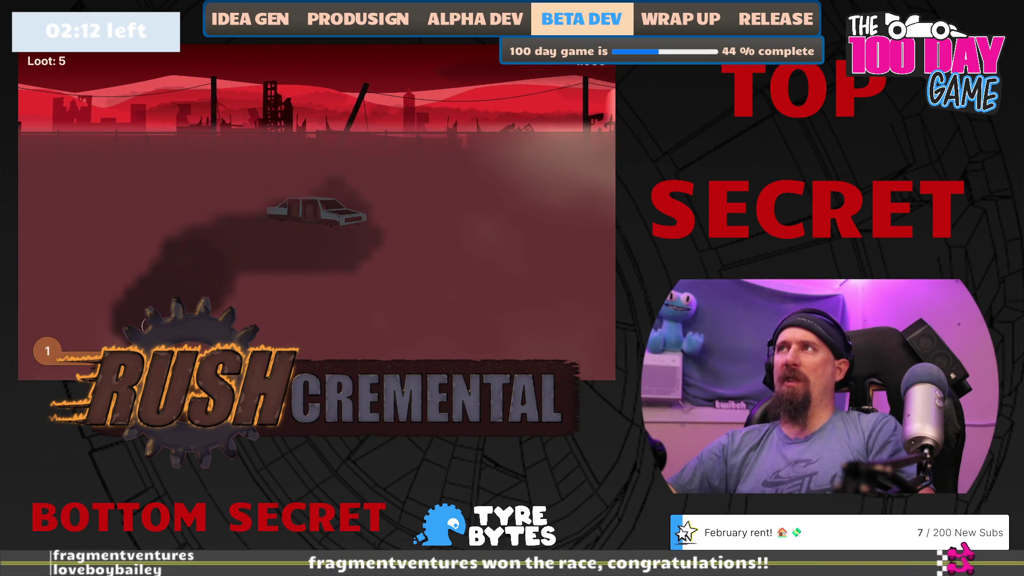
pyautogui.moveTo(153, 227)
pyautogui.mouseDown()
pyautogui.moveTo(142, 171)
pyautogui.moveTo(456, 186)
pyautogui.mouseUp()
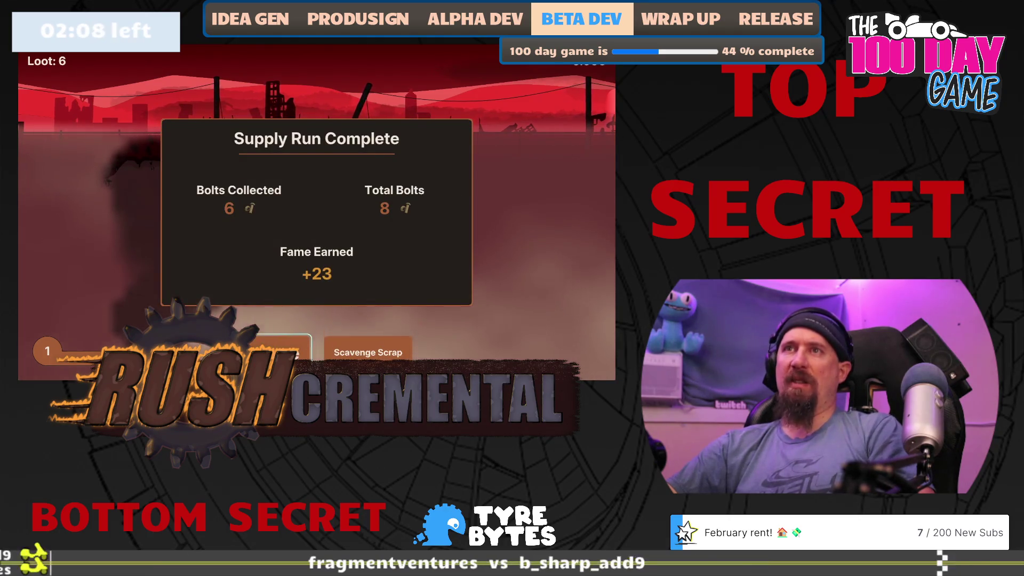
# Buy the Crow Bar upgrade twice, playing a scavenging run after each purchase
pyautogui.click(362, 260)
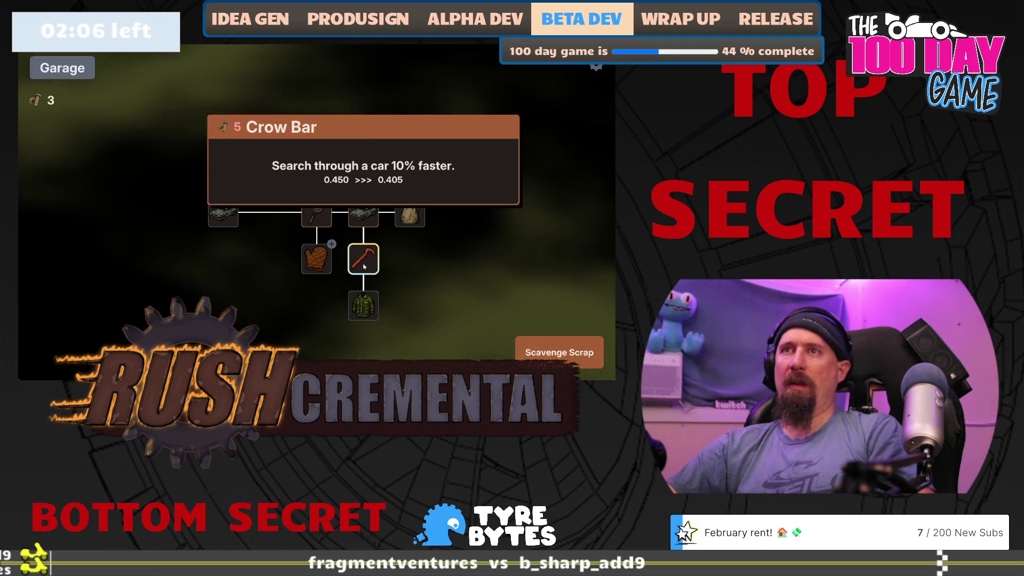
pyautogui.press('space')
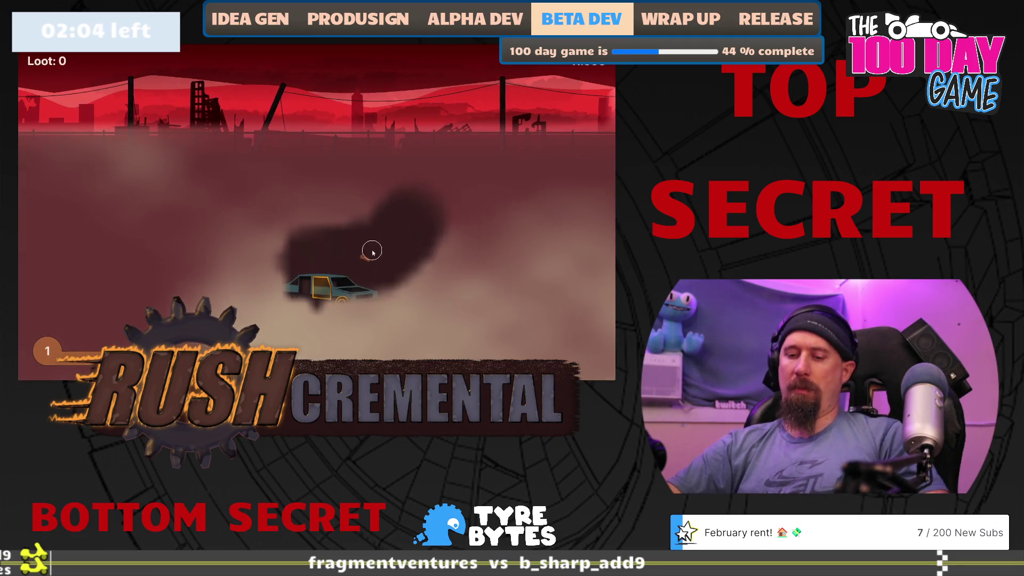
pyautogui.moveTo(366, 257)
pyautogui.mouseDown()
pyautogui.moveTo(473, 201)
pyautogui.moveTo(483, 313)
pyautogui.moveTo(469, 295)
pyautogui.moveTo(263, 328)
pyautogui.moveTo(224, 307)
pyautogui.moveTo(149, 315)
pyautogui.moveTo(121, 240)
pyautogui.moveTo(132, 179)
pyautogui.moveTo(320, 183)
pyautogui.moveTo(331, 190)
pyautogui.moveTo(229, 293)
pyautogui.moveTo(333, 295)
pyautogui.mouseUp()
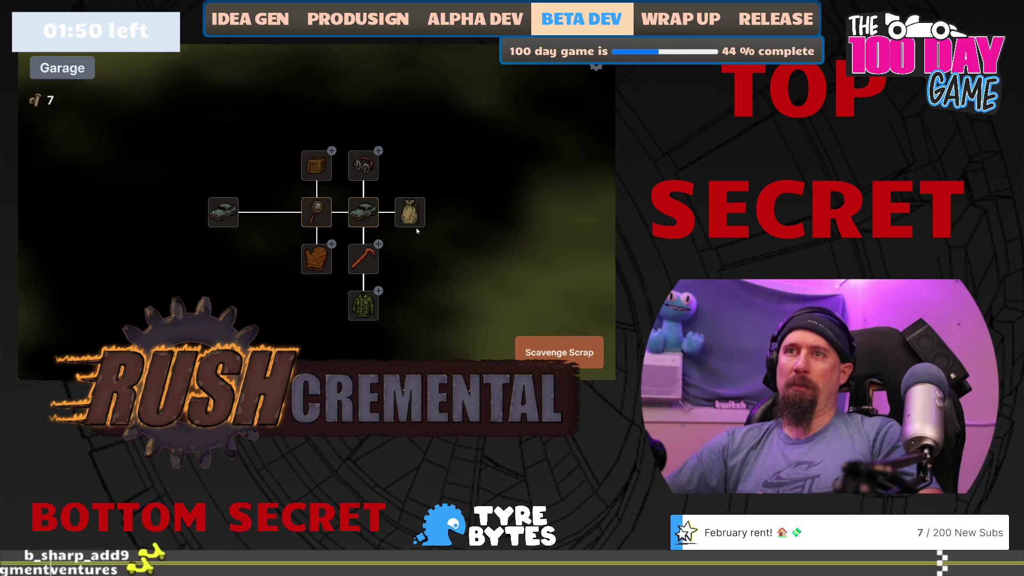
pyautogui.moveTo(415, 219)
pyautogui.click(363, 259)
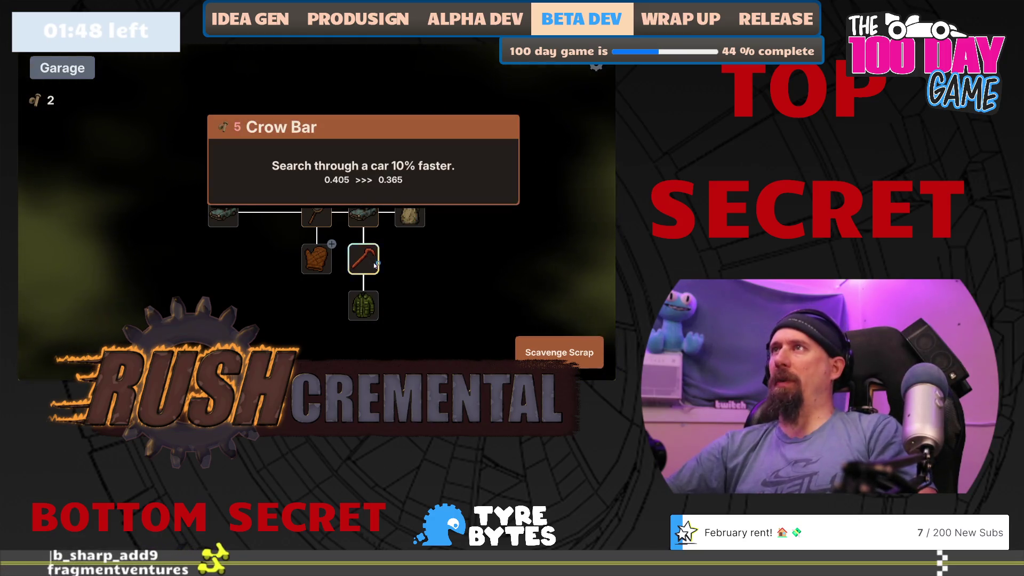
pyautogui.press('space')
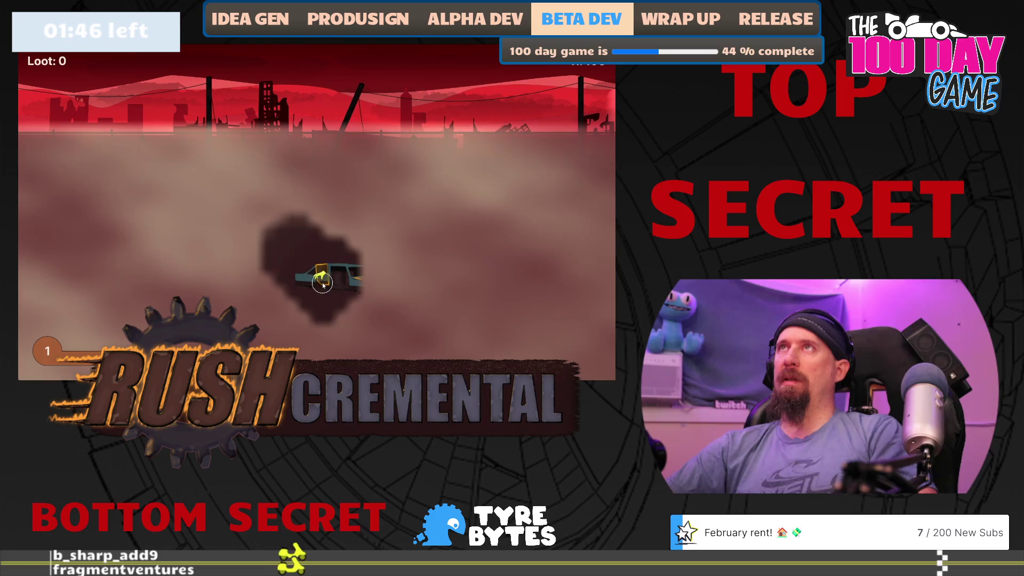
pyautogui.moveTo(323, 281)
pyautogui.mouseDown()
pyautogui.moveTo(366, 281)
pyautogui.moveTo(308, 306)
pyautogui.moveTo(372, 282)
pyautogui.moveTo(377, 317)
pyautogui.moveTo(344, 328)
pyautogui.moveTo(347, 342)
pyautogui.moveTo(285, 275)
pyautogui.moveTo(196, 208)
pyautogui.moveTo(178, 231)
pyautogui.moveTo(325, 192)
pyautogui.moveTo(240, 310)
pyautogui.moveTo(290, 318)
pyautogui.moveTo(243, 323)
pyautogui.mouseUp()
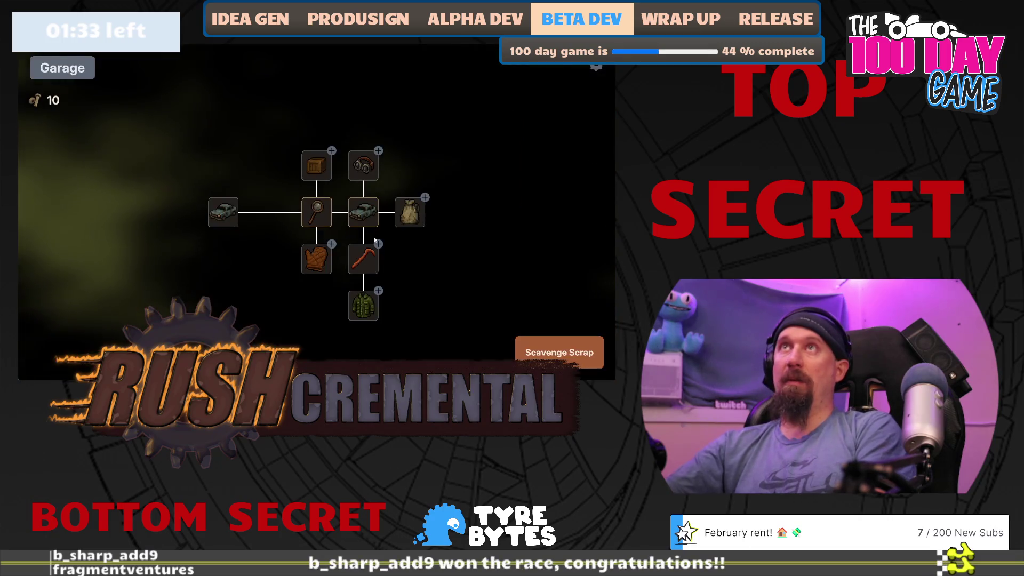
pyautogui.moveTo(404, 220)
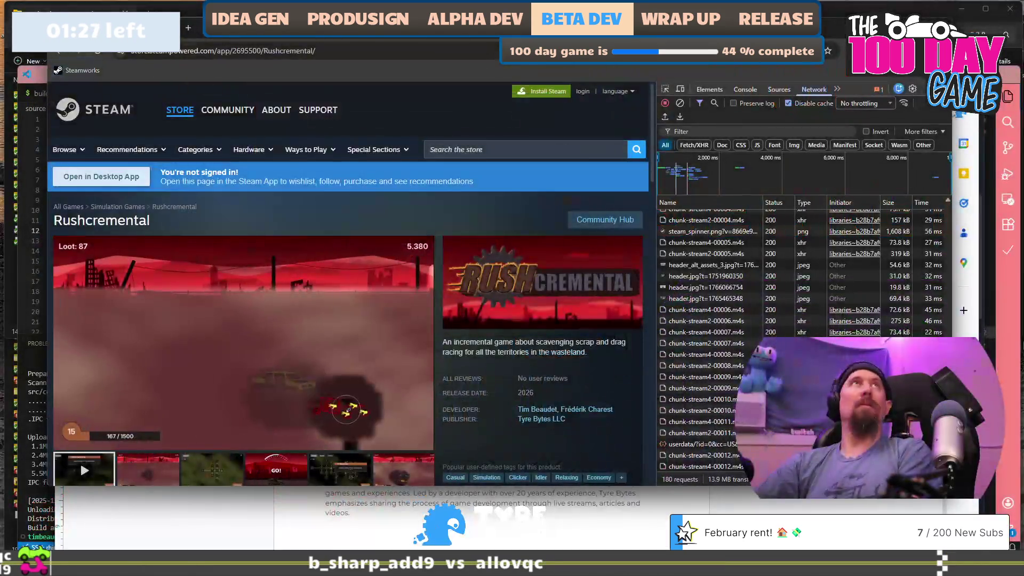
pyautogui.scroll(-3, 261, 328)
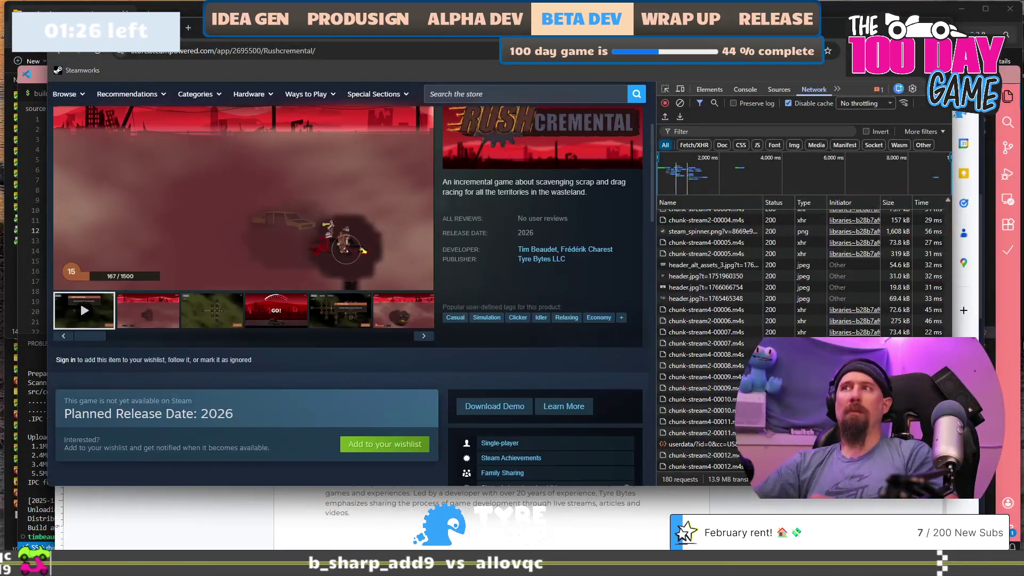
# Request the Rushcremental demo download, then close the Got Steam? prompt that appears
pyautogui.scroll(-3, 269, 354)
pyautogui.scroll(-3, 366, 311)
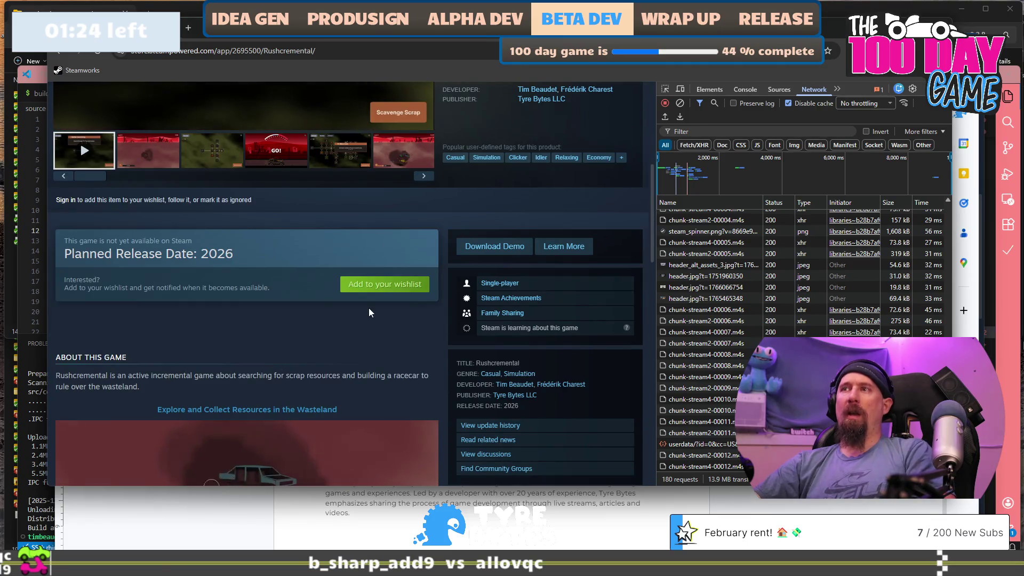
pyautogui.scroll(2, 369, 307)
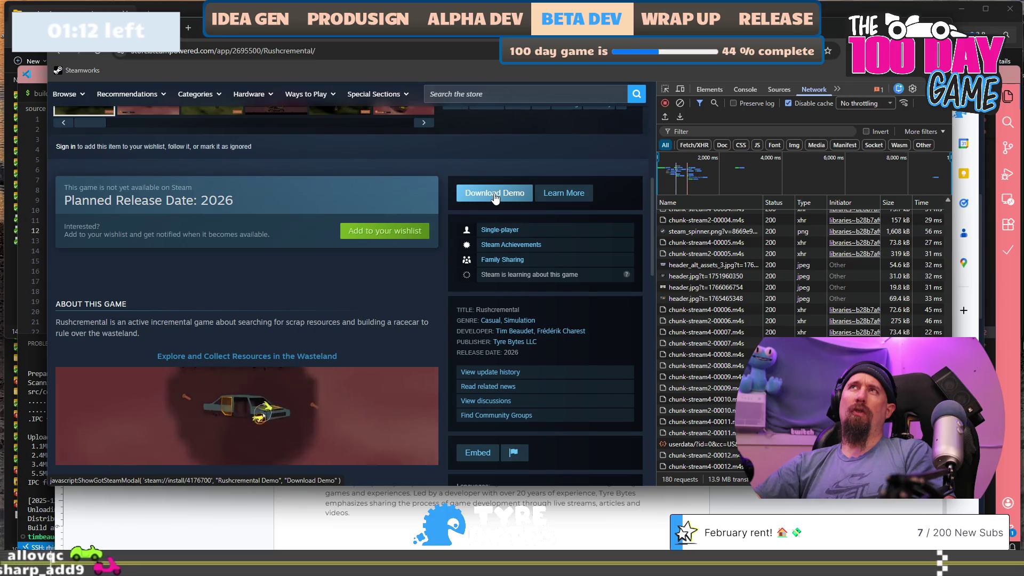
pyautogui.click(495, 197)
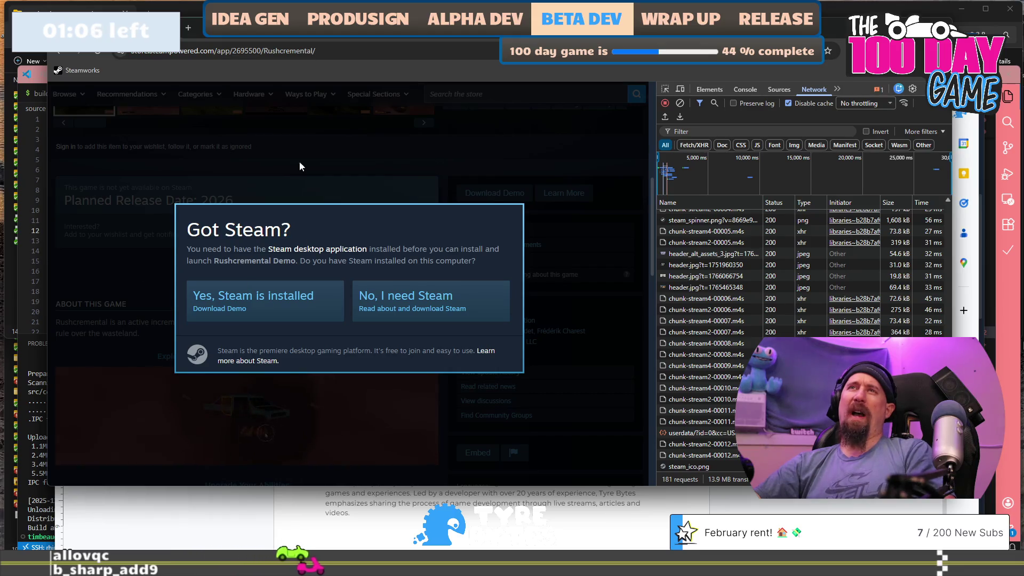
pyautogui.click(220, 193)
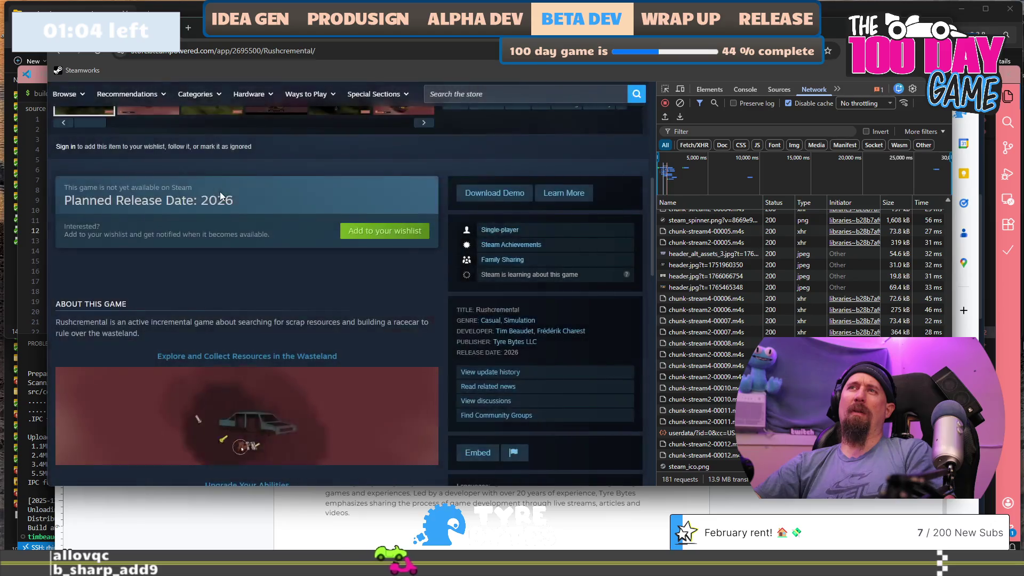
pyautogui.scroll(2, 216, 218)
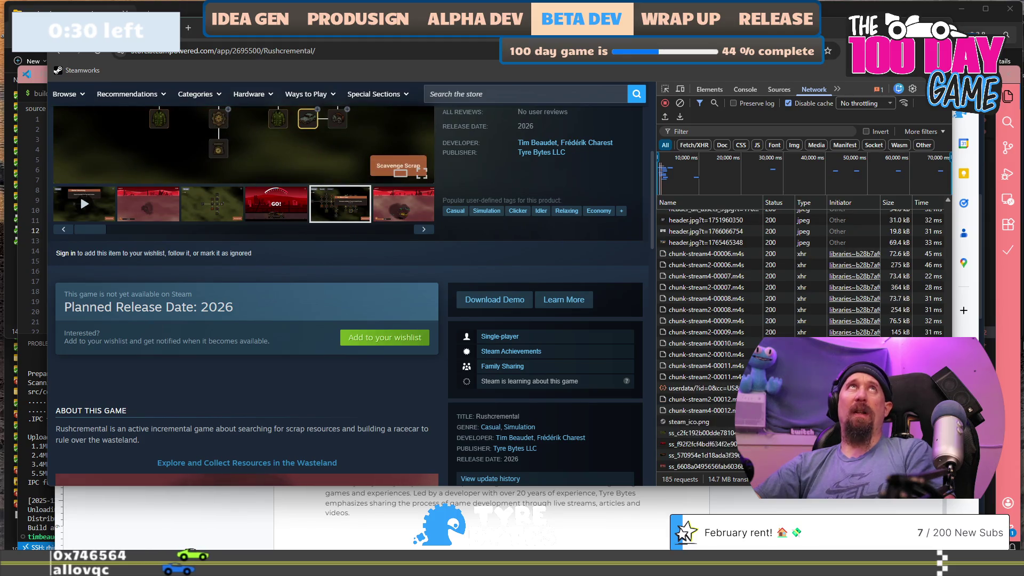
pyautogui.hotkey('ctrl', 'n')
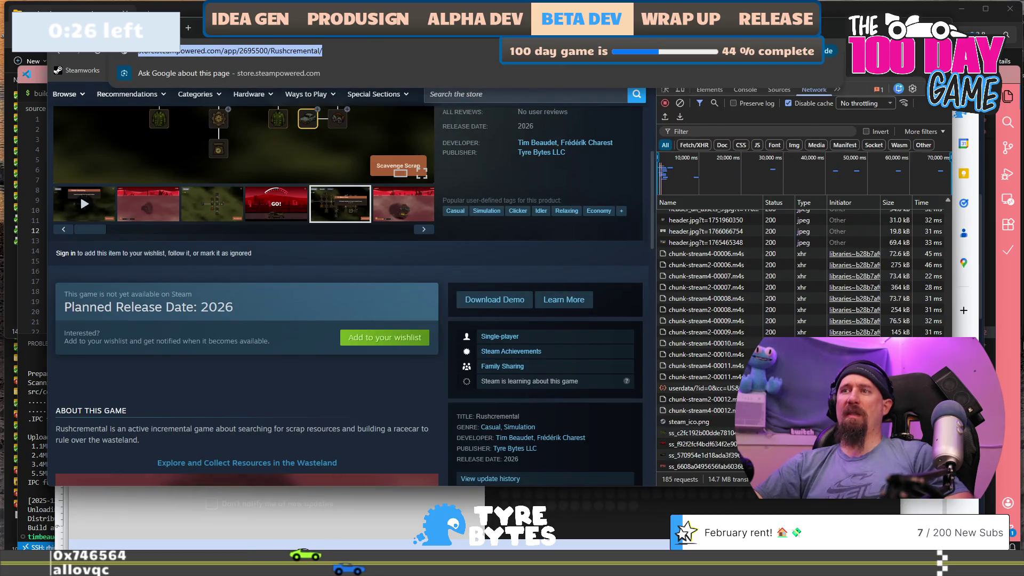
# Paste the store URL into the new window, load the Rushcremental page, and scroll through it
pyautogui.click(327, 205)
pyautogui.click(329, 107)
pyautogui.write('https://store.steampowered.com/app/2695500/Rushcremental/')
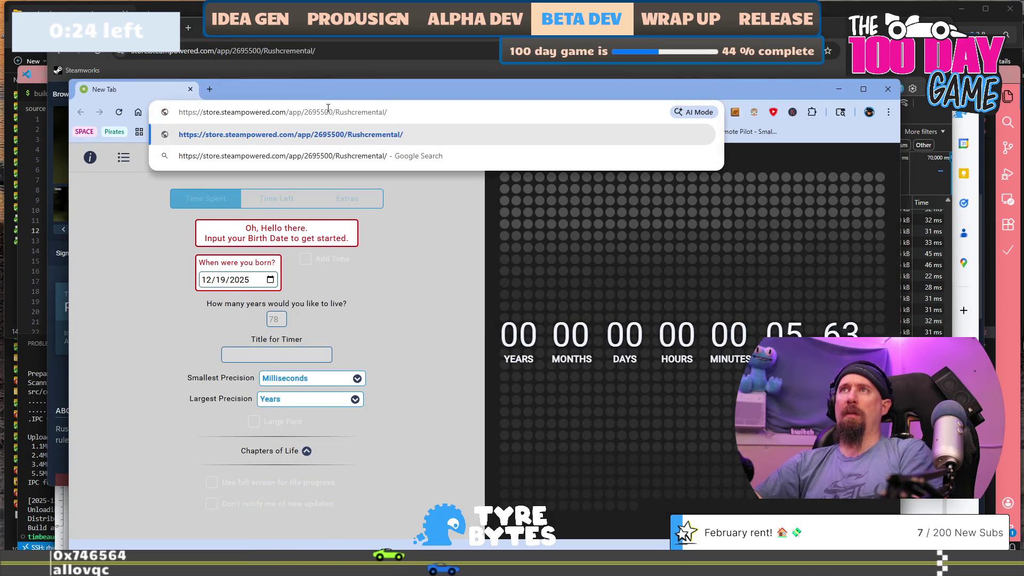
pyautogui.press('Return')
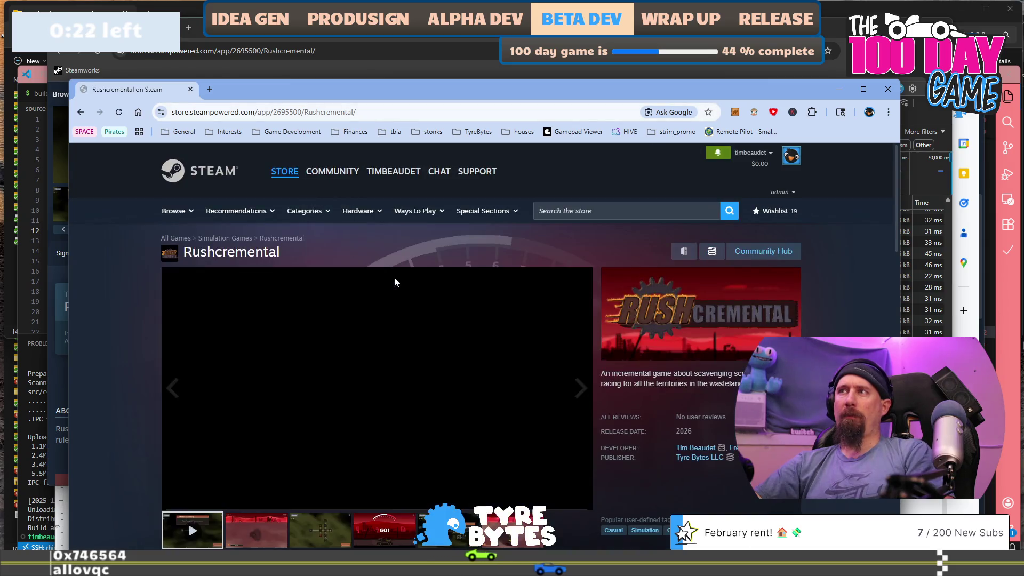
pyautogui.scroll(-5, 207, 305)
pyautogui.scroll(-1, 137, 298)
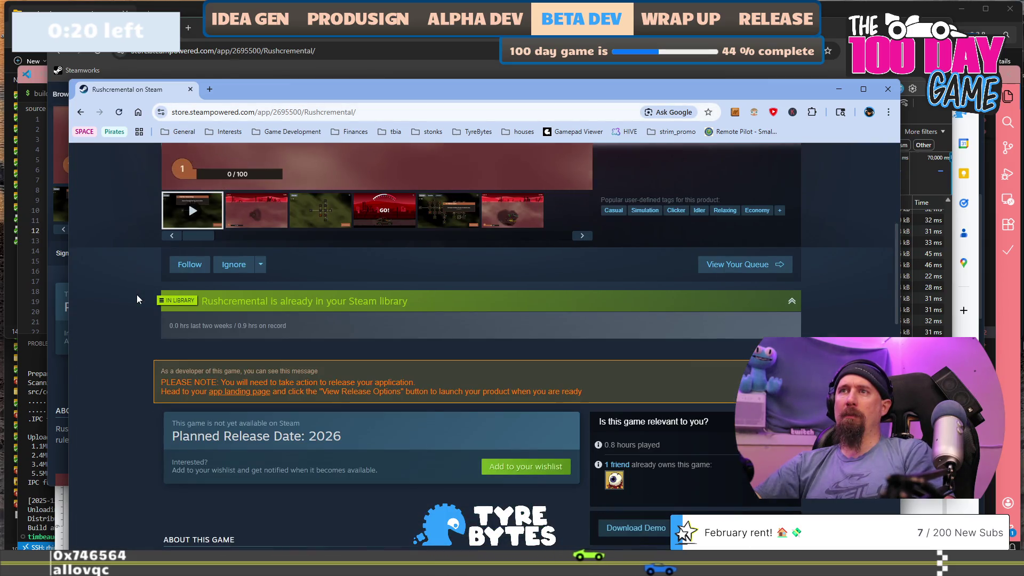
pyautogui.scroll(-1, 137, 298)
pyautogui.scroll(-2, 137, 299)
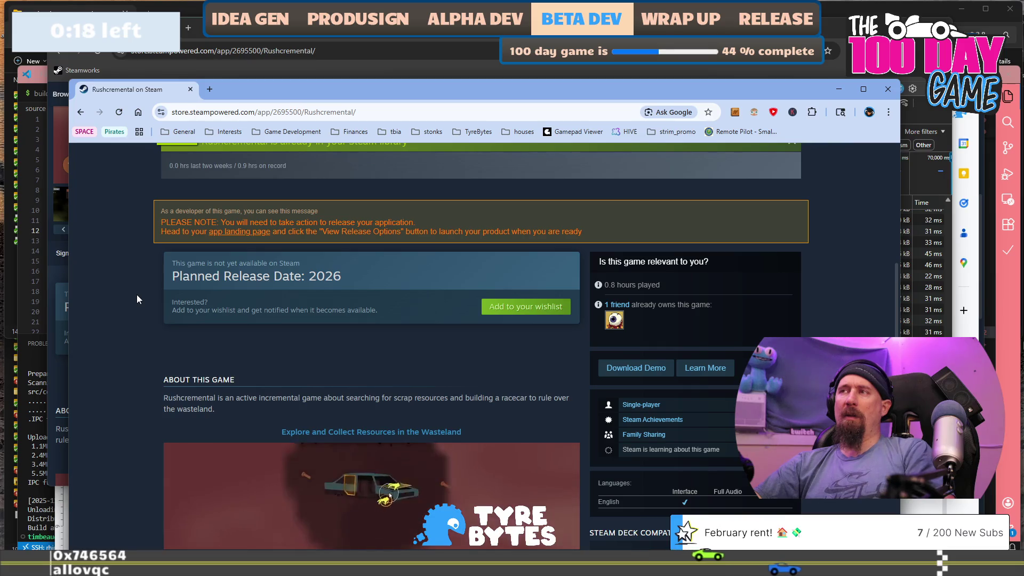
pyautogui.scroll(2, 138, 299)
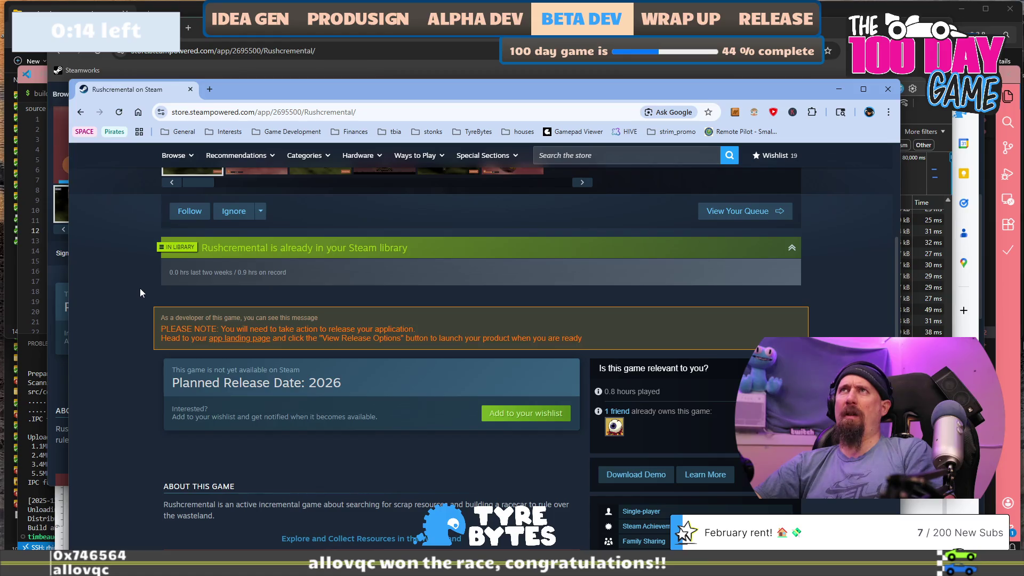
pyautogui.scroll(-1, 140, 291)
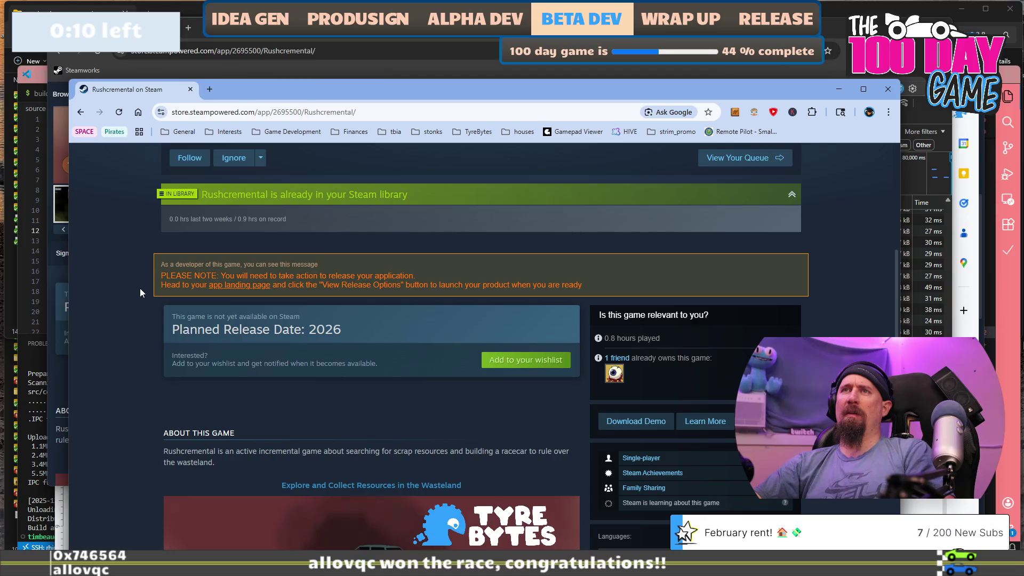
pyautogui.hotkey('alt', 'Tab')
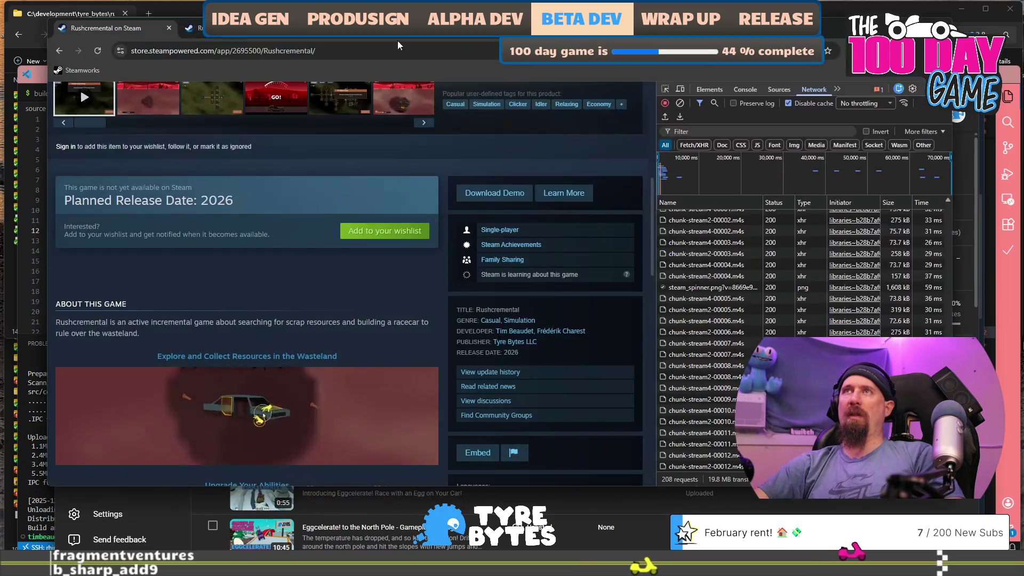
# Bring the Rushcremental Steam store page back to the front and scroll through it
pyautogui.click(240, 35)
pyautogui.scroll(-15, 302, 385)
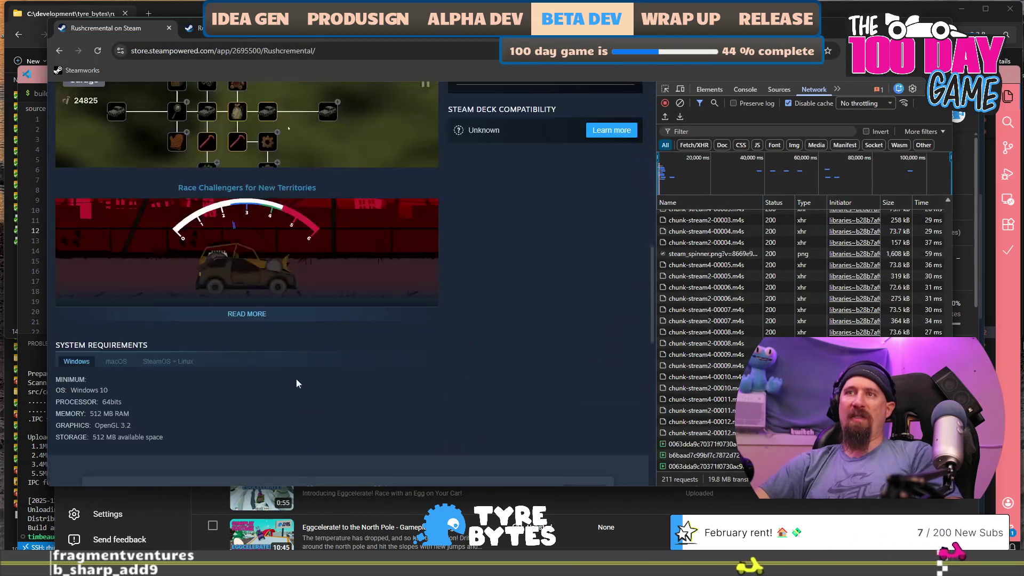
pyautogui.scroll(6, 261, 314)
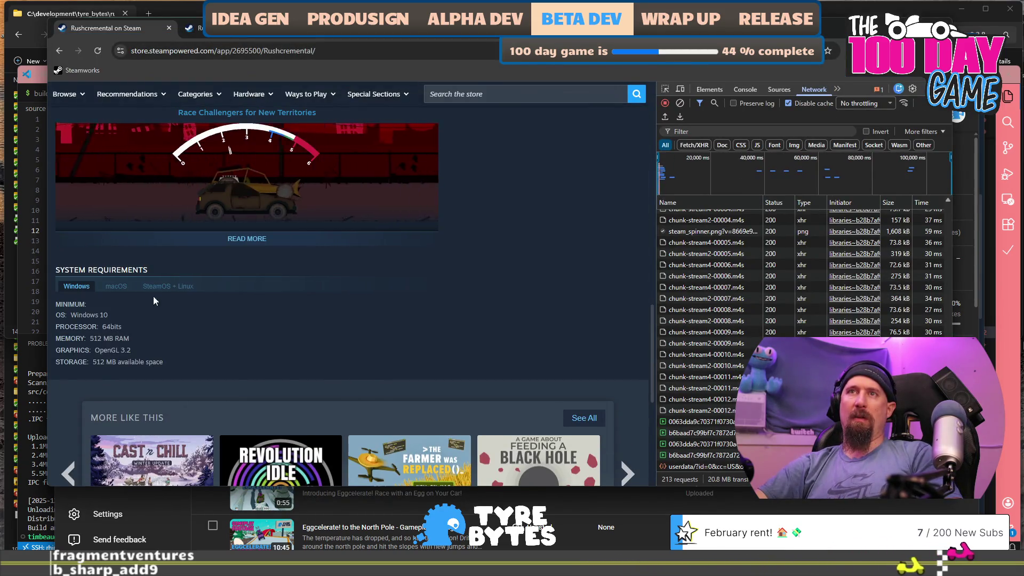
pyautogui.scroll(-6, 144, 293)
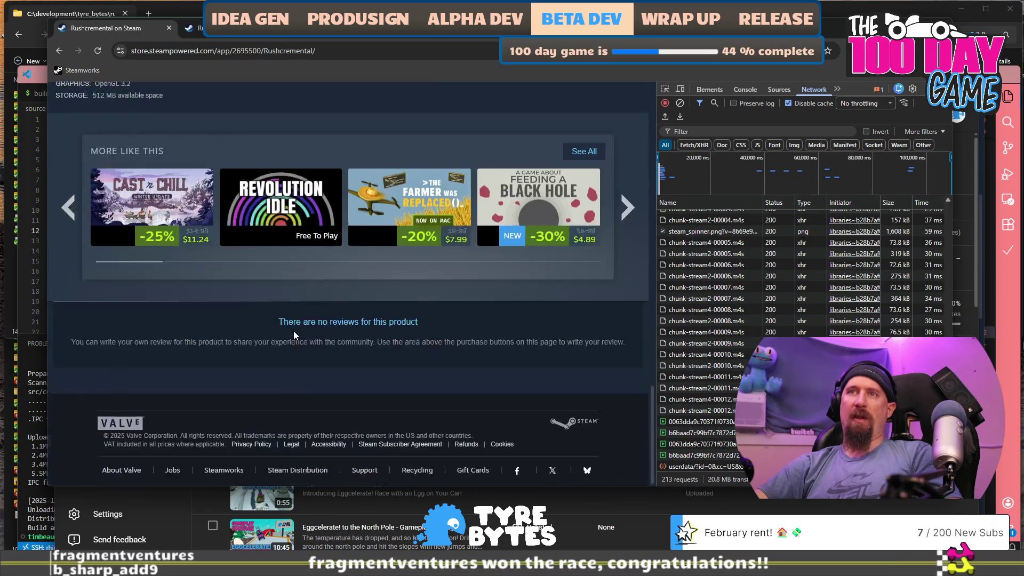
pyautogui.scroll(8, 150, 368)
# Show the macOS system requirements and expand the full game description on the store page
pyautogui.click(119, 395)
pyautogui.click(265, 342)
pyautogui.scroll(-6, 264, 342)
pyautogui.scroll(3, 230, 258)
pyautogui.scroll(10, 272, 278)
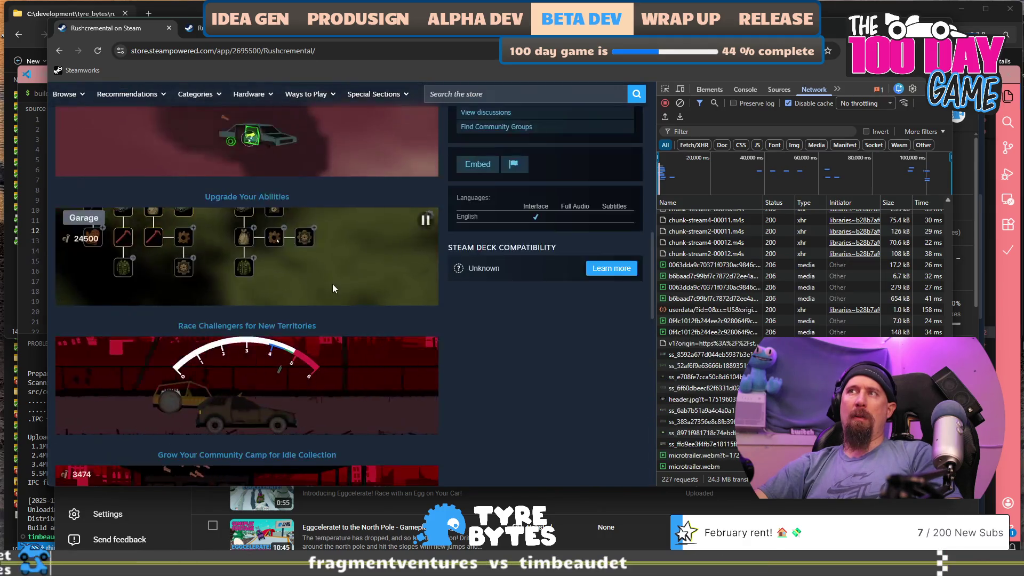
pyautogui.scroll(-2, 297, 283)
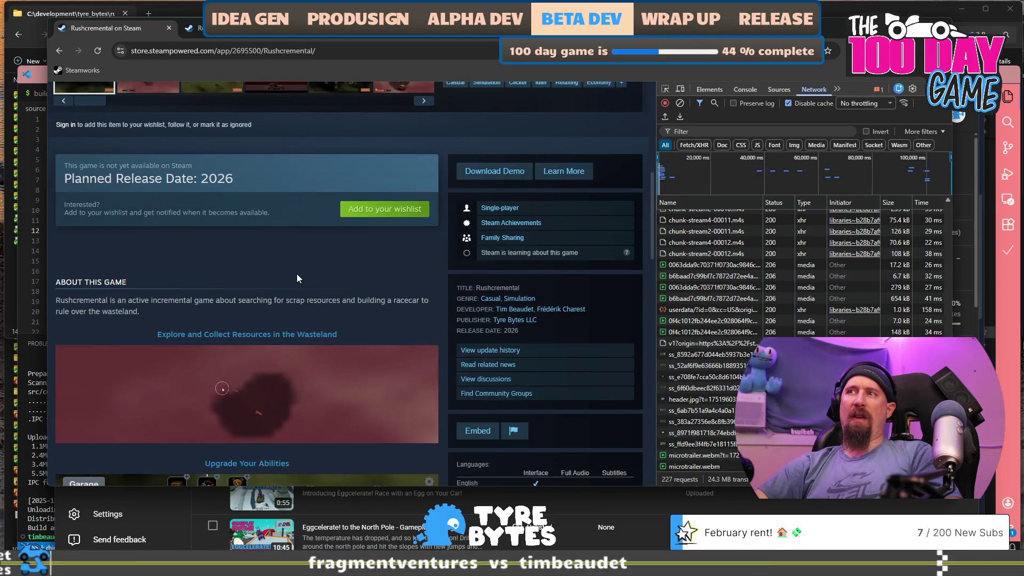
pyautogui.scroll(-2, 309, 273)
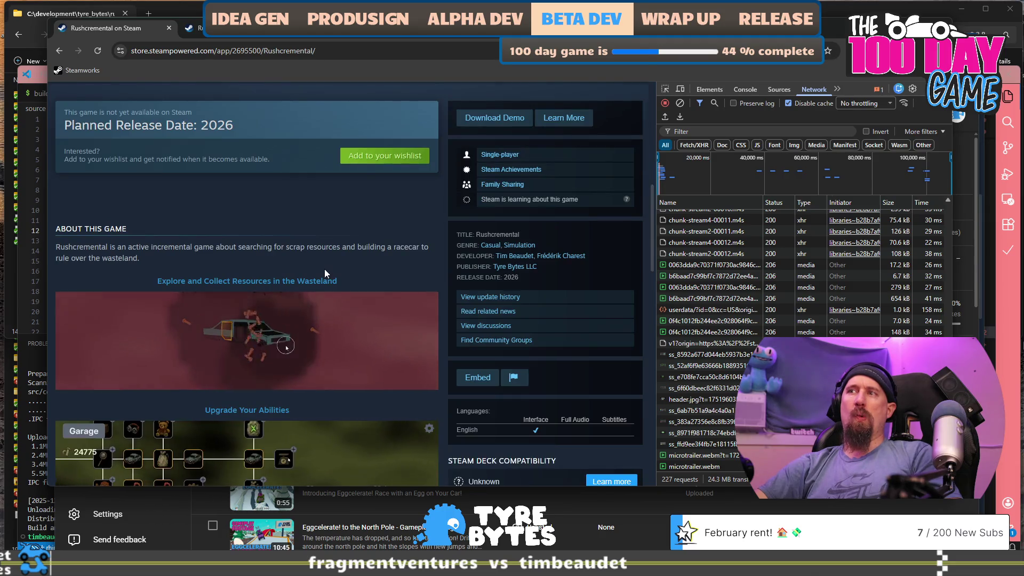
pyautogui.scroll(-3, 324, 268)
pyautogui.scroll(6, 268, 265)
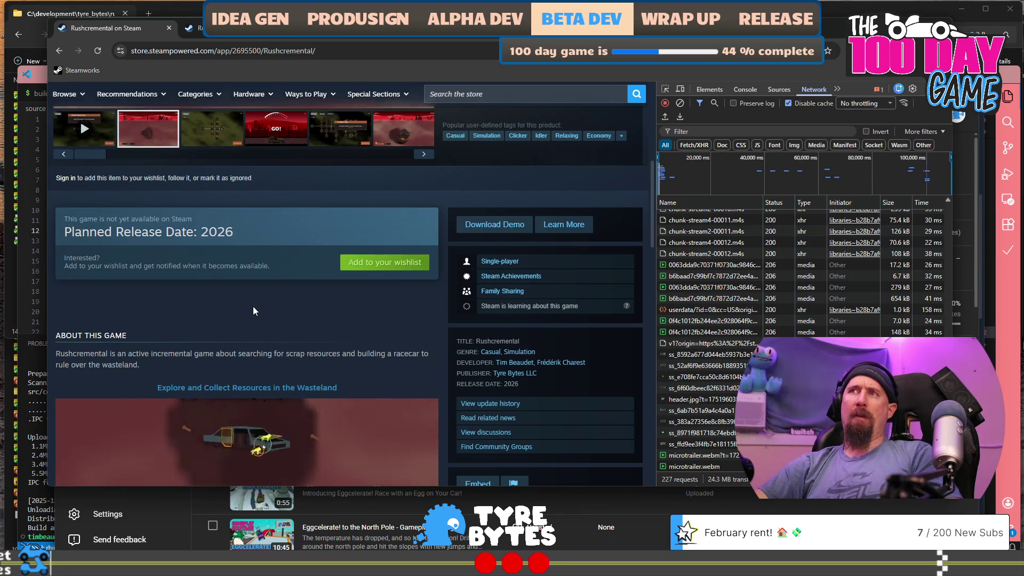
pyautogui.scroll(6, 253, 306)
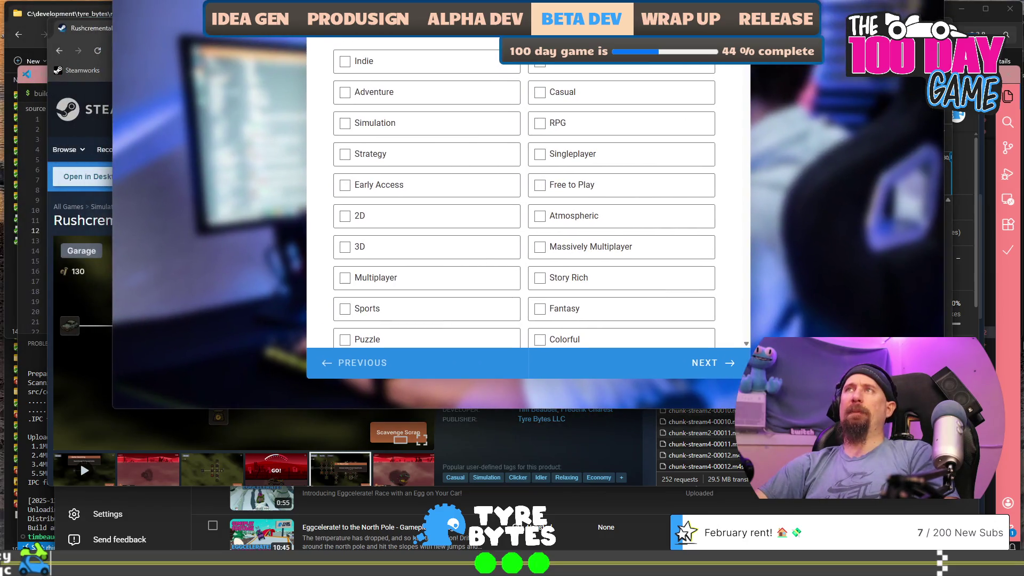
# Scroll down the genre tag checklist to reach the Post-apocalyptic tag
pyautogui.scroll(-20, 569, 170)
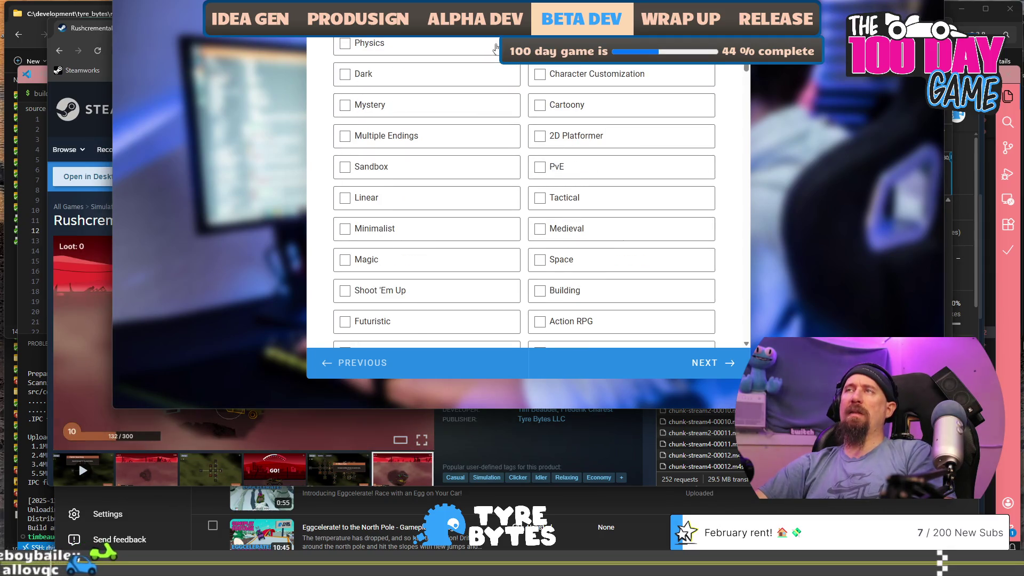
pyautogui.scroll(-4, 571, 250)
pyautogui.scroll(-5, 571, 251)
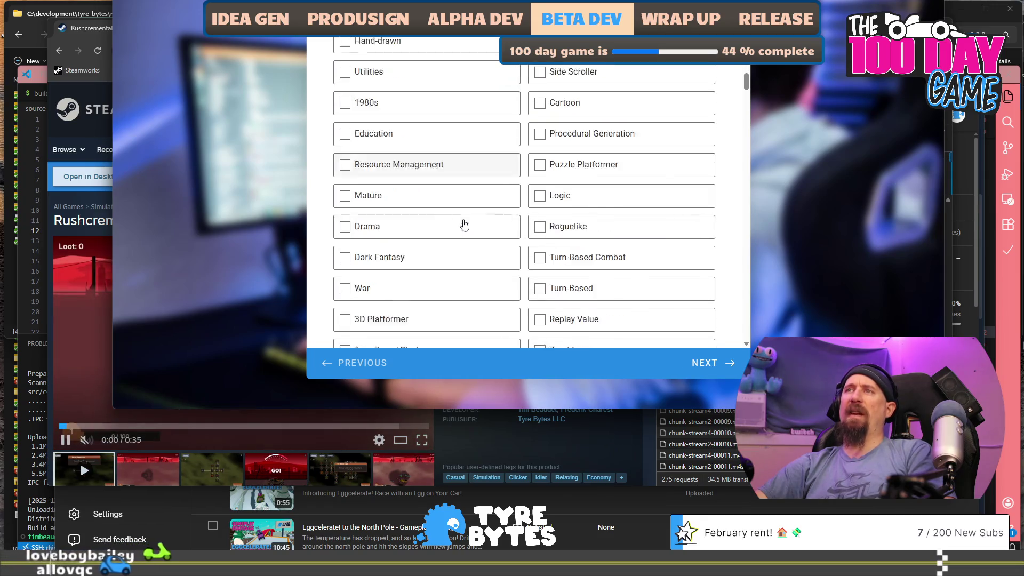
pyautogui.scroll(-10, 672, 180)
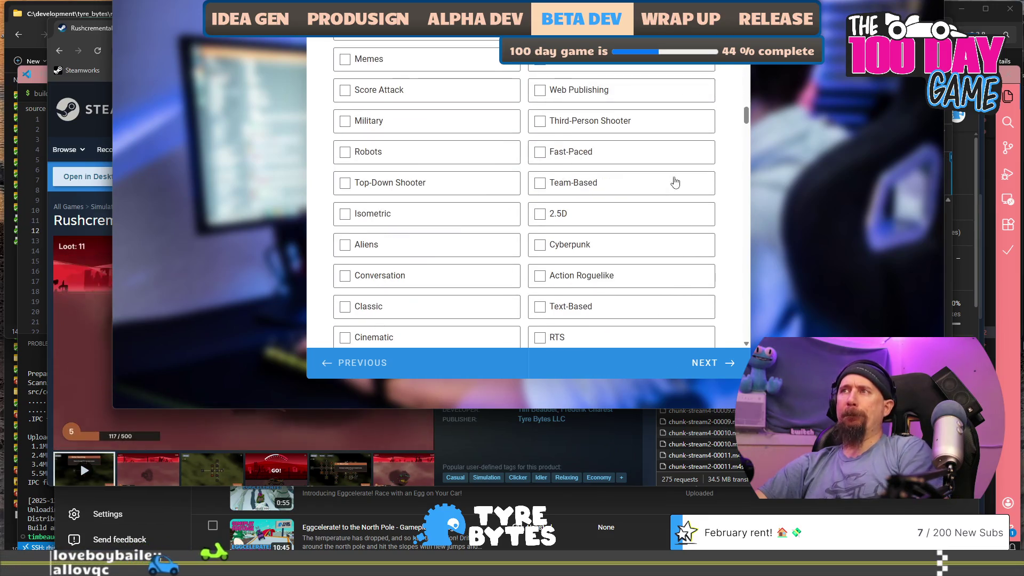
pyautogui.scroll(-3, 675, 182)
pyautogui.scroll(-2, 674, 181)
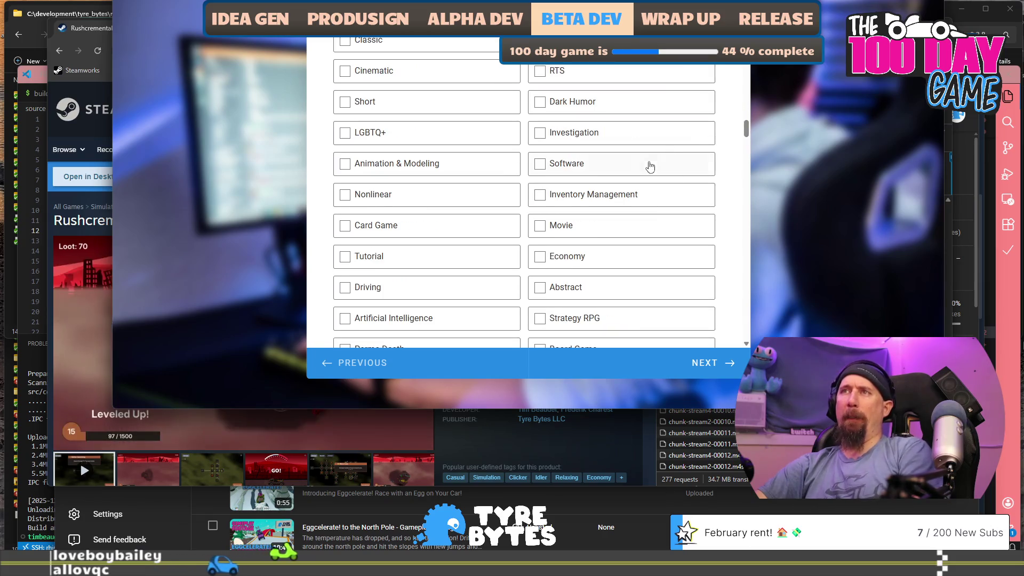
pyautogui.scroll(-5, 648, 166)
pyautogui.scroll(-4, 646, 169)
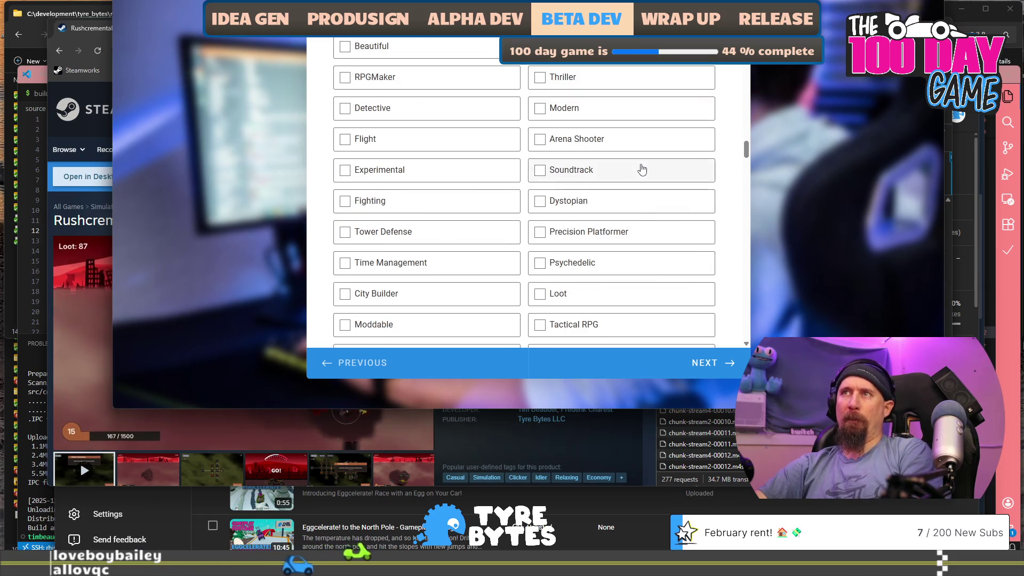
pyautogui.scroll(-2, 641, 170)
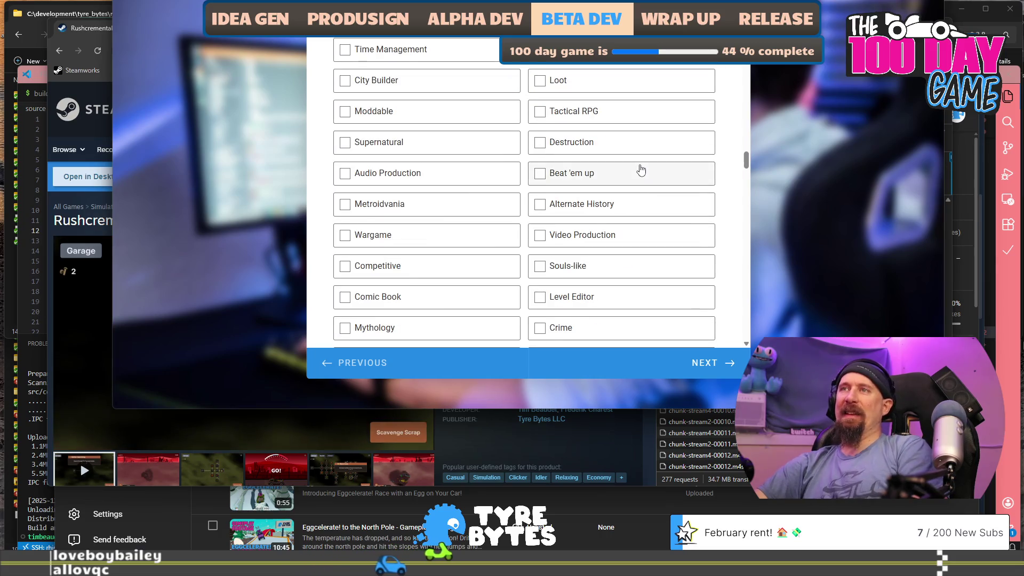
pyautogui.scroll(-2, 642, 169)
pyautogui.scroll(-4, 641, 167)
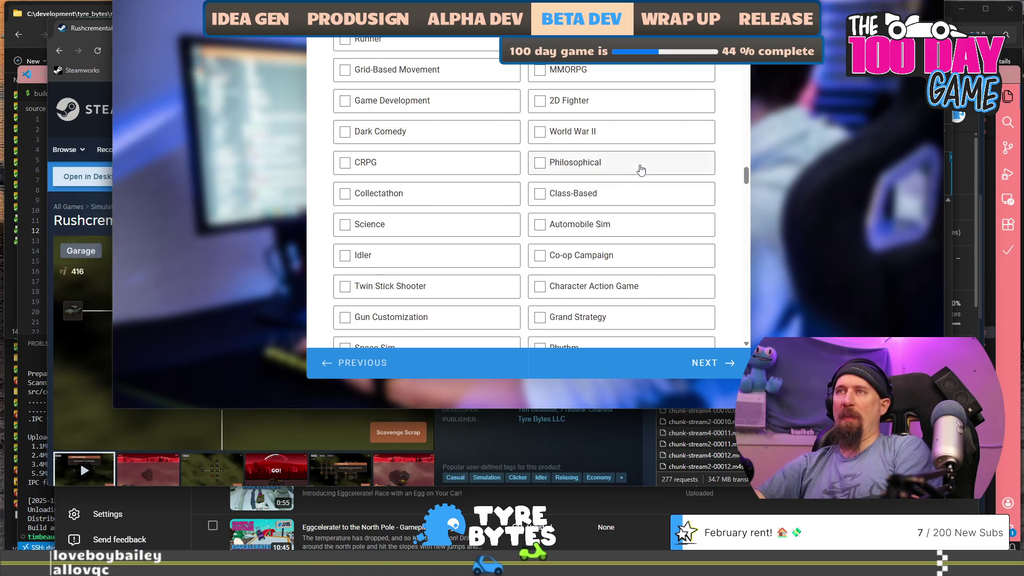
pyautogui.scroll(-2, 643, 142)
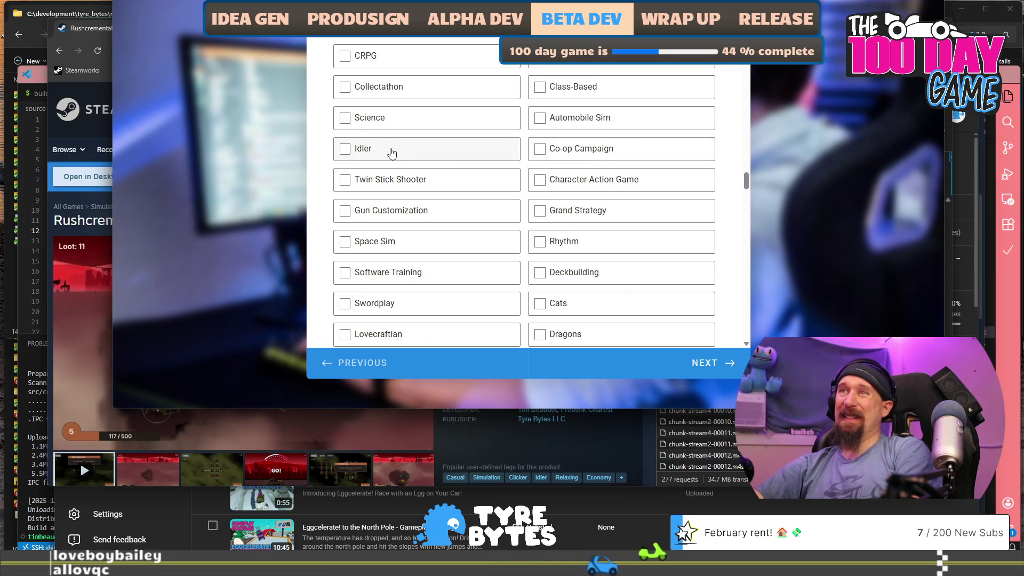
pyautogui.scroll(-5, 392, 152)
pyautogui.scroll(-15, 466, 205)
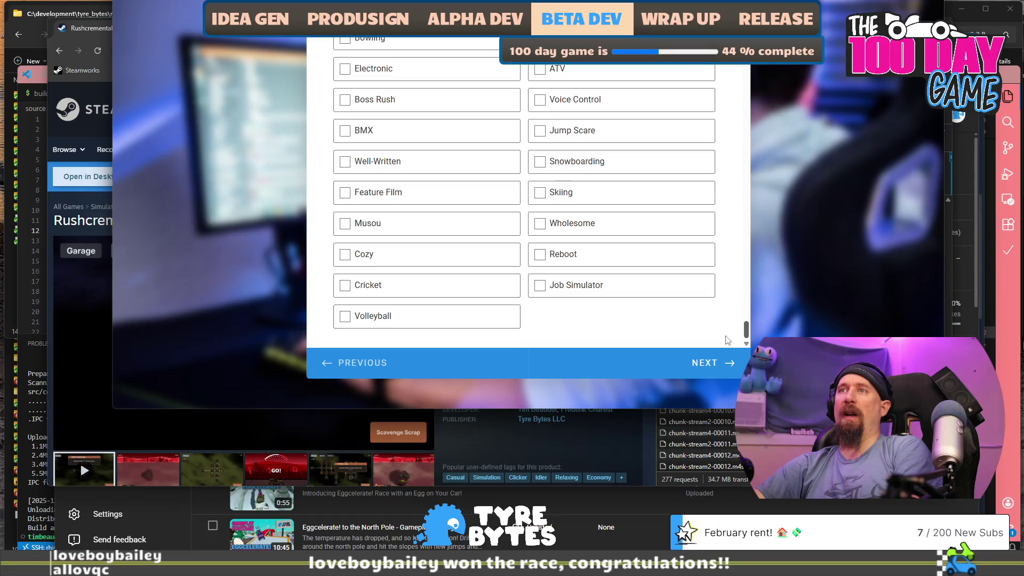
pyautogui.scroll(20, 727, 320)
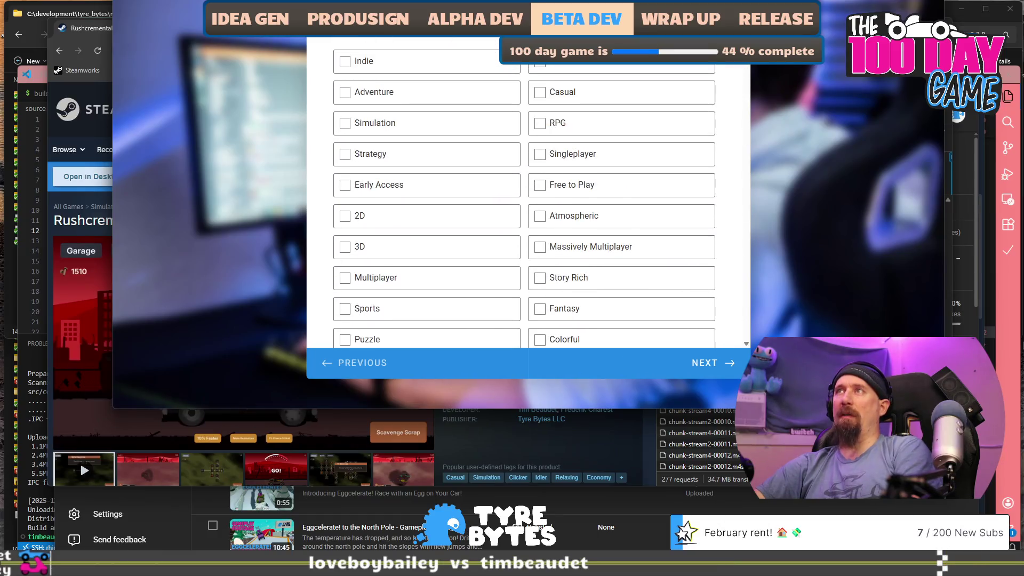
pyautogui.scroll(-1, 598, 136)
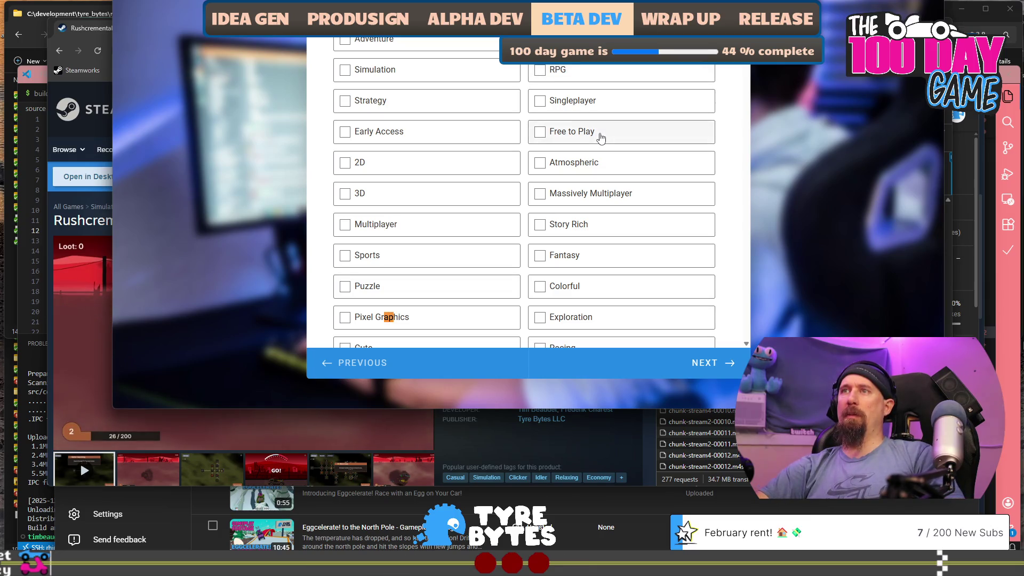
pyautogui.scroll(-5, 602, 138)
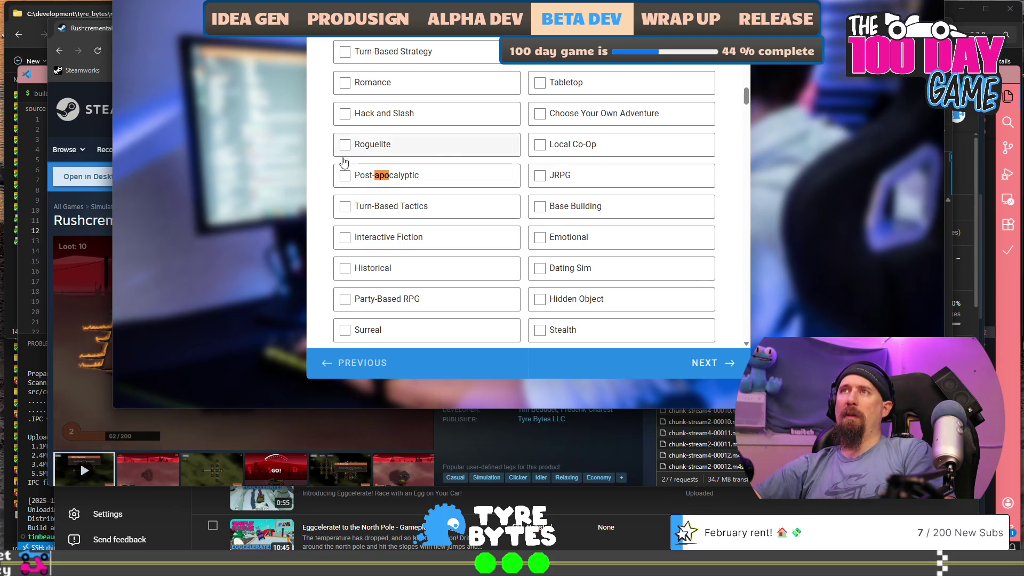
# Tick Post-apocalyptic, then untick the extra JRPG and Local Co-Op tags to respect the one-selection limit
pyautogui.click(345, 175)
pyautogui.click(344, 154)
pyautogui.click(345, 155)
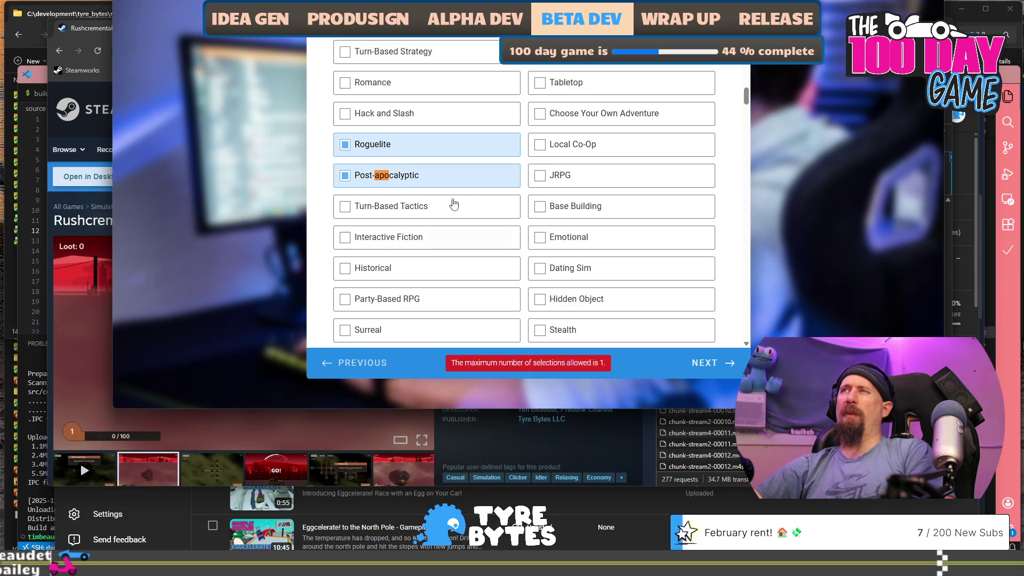
pyautogui.click(540, 175)
pyautogui.click(540, 144)
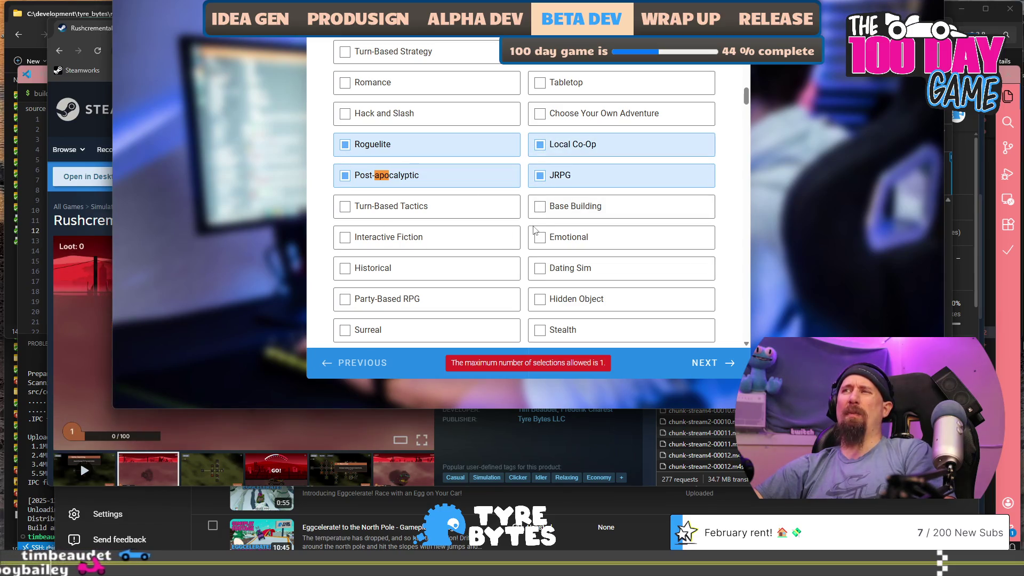
pyautogui.click(540, 175)
pyautogui.click(541, 144)
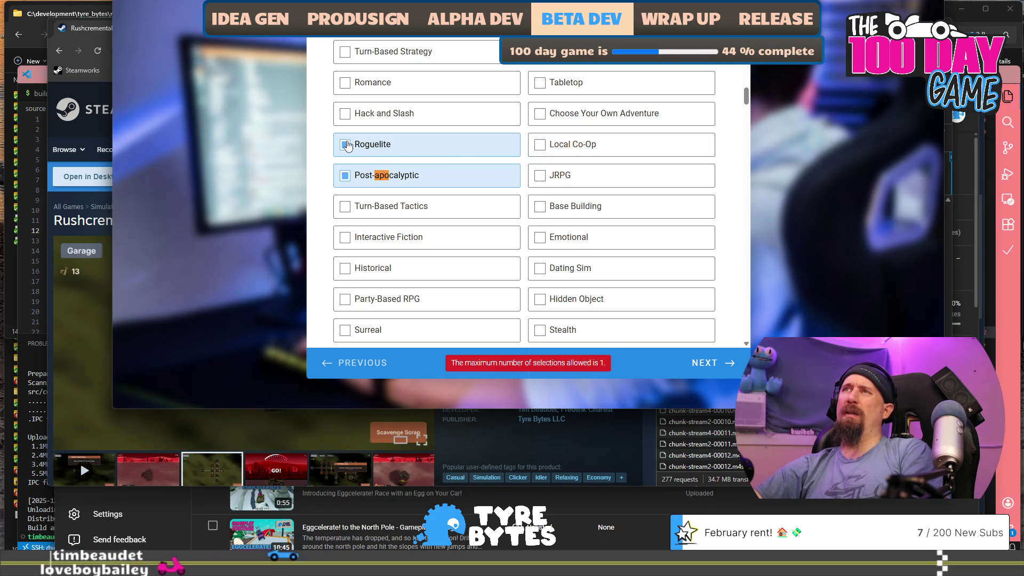
pyautogui.scroll(5, 503, 187)
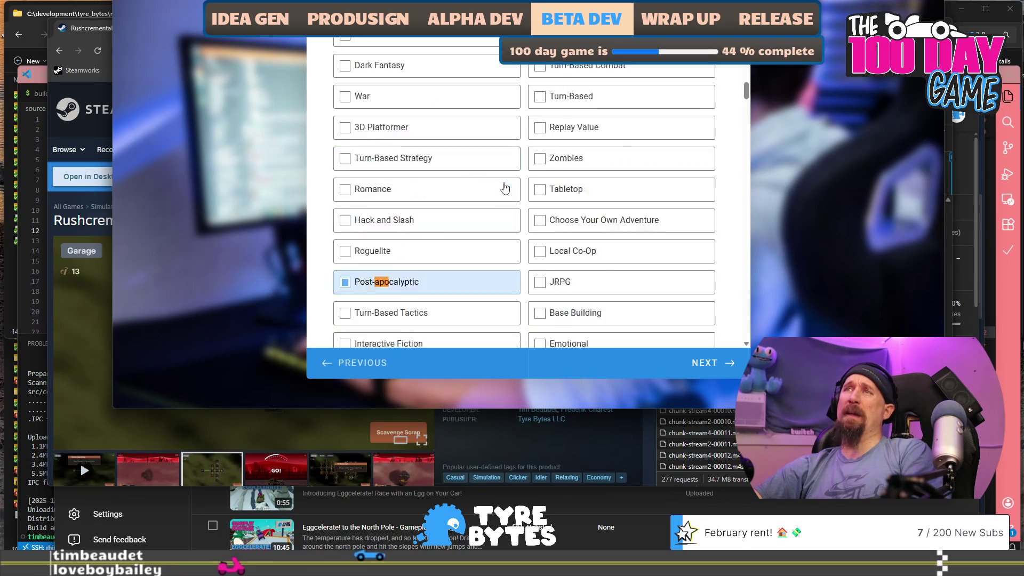
pyautogui.moveTo(747, 80); pyautogui.dragTo(748, 62)
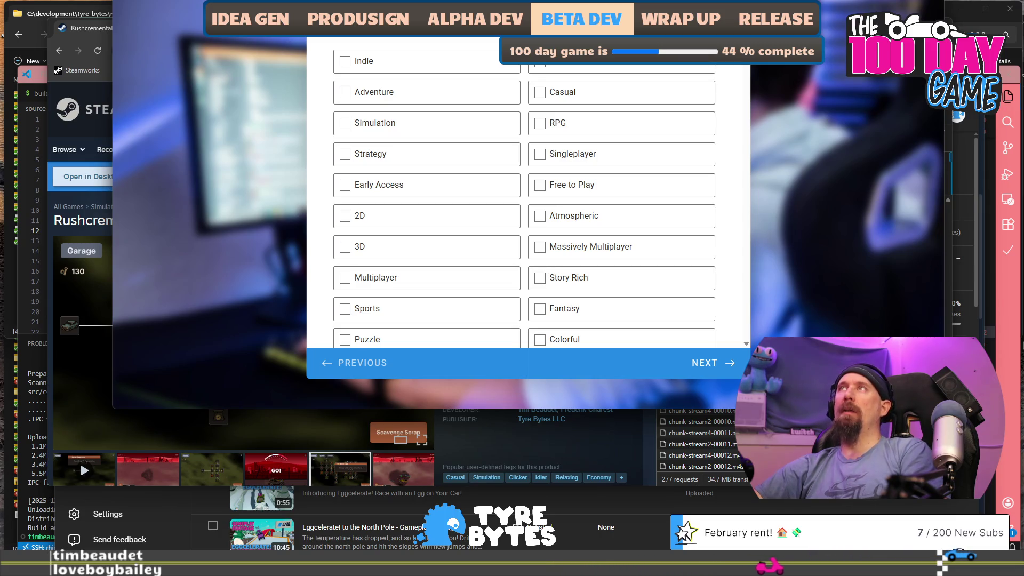
# Dismiss the tag selection form with Alt+Tab to get back to the Steam store page
pyautogui.hotkey('alt', 'Tab')
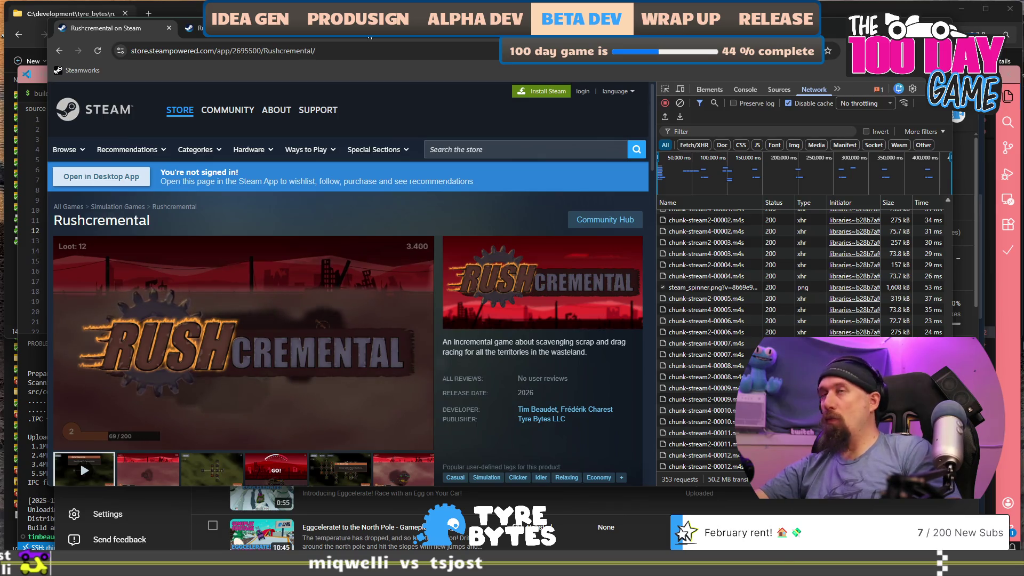
# Select the store page address, scroll down the page, and refresh it with F5
pyautogui.click(359, 52)
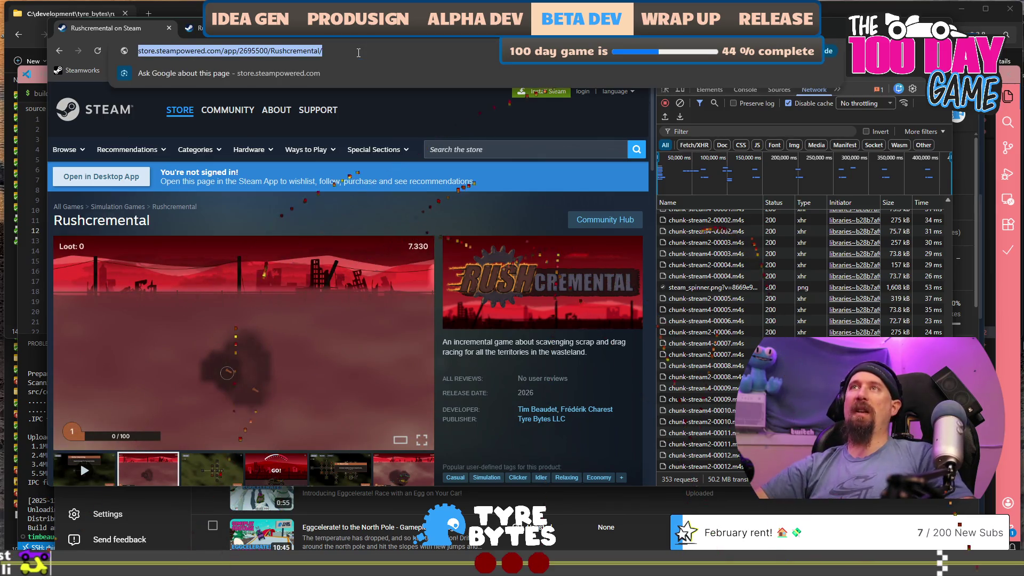
pyautogui.scroll(-4, 372, 258)
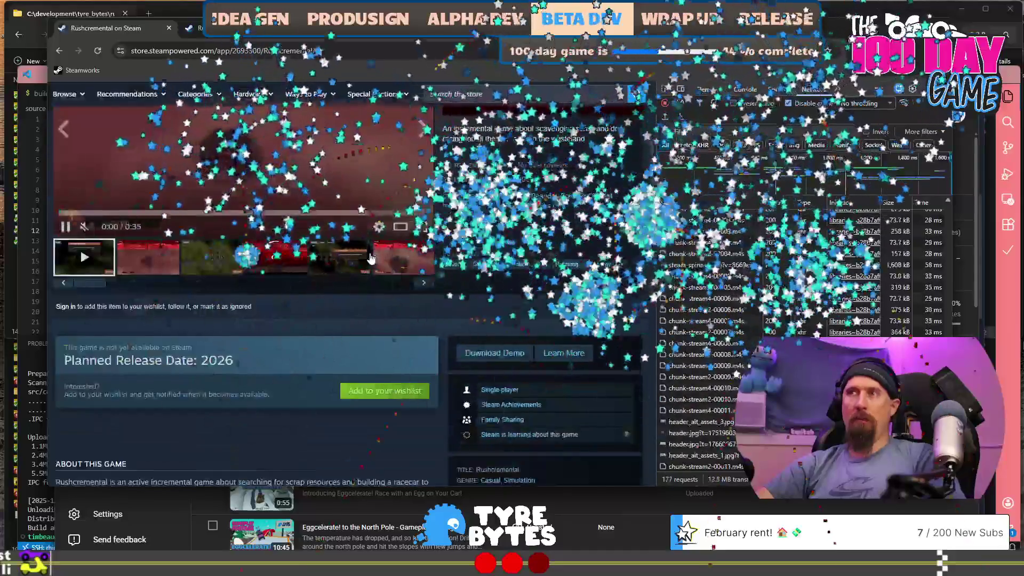
pyautogui.scroll(-4, 372, 259)
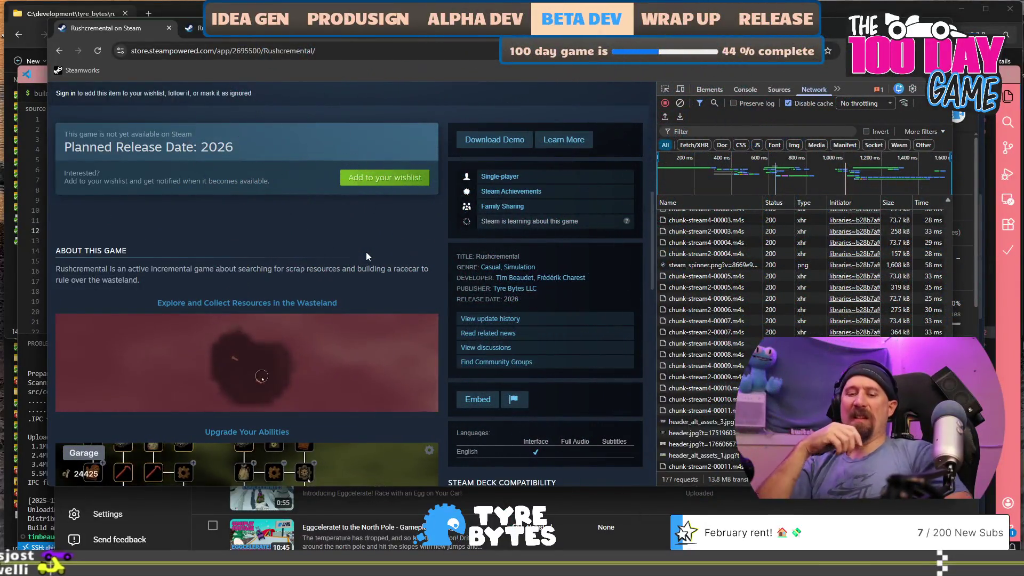
pyautogui.press('F5')
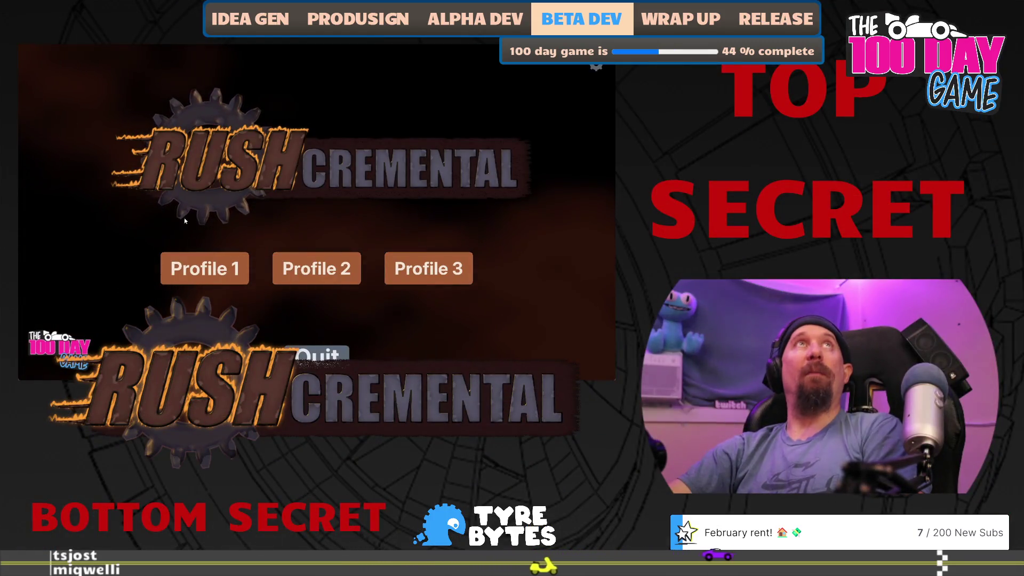
# Start Profile 1, clear fog on the first run, and buy two levels of Better Searching
pyautogui.click(205, 268)
pyautogui.moveTo(243, 257)
pyautogui.mouseDown()
pyautogui.moveTo(322, 300)
pyautogui.moveTo(336, 289)
pyautogui.mouseUp()
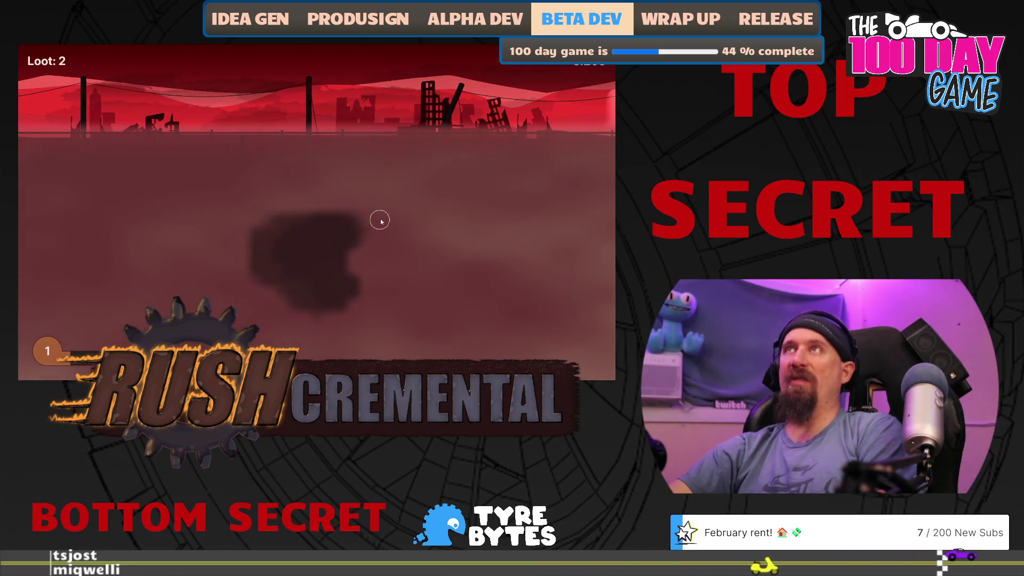
pyautogui.moveTo(370, 193); pyautogui.dragTo(317, 233)
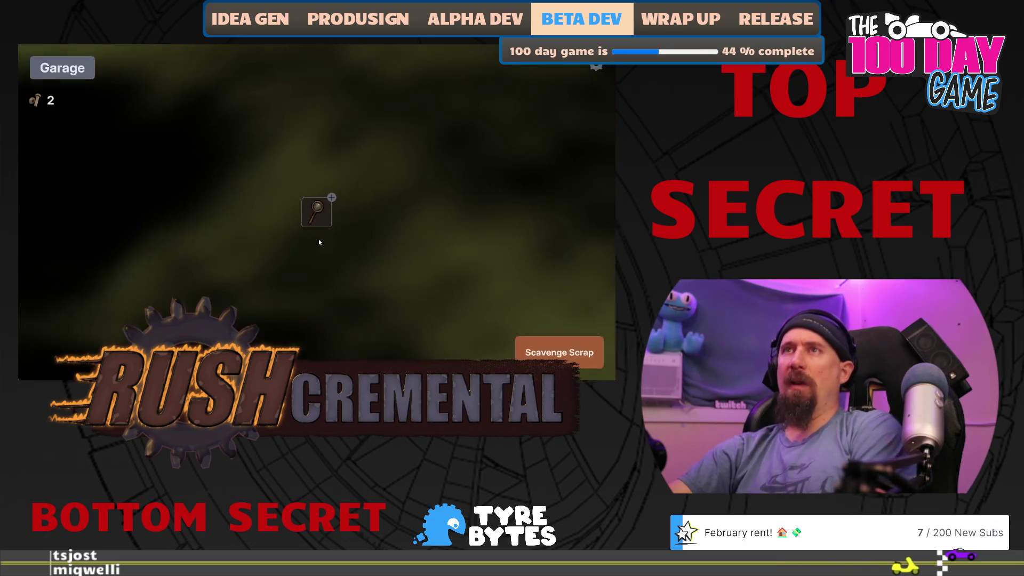
pyautogui.moveTo(319, 215)
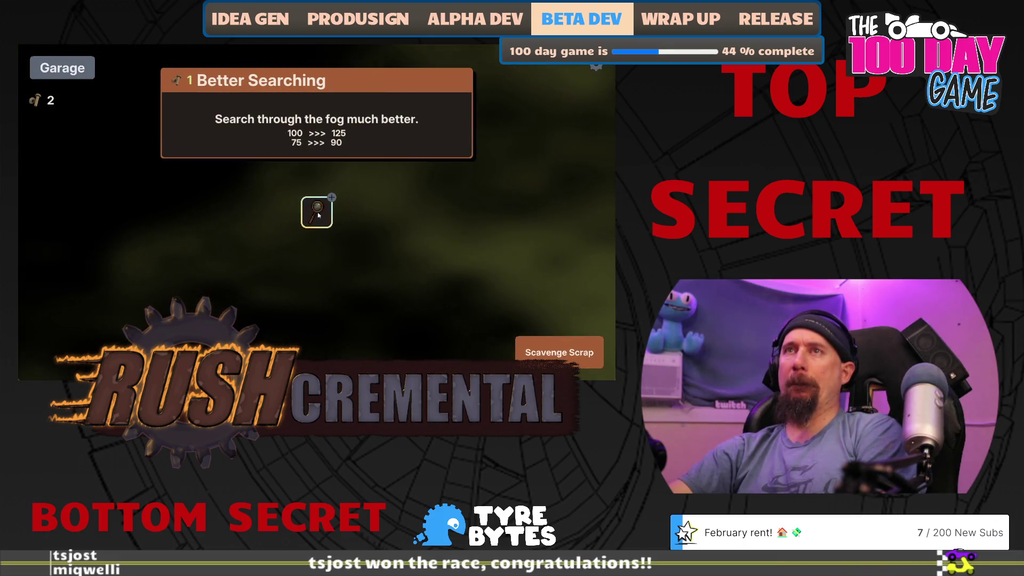
pyautogui.click(319, 215)
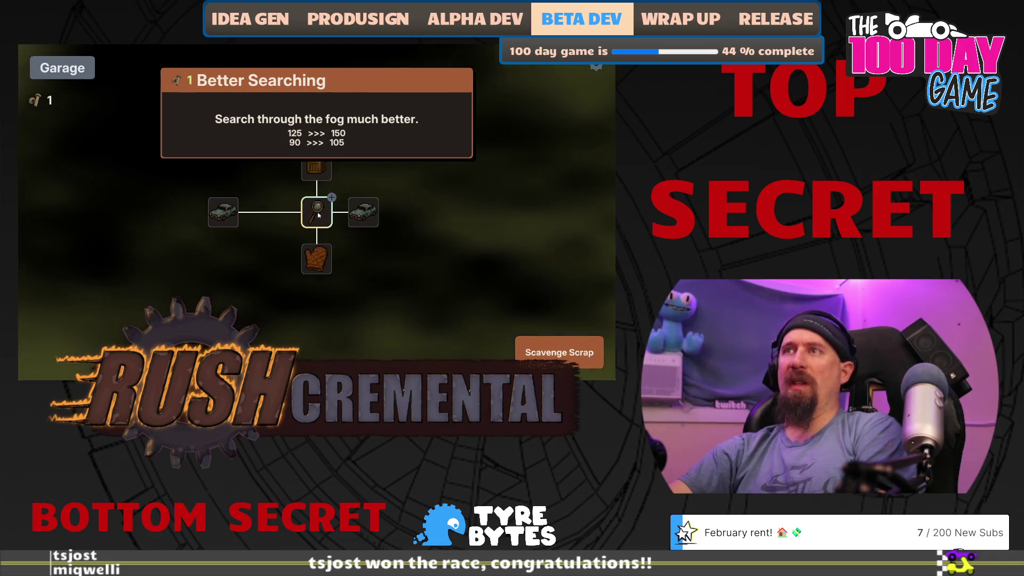
pyautogui.click(319, 215)
# Run another scavenge collecting three fog loot spots, then buy the crate upgrade
pyautogui.click(560, 352)
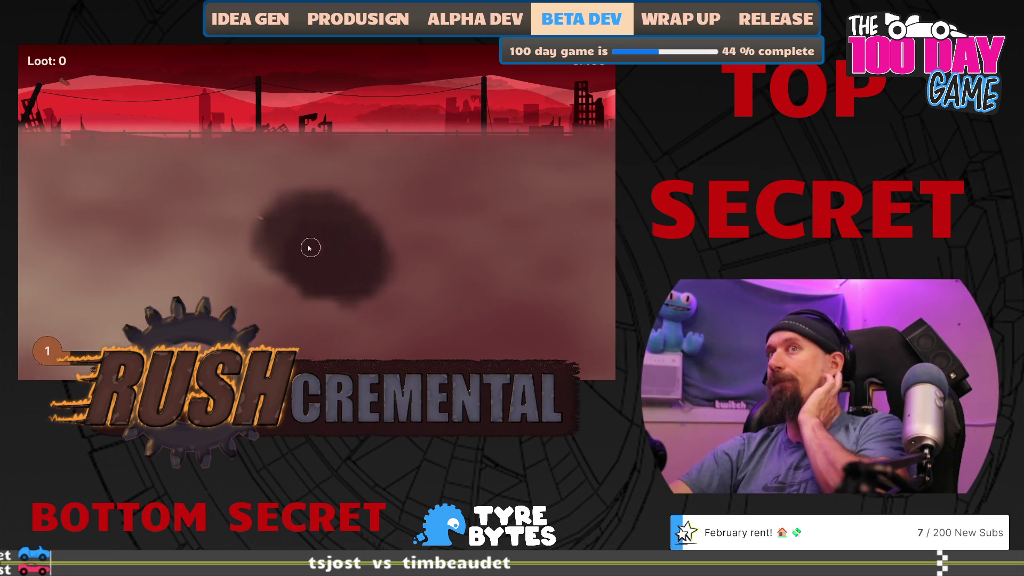
pyautogui.click(260, 216)
pyautogui.click(233, 228)
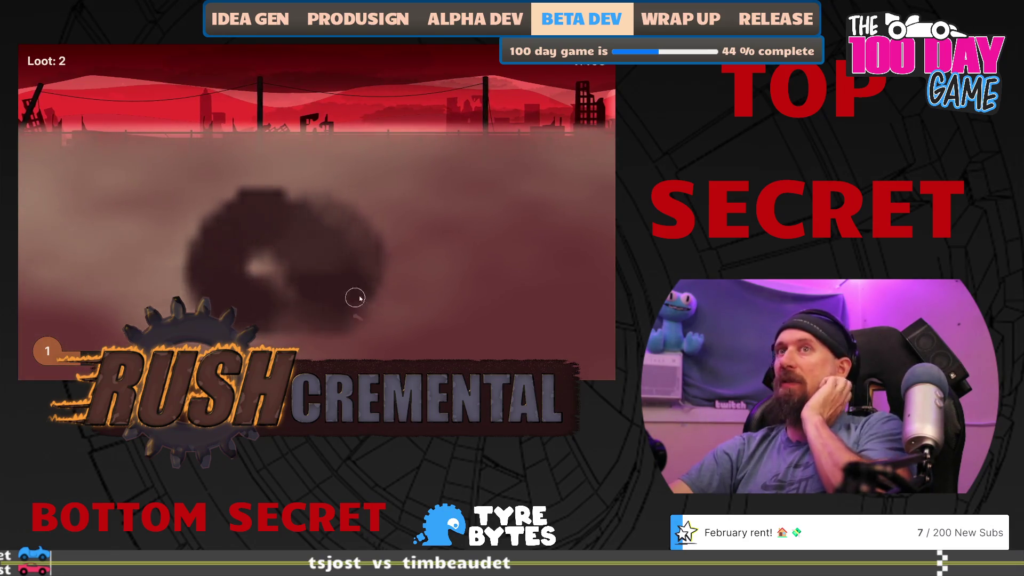
pyautogui.click(354, 320)
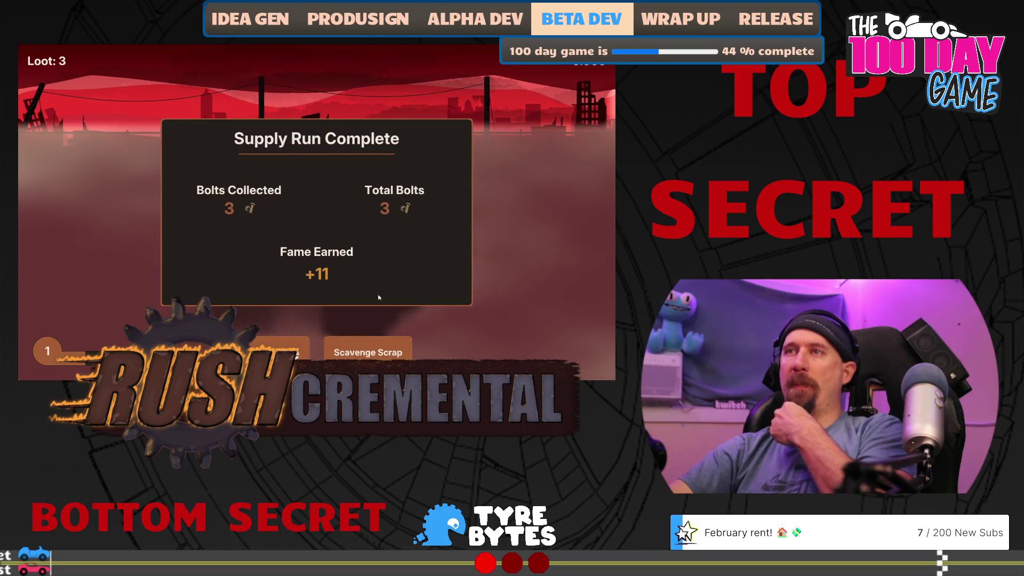
pyautogui.click(387, 291)
pyautogui.moveTo(318, 217)
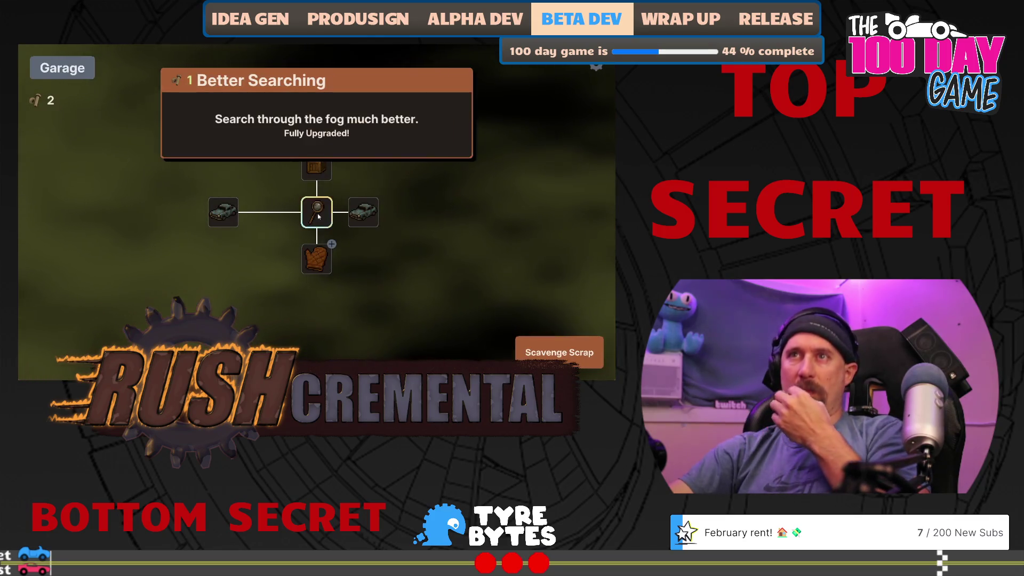
pyautogui.click(319, 168)
# Complete two more supply runs, buying the Gloves and then the More Cars upgrades
pyautogui.click(555, 352)
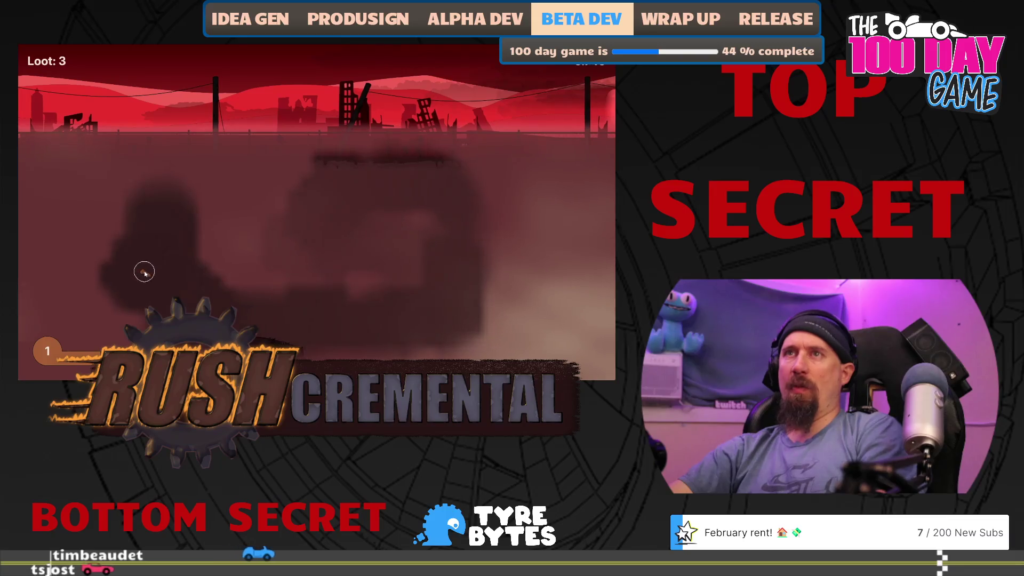
pyautogui.click(277, 352)
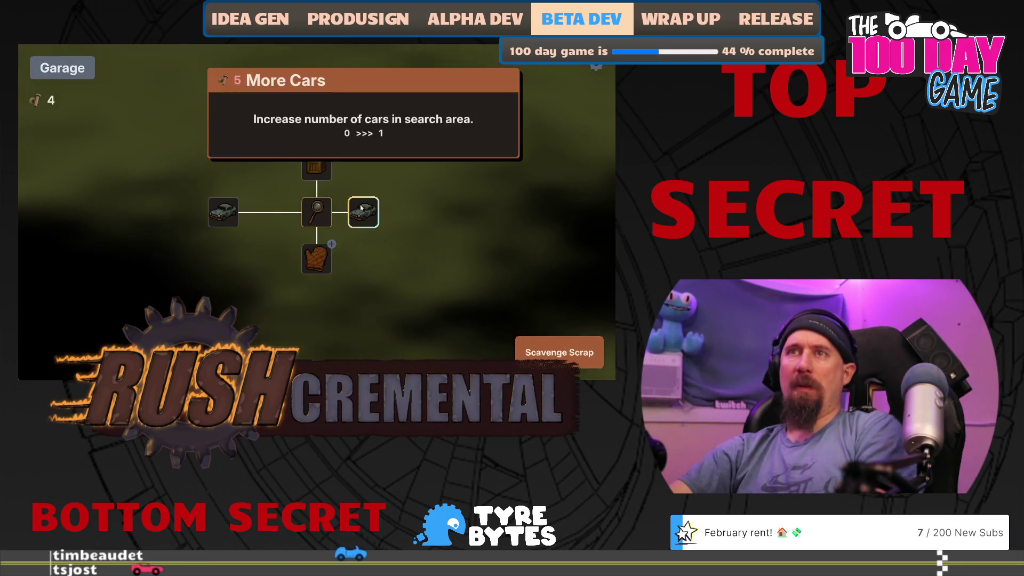
pyautogui.click(320, 257)
pyautogui.click(555, 352)
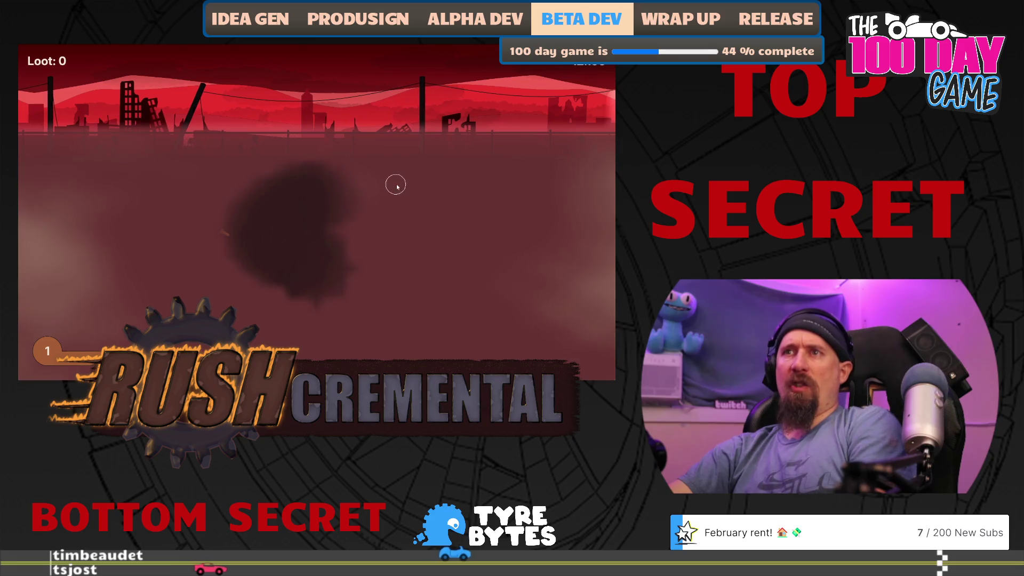
pyautogui.moveTo(198, 218)
pyautogui.mouseDown()
pyautogui.moveTo(142, 212)
pyautogui.moveTo(158, 217)
pyautogui.moveTo(164, 309)
pyautogui.mouseUp()
pyautogui.moveTo(224, 323)
pyautogui.mouseDown()
pyautogui.moveTo(425, 331)
pyautogui.moveTo(453, 194)
pyautogui.moveTo(431, 175)
pyautogui.moveTo(407, 270)
pyautogui.moveTo(517, 334)
pyautogui.moveTo(350, 206)
pyautogui.moveTo(383, 226)
pyautogui.moveTo(228, 203)
pyautogui.mouseUp()
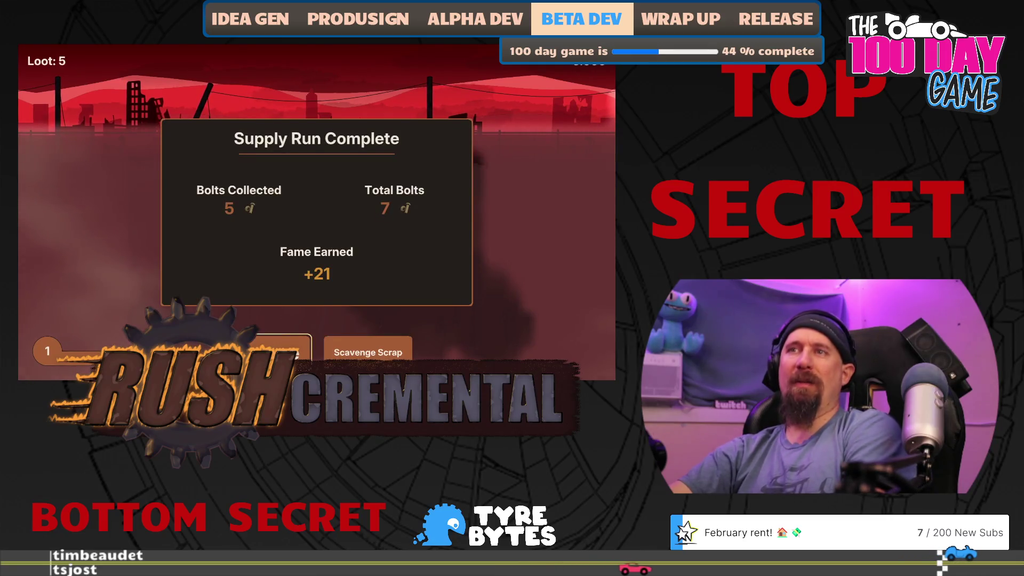
pyautogui.click(278, 351)
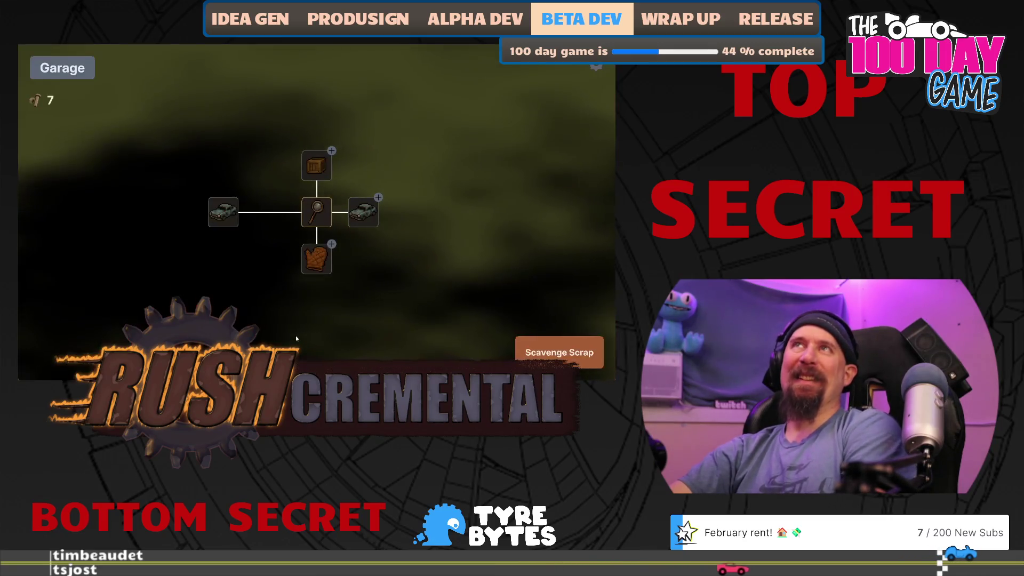
pyautogui.click(363, 212)
# Finish another run, buy the Crow Bar upgrade, and start a new run clearing fog
pyautogui.click(559, 352)
pyautogui.moveTo(192, 212)
pyautogui.mouseDown()
pyautogui.moveTo(276, 224)
pyautogui.moveTo(292, 214)
pyautogui.mouseUp()
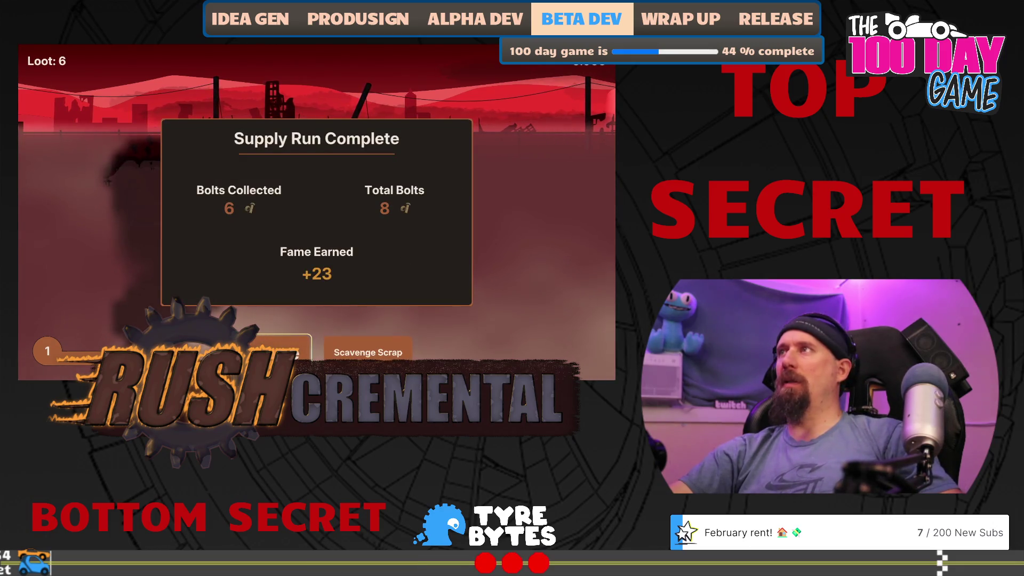
pyautogui.click(275, 351)
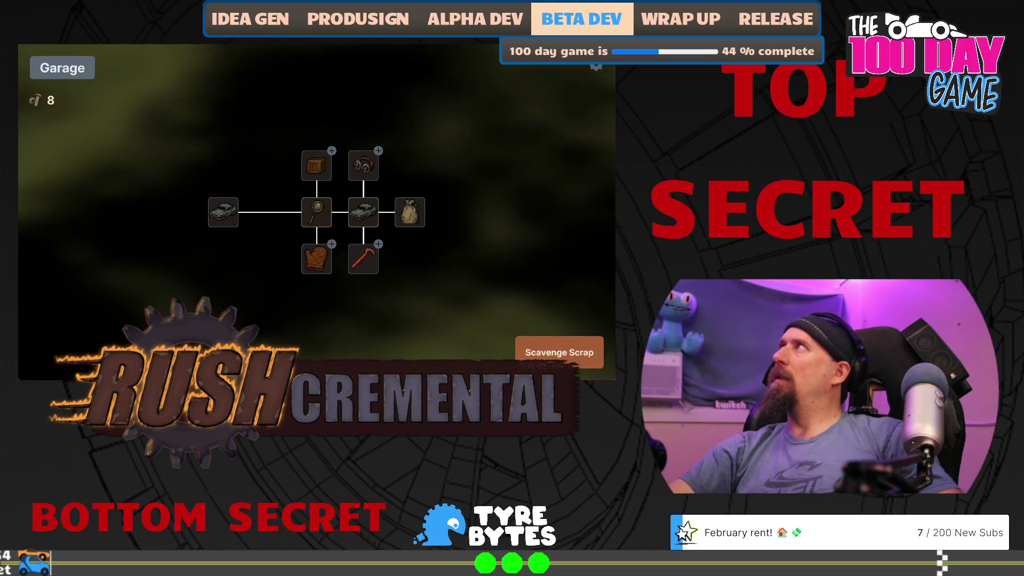
pyautogui.click(364, 267)
pyautogui.click(557, 352)
pyautogui.moveTo(315, 260)
pyautogui.mouseDown()
pyautogui.moveTo(414, 215)
pyautogui.moveTo(366, 256)
pyautogui.moveTo(444, 208)
pyautogui.moveTo(482, 248)
pyautogui.moveTo(457, 332)
pyautogui.moveTo(478, 297)
pyautogui.moveTo(389, 318)
pyautogui.moveTo(118, 312)
pyautogui.moveTo(130, 208)
pyautogui.moveTo(160, 155)
pyautogui.moveTo(320, 182)
pyautogui.mouseUp()
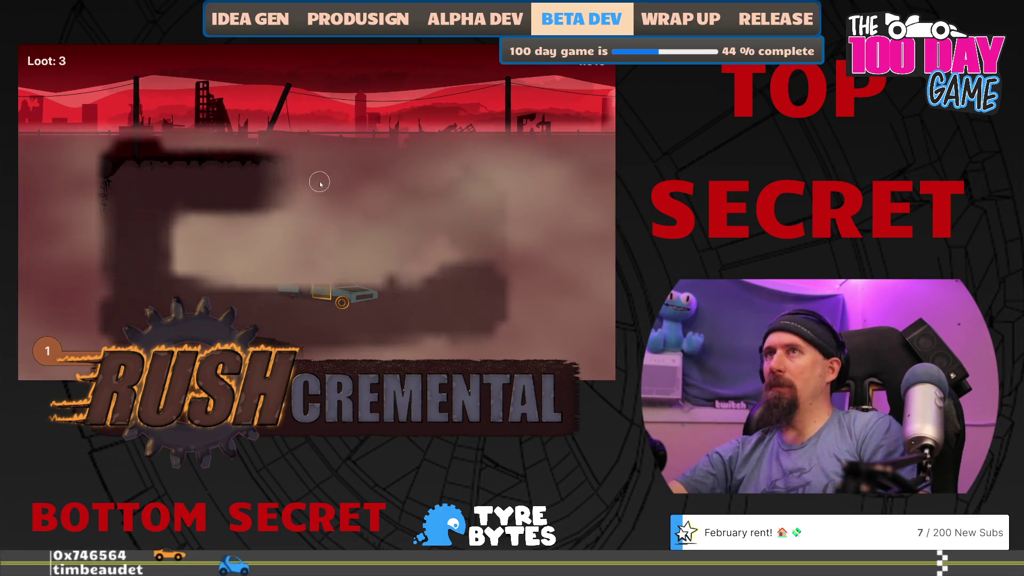
pyautogui.hotkey('alt', 'Tab')
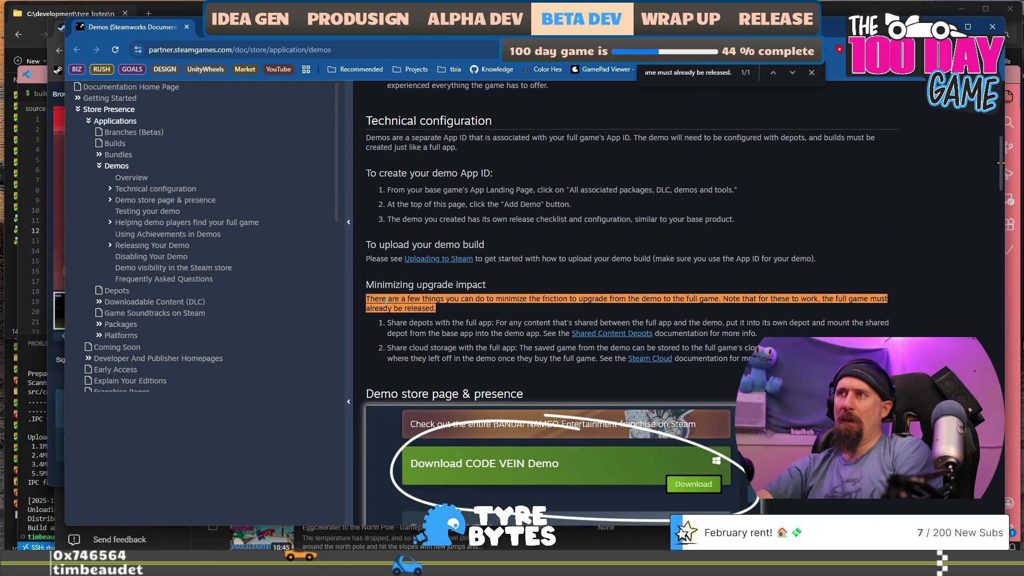
# Read the upgrade-impact, shared depots and cloud storage tips, and the store presence paragraph
pyautogui.moveTo(371, 300); pyautogui.dragTo(466, 300)
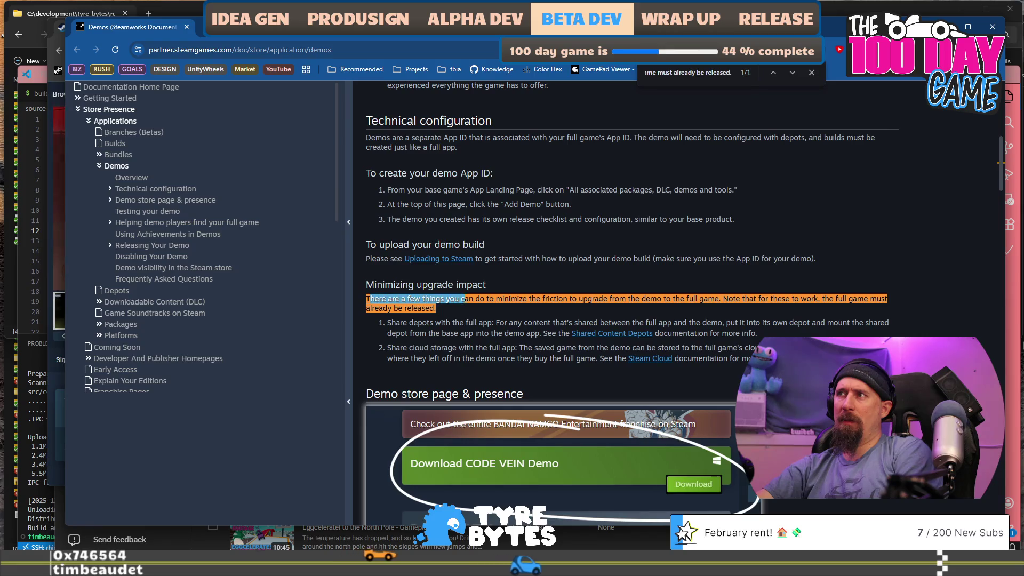
pyautogui.moveTo(405, 325)
pyautogui.mouseDown()
pyautogui.moveTo(466, 327)
pyautogui.moveTo(395, 335)
pyautogui.moveTo(502, 345)
pyautogui.mouseUp()
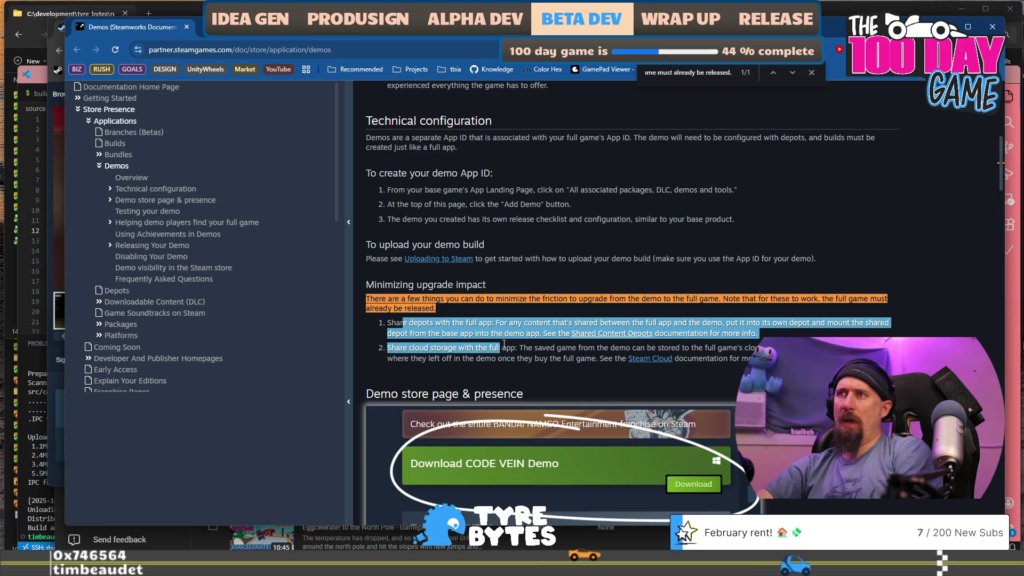
pyautogui.click(502, 345)
pyautogui.scroll(-3, 509, 320)
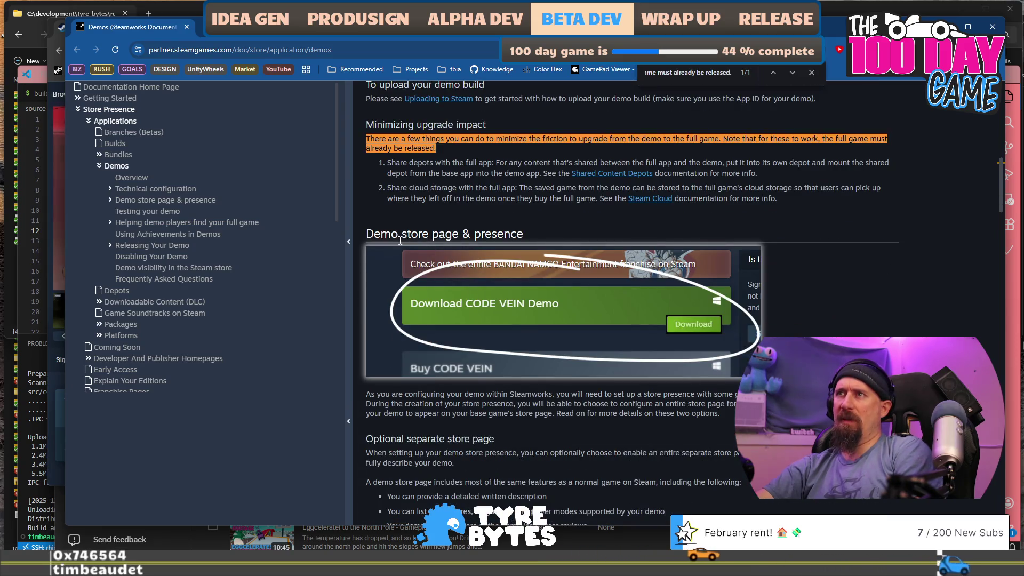
pyautogui.scroll(-1, 457, 328)
pyautogui.moveTo(377, 341); pyautogui.dragTo(647, 351)
pyautogui.moveTo(708, 363)
pyautogui.mouseDown()
pyautogui.moveTo(728, 369)
pyautogui.moveTo(694, 352)
pyautogui.moveTo(709, 385)
pyautogui.moveTo(687, 353)
pyautogui.moveTo(693, 362)
pyautogui.mouseUp()
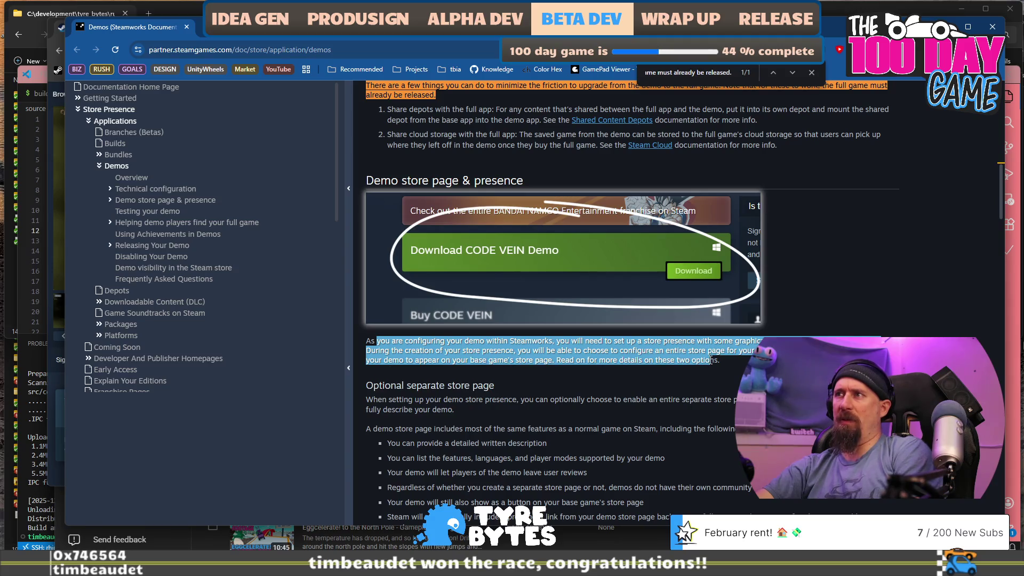
# Read the optional separate store page intro and the bullet about the demo button
pyautogui.scroll(-1, 710, 355)
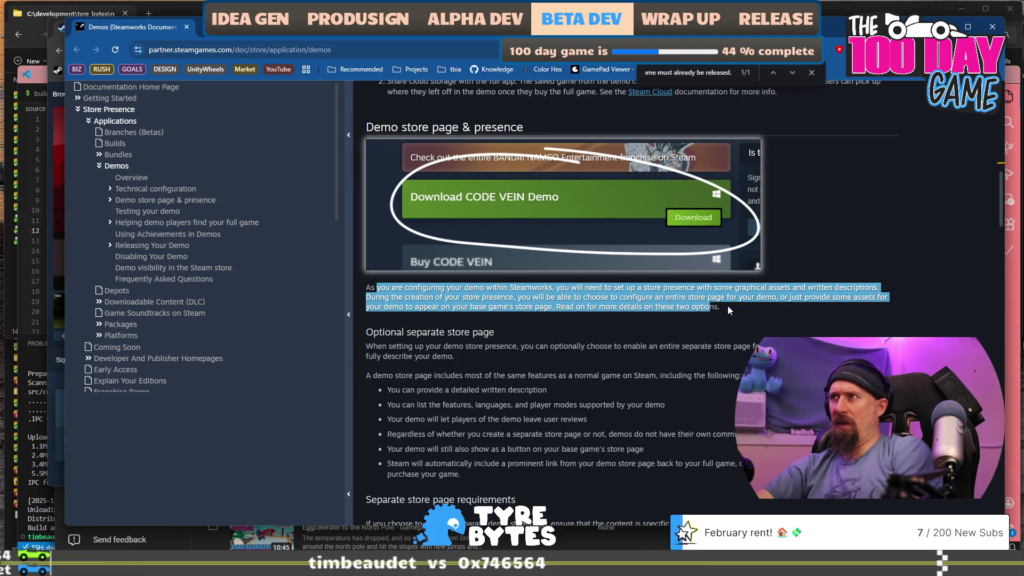
pyautogui.moveTo(728, 309); pyautogui.dragTo(761, 297)
pyautogui.scroll(-2, 560, 321)
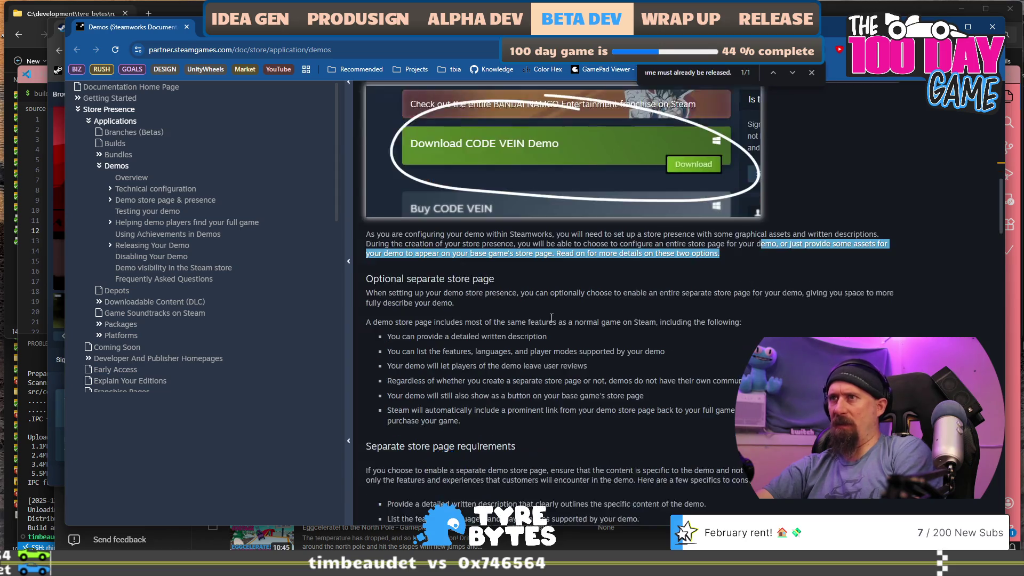
pyautogui.moveTo(379, 242); pyautogui.dragTo(631, 248)
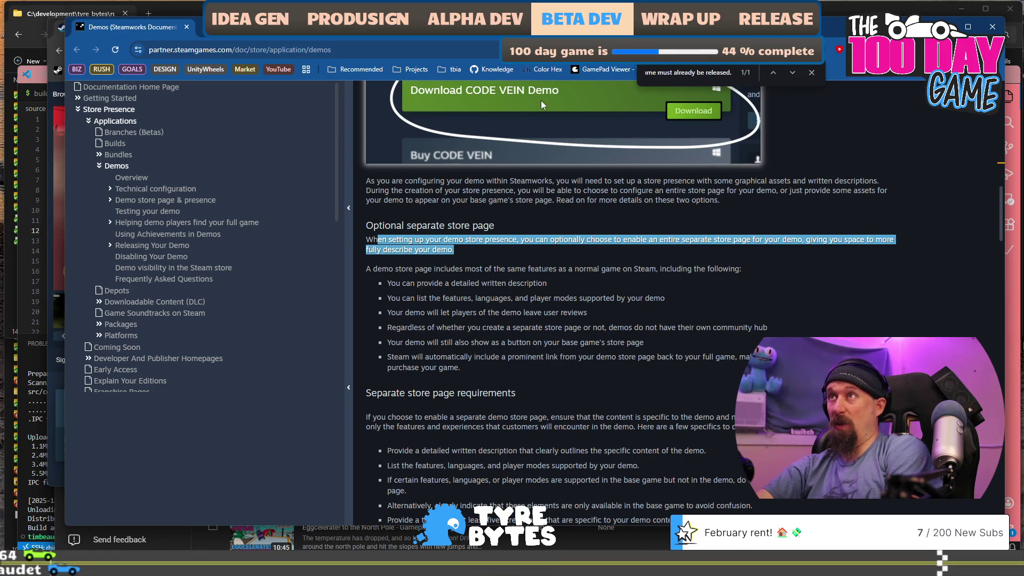
pyautogui.scroll(3, 573, 233)
pyautogui.scroll(-3, 576, 248)
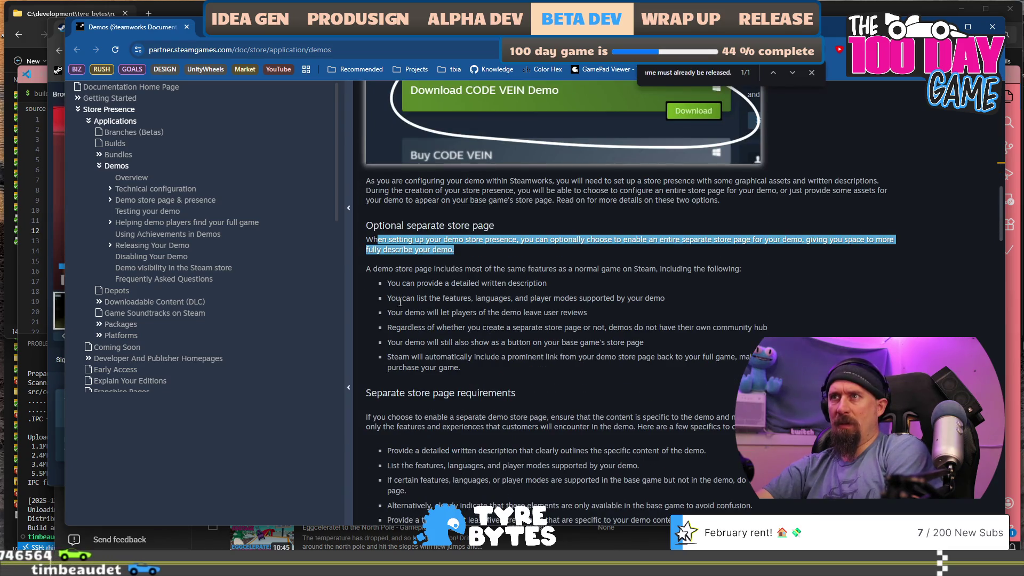
pyautogui.moveTo(390, 342); pyautogui.dragTo(665, 338)
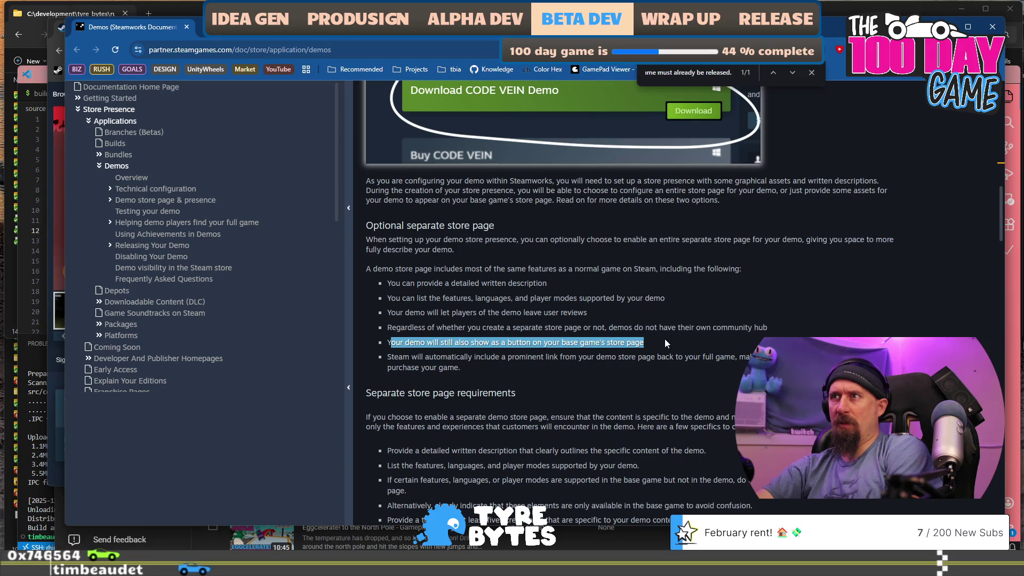
# Read the separate store page requirements, including the detailed description and remaining bullets
pyautogui.scroll(-2, 603, 293)
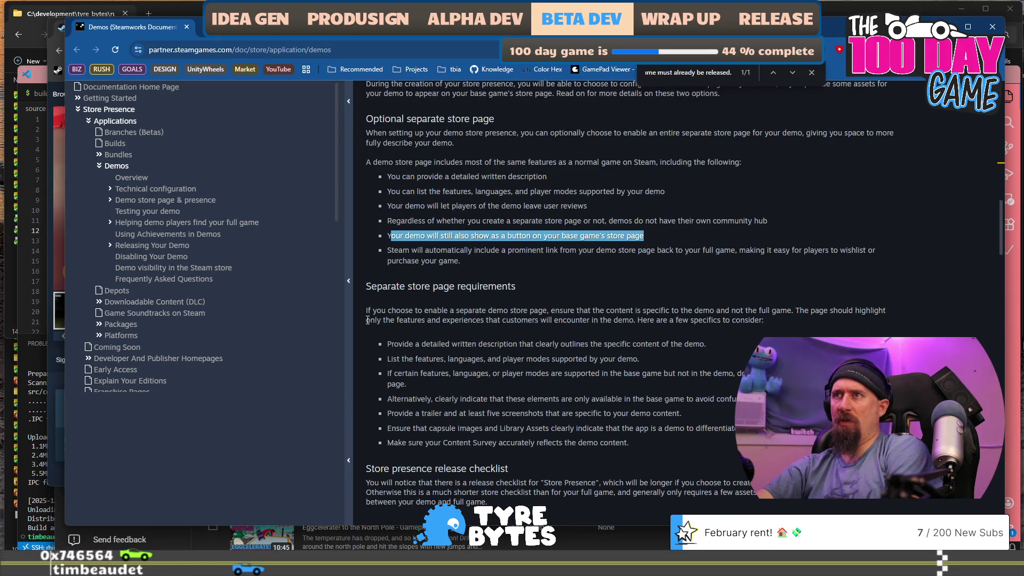
pyautogui.moveTo(372, 311); pyautogui.dragTo(778, 321)
pyautogui.scroll(-2, 768, 309)
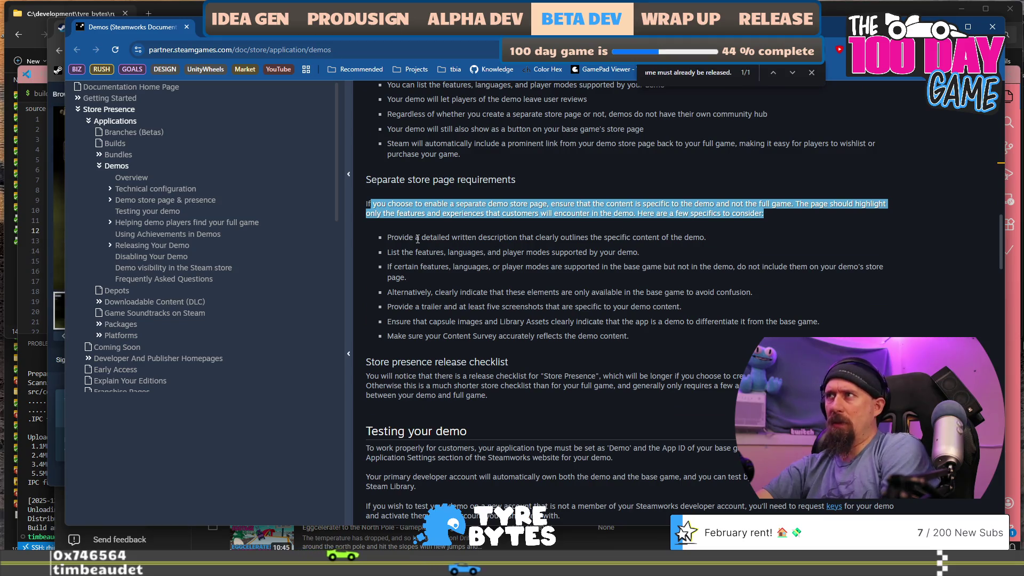
pyautogui.moveTo(387, 237); pyautogui.dragTo(708, 237)
pyautogui.moveTo(387, 251)
pyautogui.mouseDown()
pyautogui.moveTo(564, 253)
pyautogui.moveTo(571, 292)
pyautogui.moveTo(458, 267)
pyautogui.moveTo(479, 291)
pyautogui.moveTo(726, 291)
pyautogui.moveTo(550, 330)
pyautogui.moveTo(605, 321)
pyautogui.moveTo(662, 334)
pyautogui.moveTo(650, 339)
pyautogui.mouseUp()
pyautogui.scroll(-1, 650, 340)
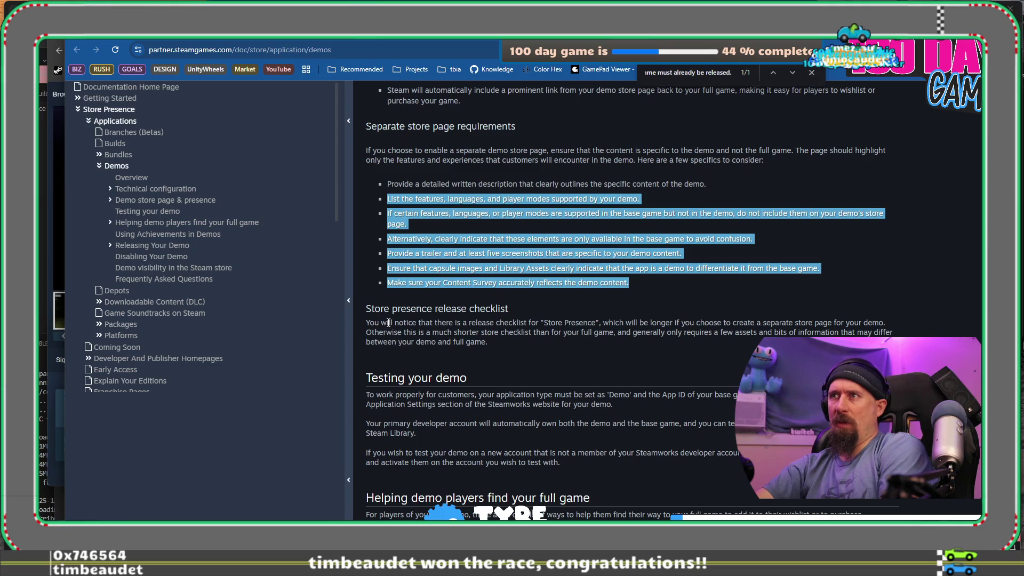
pyautogui.moveTo(389, 323); pyautogui.dragTo(465, 332)
pyautogui.moveTo(560, 333)
pyautogui.mouseDown()
pyautogui.moveTo(704, 321)
pyautogui.moveTo(701, 332)
pyautogui.mouseUp()
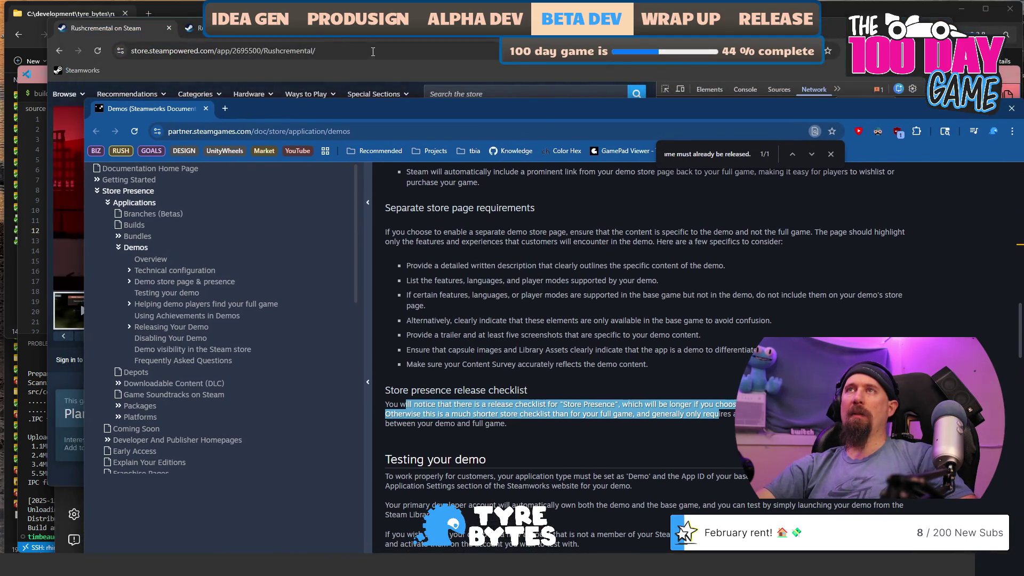
# Refresh the Rushcremental store page to show the demo download box, then return to the Steamworks docs
pyautogui.click(373, 52)
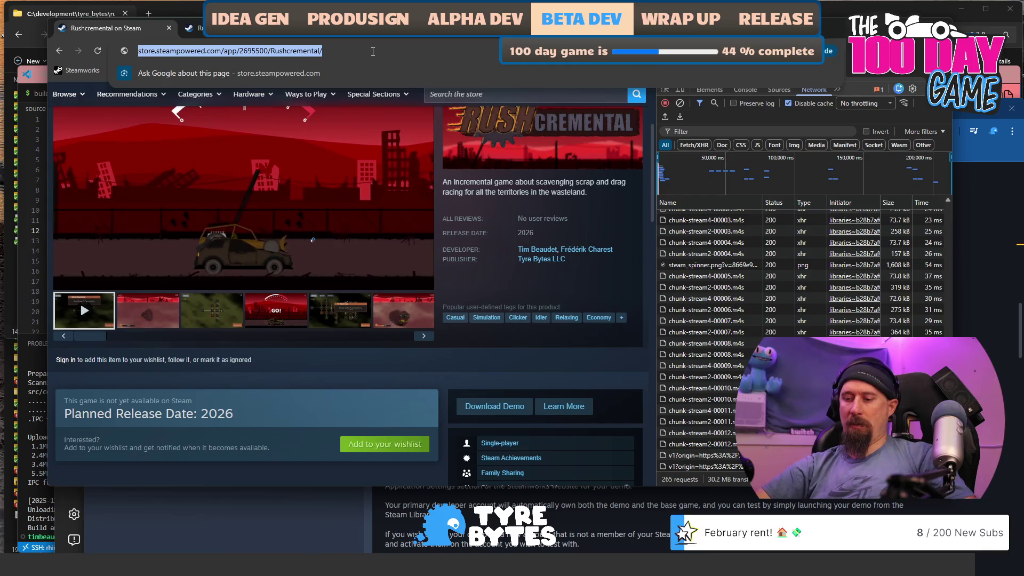
pyautogui.press('Return')
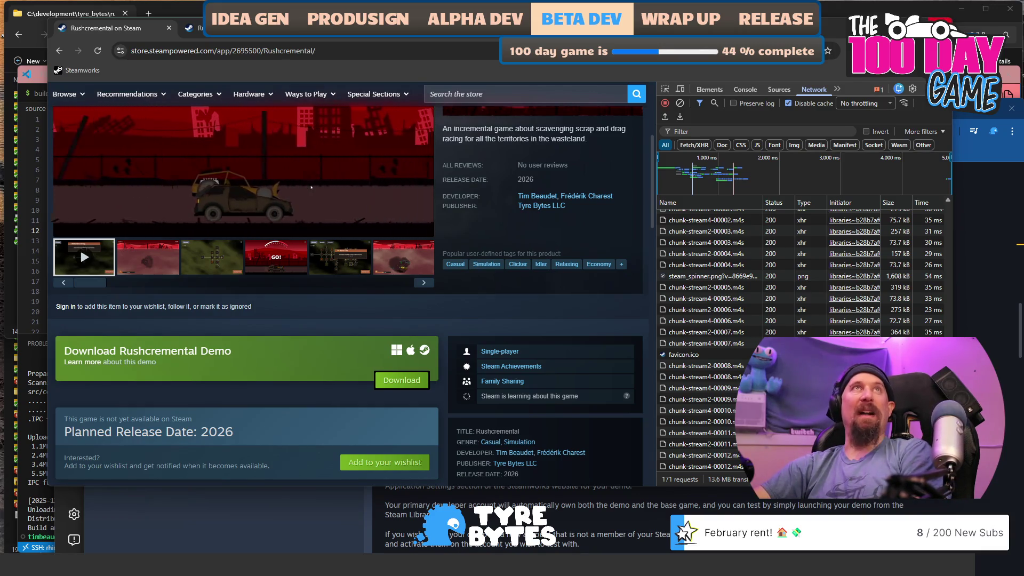
pyautogui.hotkey('alt', 'Tab')
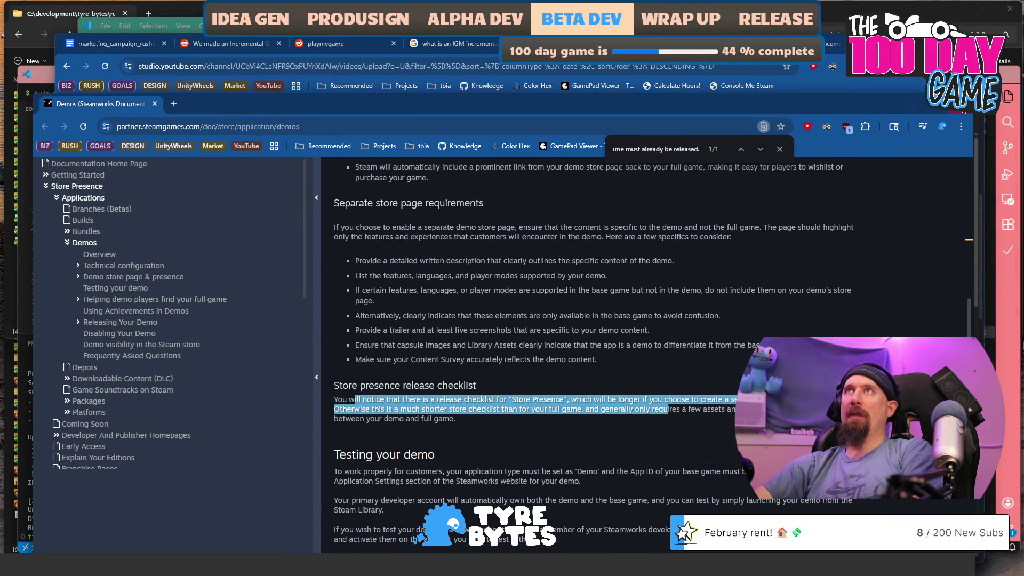
# Close the Steamworks documentation and YouTube Studio windows, then switch to Google Drive
pyautogui.click(962, 113)
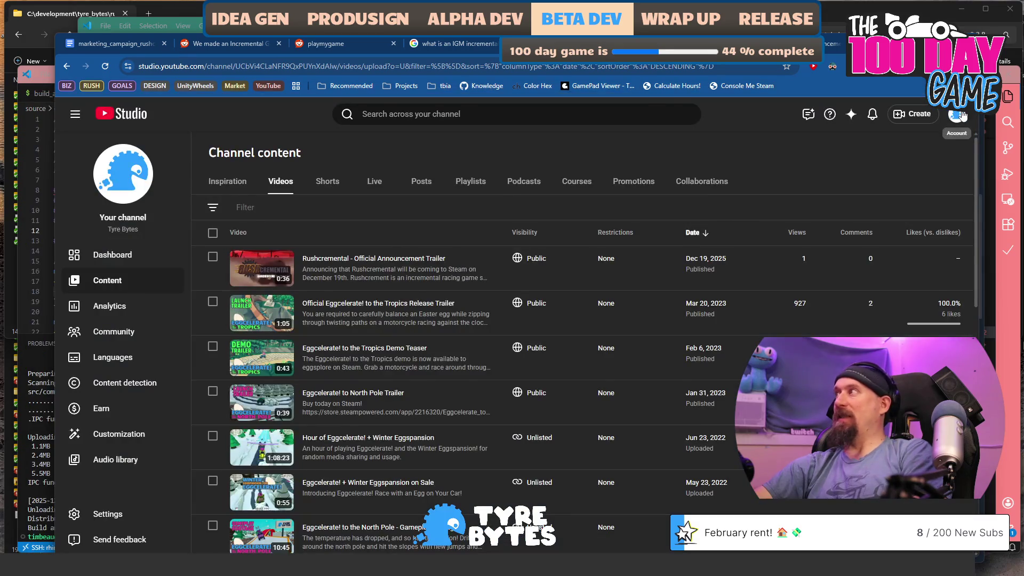
pyautogui.click(1010, 8)
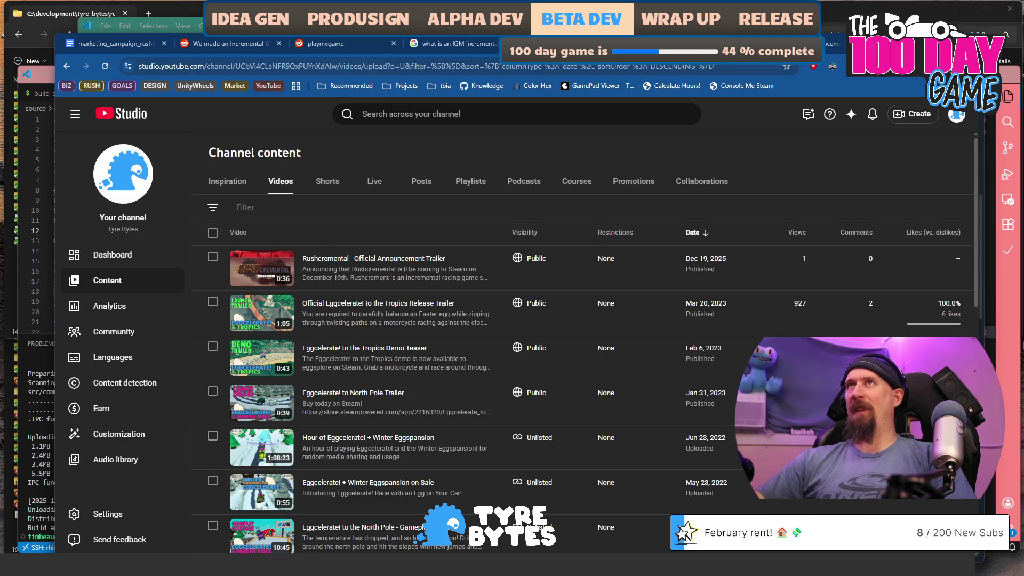
pyautogui.moveTo(640, 41); pyautogui.dragTo(652, 33)
pyautogui.hotkey('alt', 'Tab')
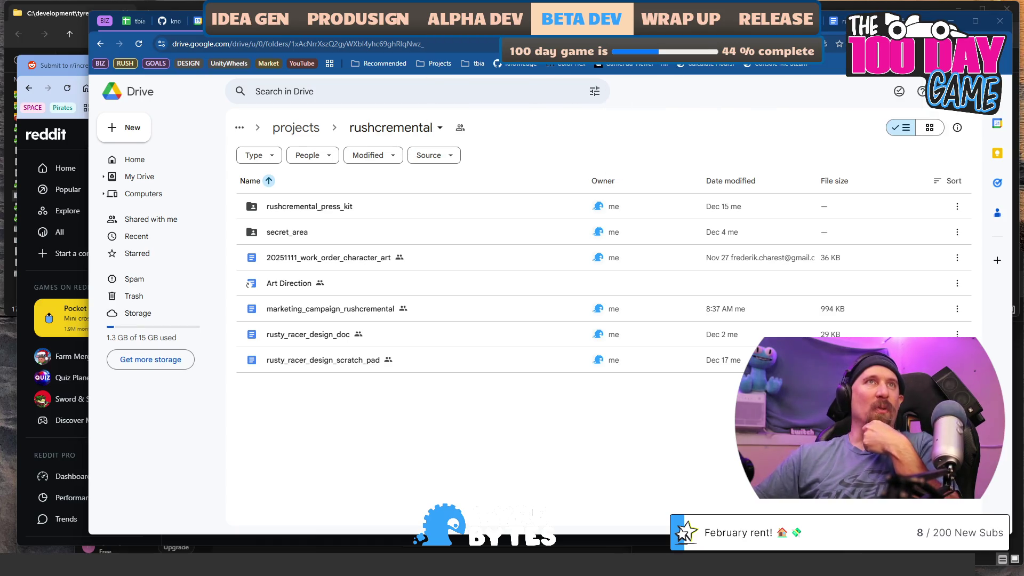
# Open marketing_campaign_rushcremental at Places to Announce Demo, then switch to the Games Press page
pyautogui.click(140, 37)
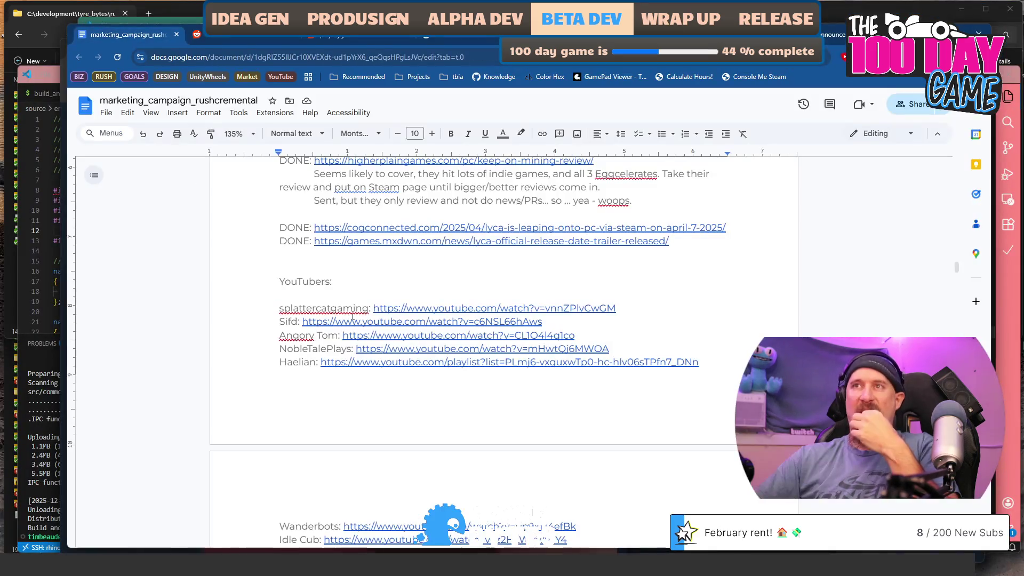
pyautogui.scroll(3, 485, 303)
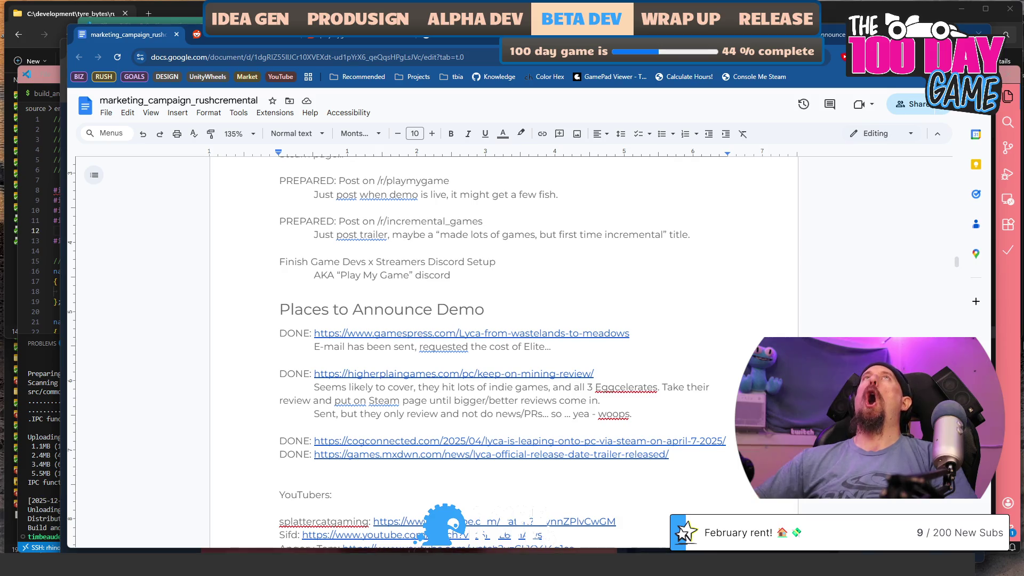
pyautogui.hotkey('alt', 'Tab')
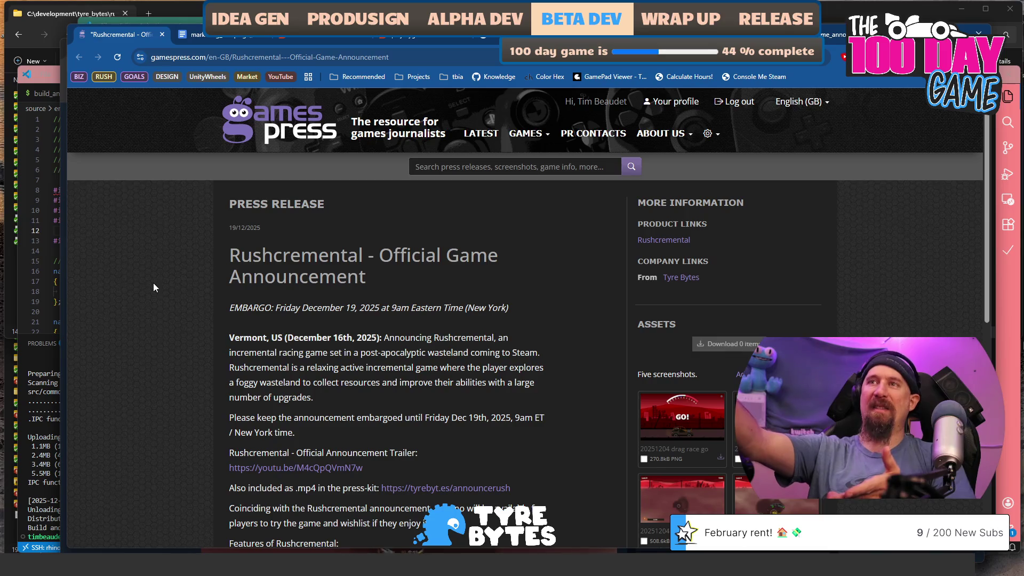
pyautogui.moveTo(357, 307); pyautogui.dragTo(313, 309)
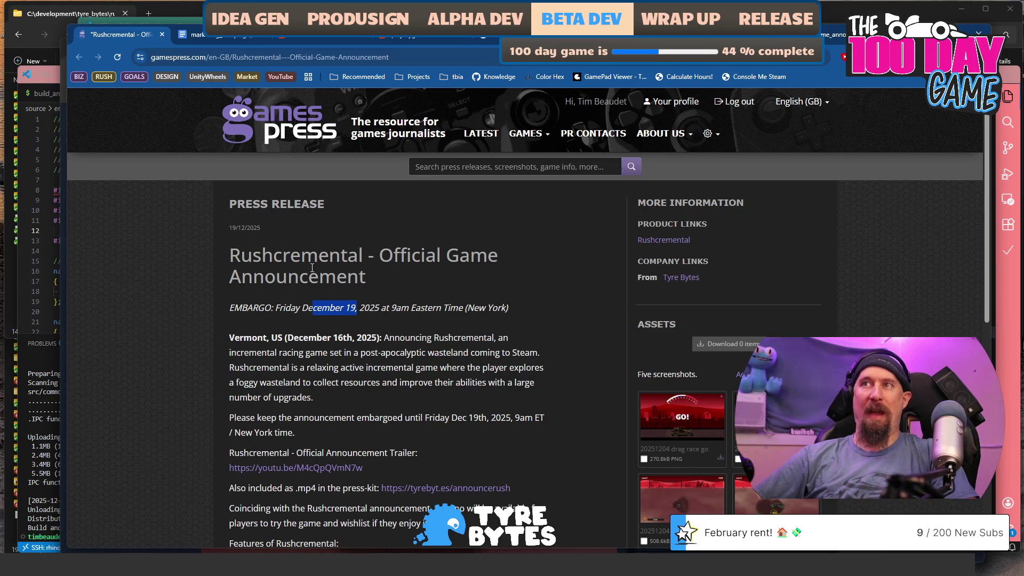
pyautogui.moveTo(360, 337); pyautogui.dragTo(231, 335)
pyautogui.moveTo(308, 276); pyautogui.dragTo(442, 366)
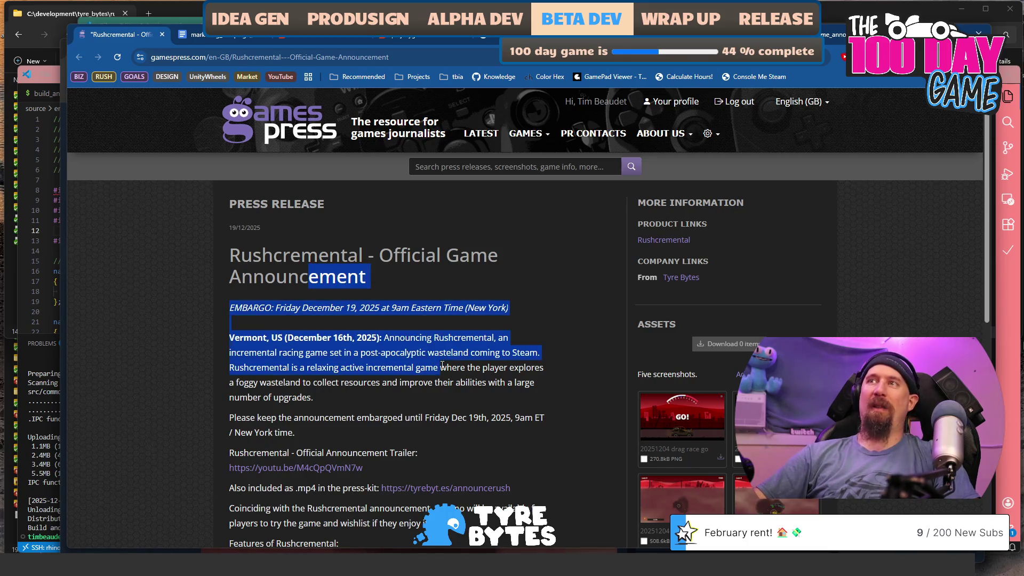
pyautogui.moveTo(278, 338)
pyautogui.mouseDown()
pyautogui.moveTo(371, 342)
pyautogui.moveTo(308, 308)
pyautogui.mouseUp()
pyautogui.scroll(-10, 368, 340)
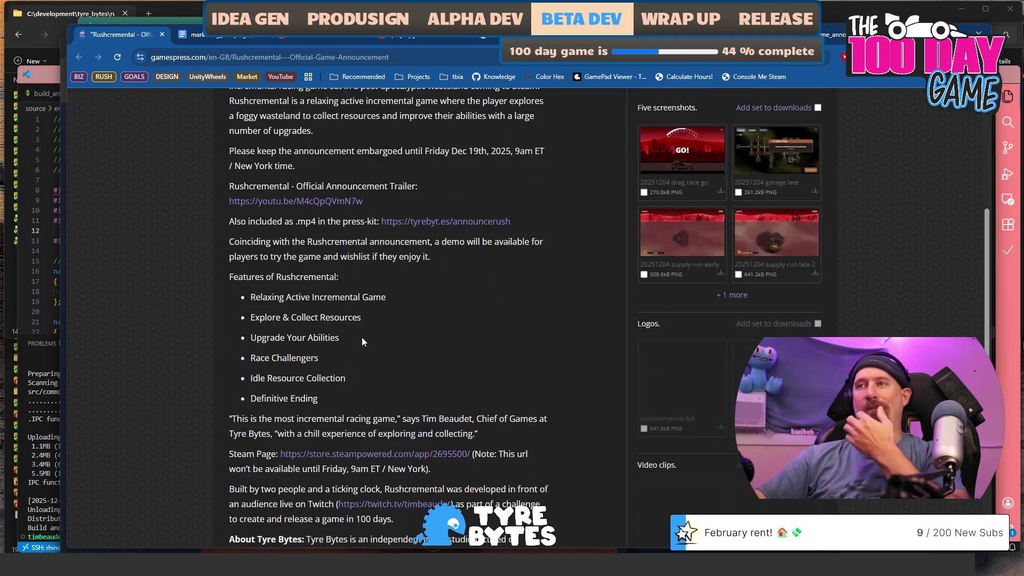
pyautogui.scroll(-1, 368, 340)
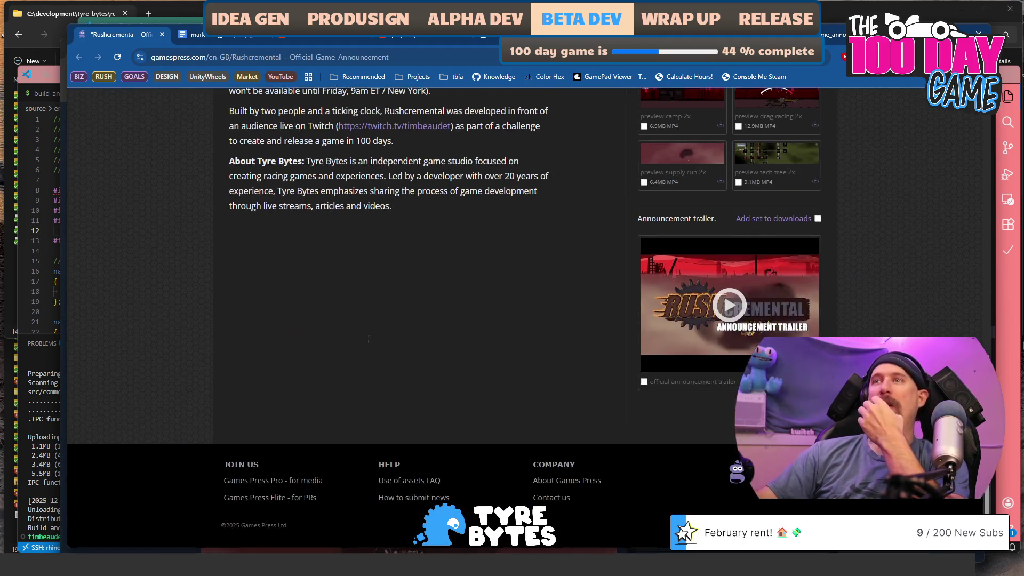
pyautogui.scroll(11, 368, 344)
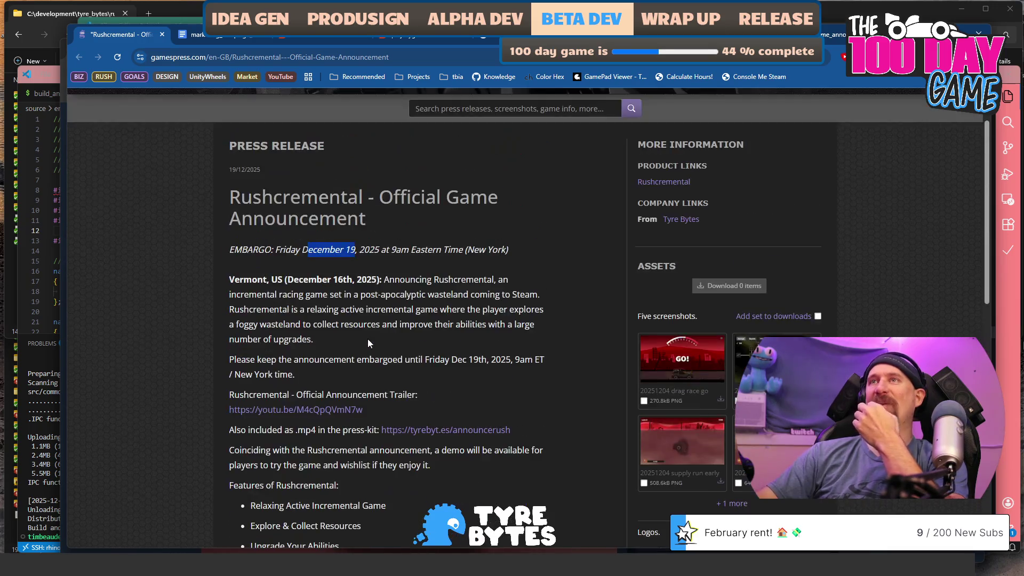
pyautogui.scroll(1, 368, 343)
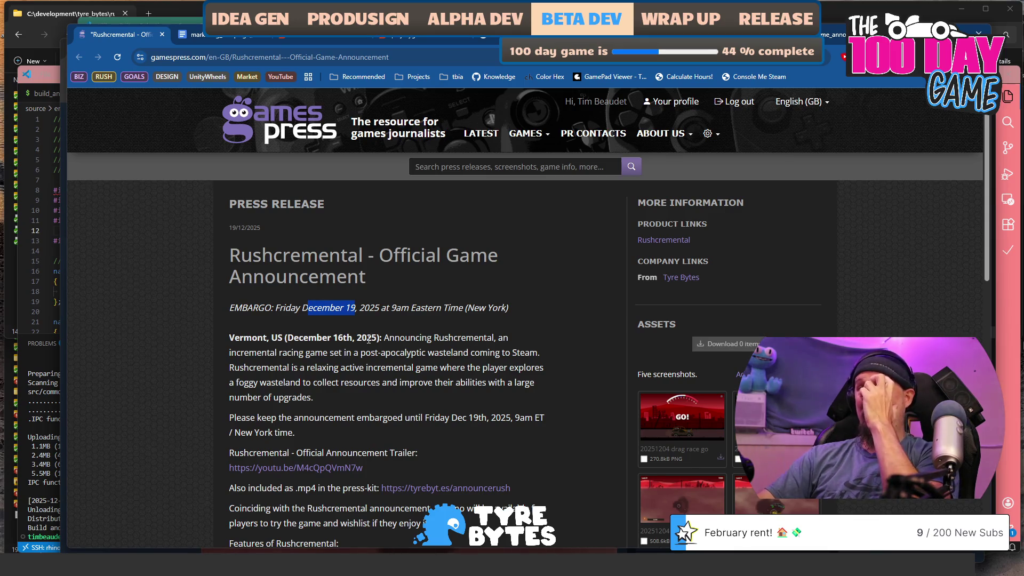
# Highlight the EMBARGO date line and the keep-embargoed paragraph to reread them
pyautogui.click(417, 364)
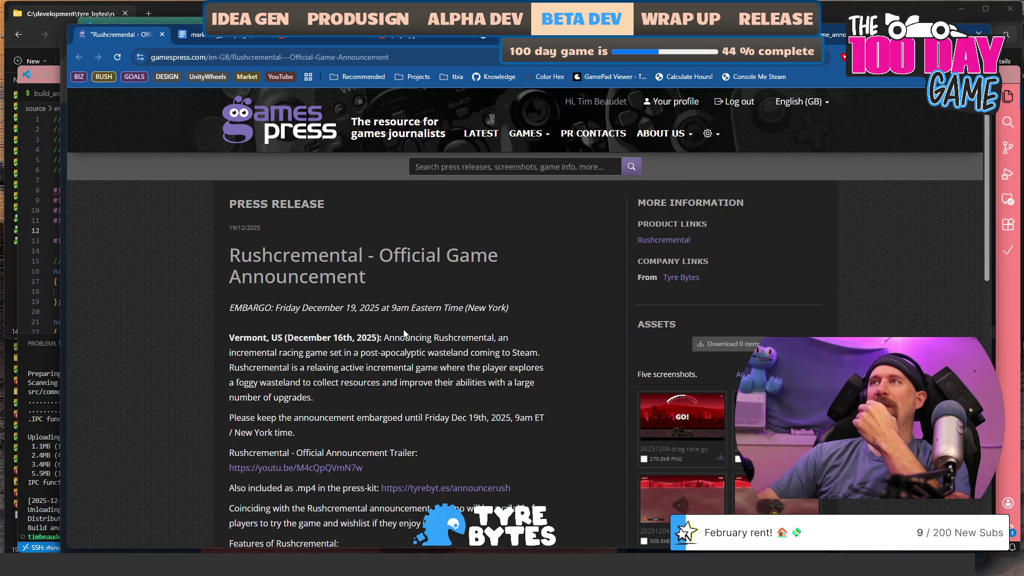
pyautogui.moveTo(514, 310); pyautogui.dragTo(254, 309)
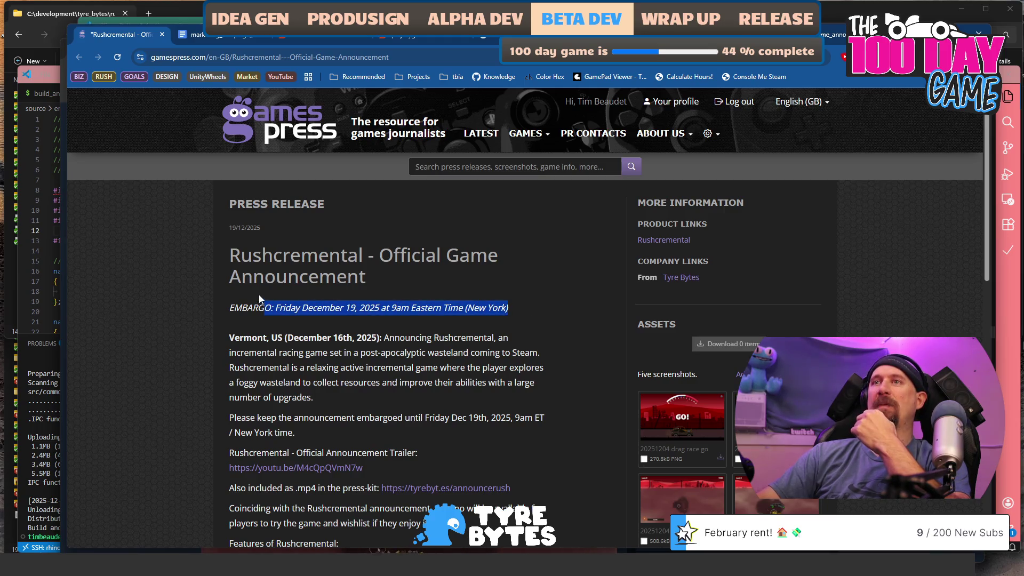
pyautogui.click(297, 327)
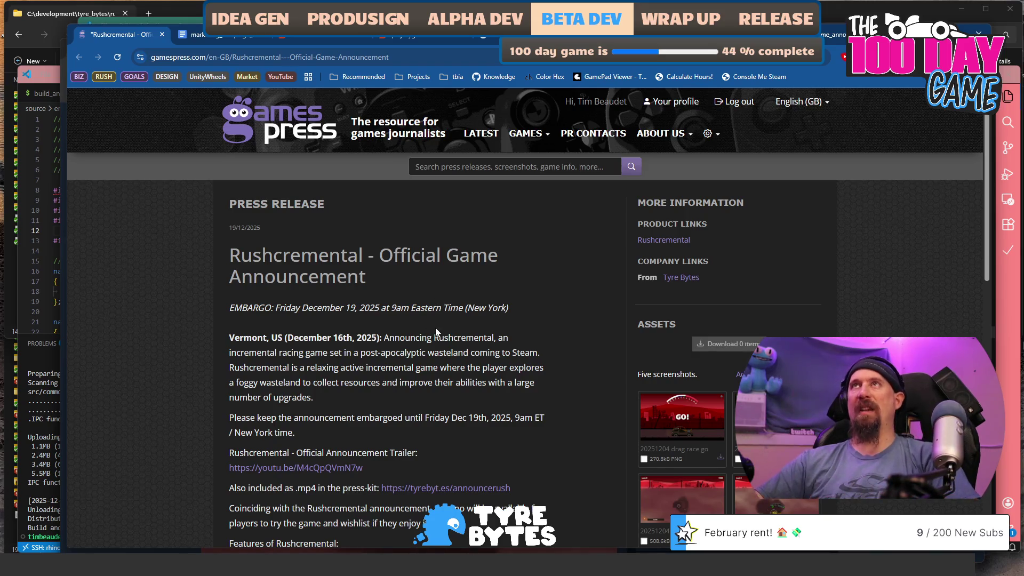
pyautogui.moveTo(226, 309); pyautogui.dragTo(501, 307)
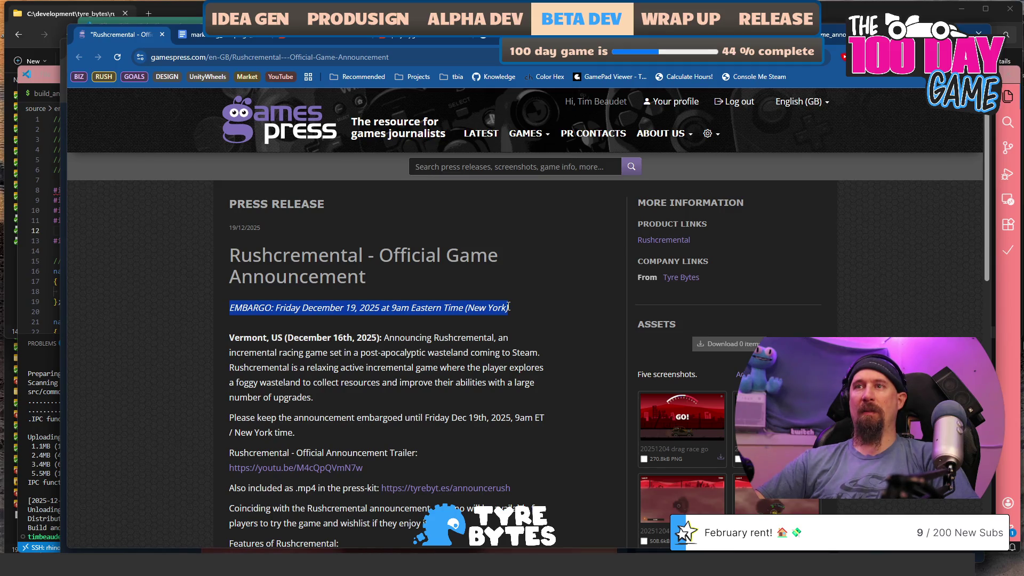
pyautogui.moveTo(309, 432)
pyautogui.mouseDown()
pyautogui.moveTo(318, 428)
pyautogui.moveTo(210, 421)
pyautogui.mouseUp()
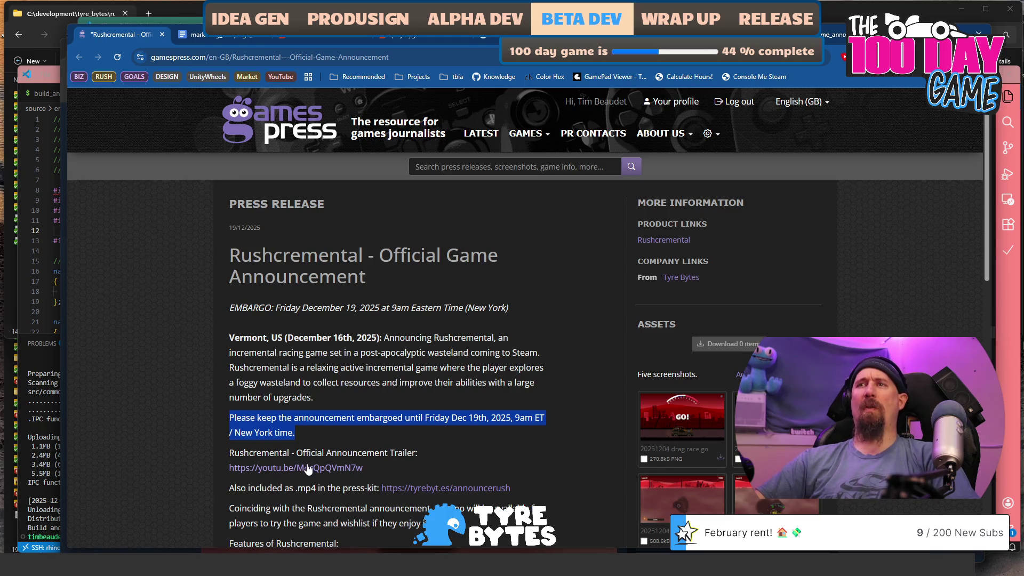
pyautogui.moveTo(508, 308); pyautogui.dragTo(238, 302)
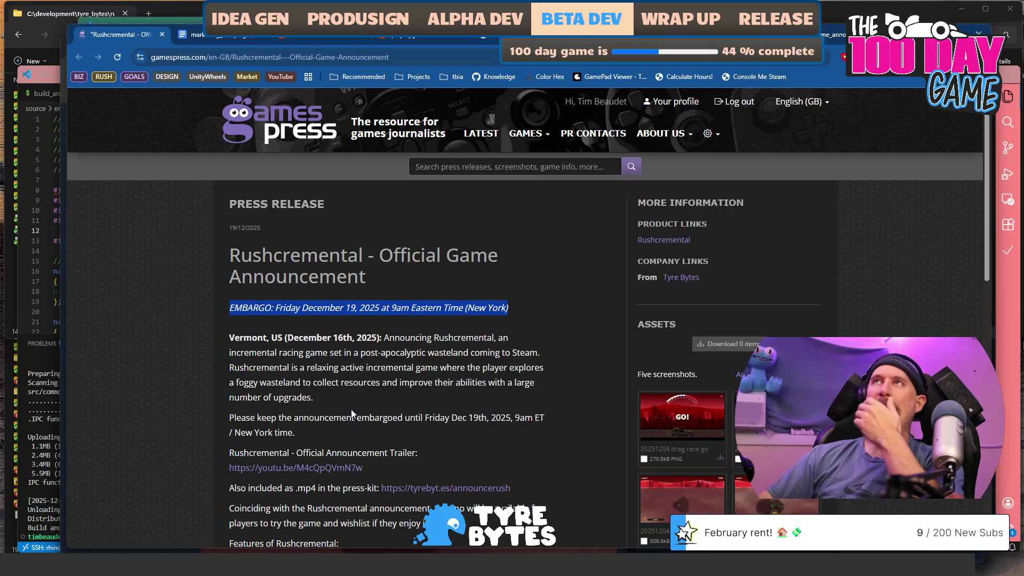
# Highlight the 19/12/2025 release date and full EMBARGO line, then bring the Steam library forward
pyautogui.moveTo(280, 231); pyautogui.dragTo(222, 231)
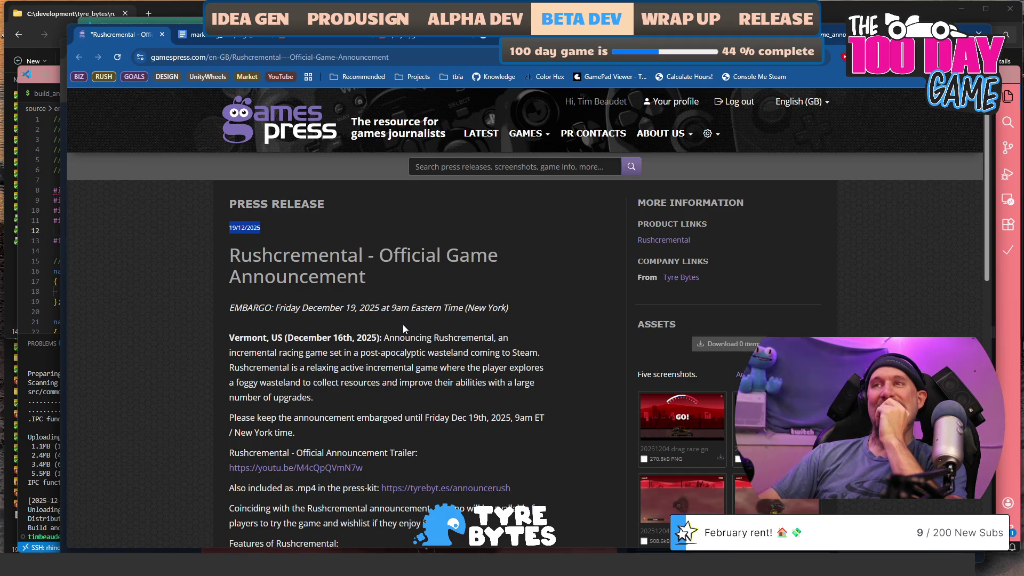
pyautogui.moveTo(518, 306)
pyautogui.mouseDown()
pyautogui.moveTo(242, 303)
pyautogui.moveTo(225, 314)
pyautogui.mouseUp()
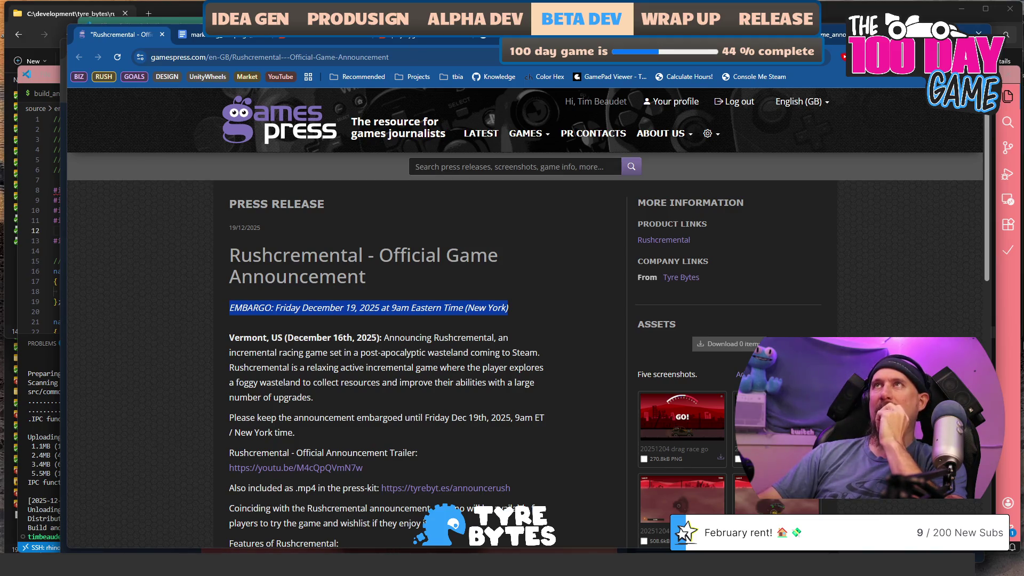
pyautogui.hotkey('alt', 'Tab')
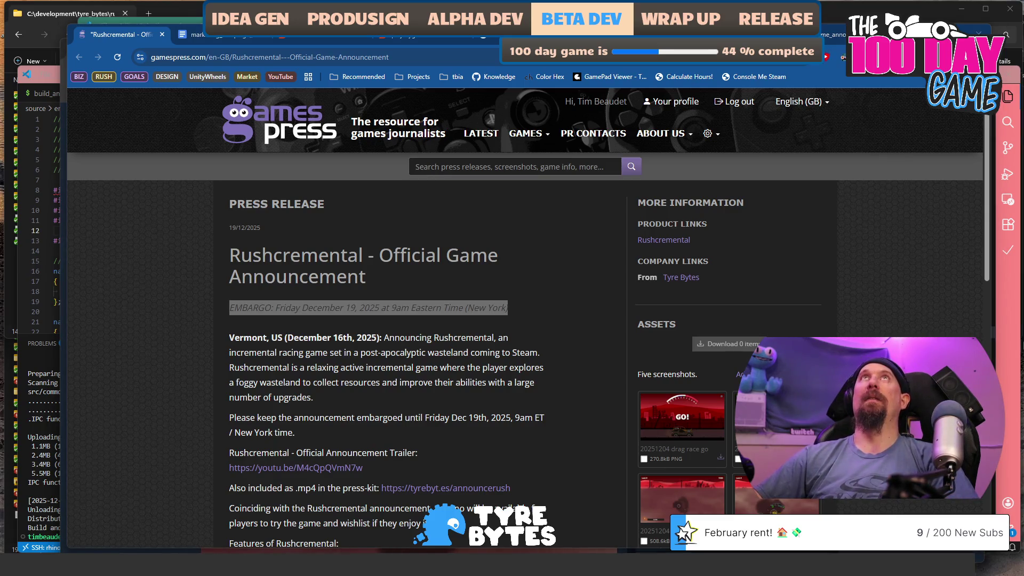
pyautogui.hotkey('alt', 'Tab')
pyautogui.hotkey('alt', 'Tab')
pyautogui.hotkey('alt', 'Tab')
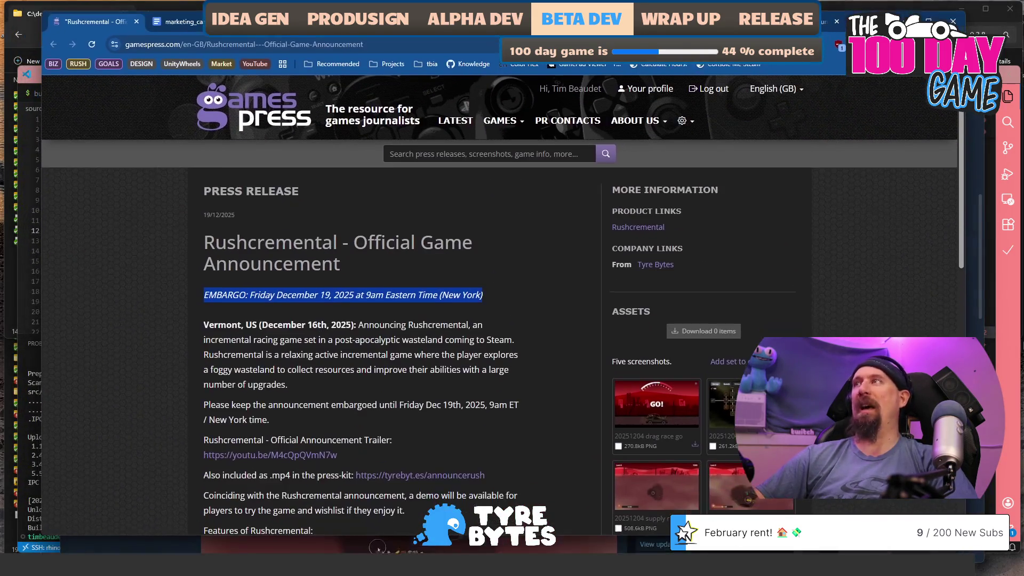
pyautogui.hotkey('alt', 'Tab')
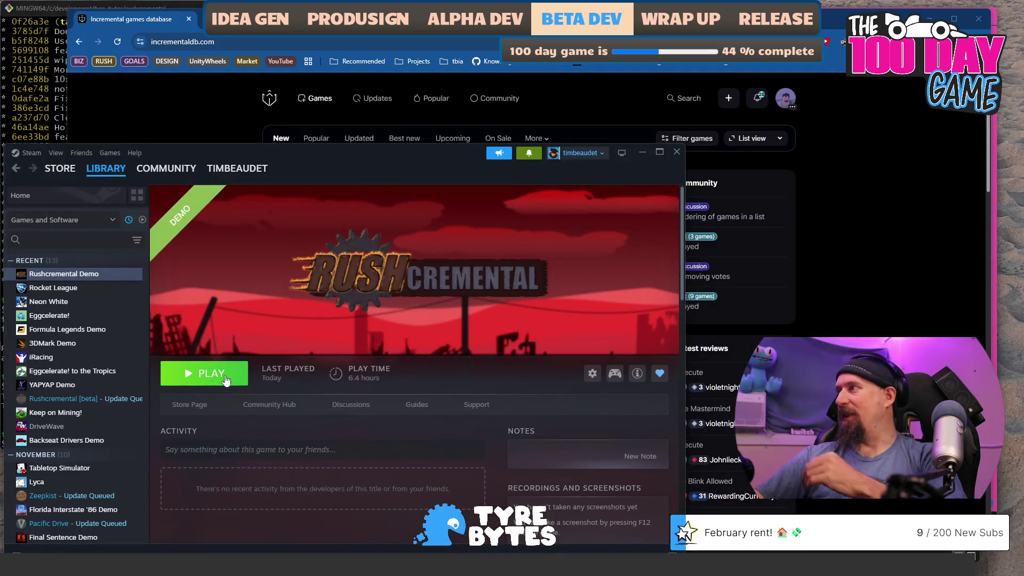
# Launch the Rushcremental demo, look through the Steam overlay's store tabs, then close the overlay
pyautogui.click(226, 375)
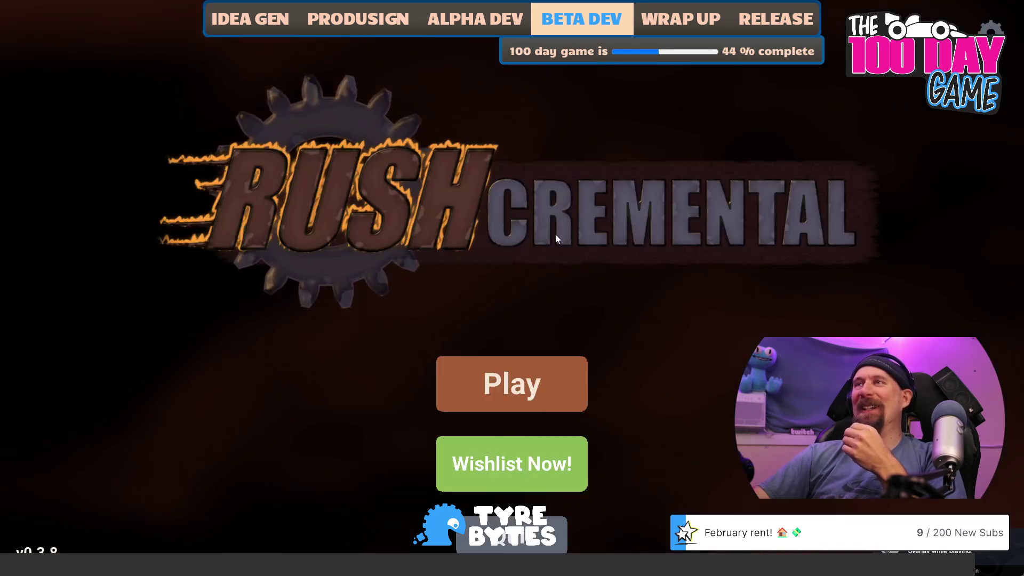
pyautogui.hotkey('shift', 'Tab')
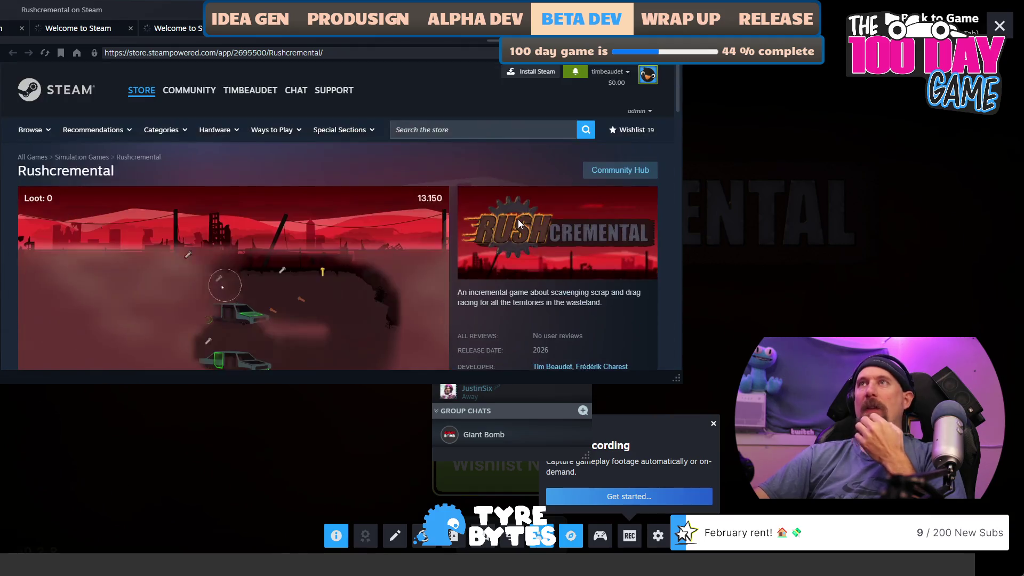
pyautogui.click(130, 33)
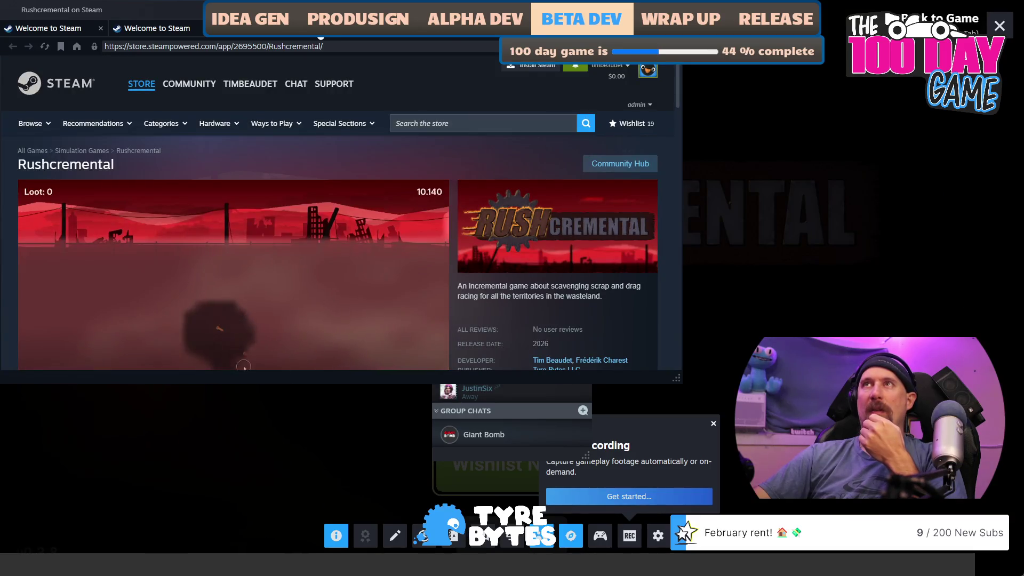
pyautogui.click(101, 27)
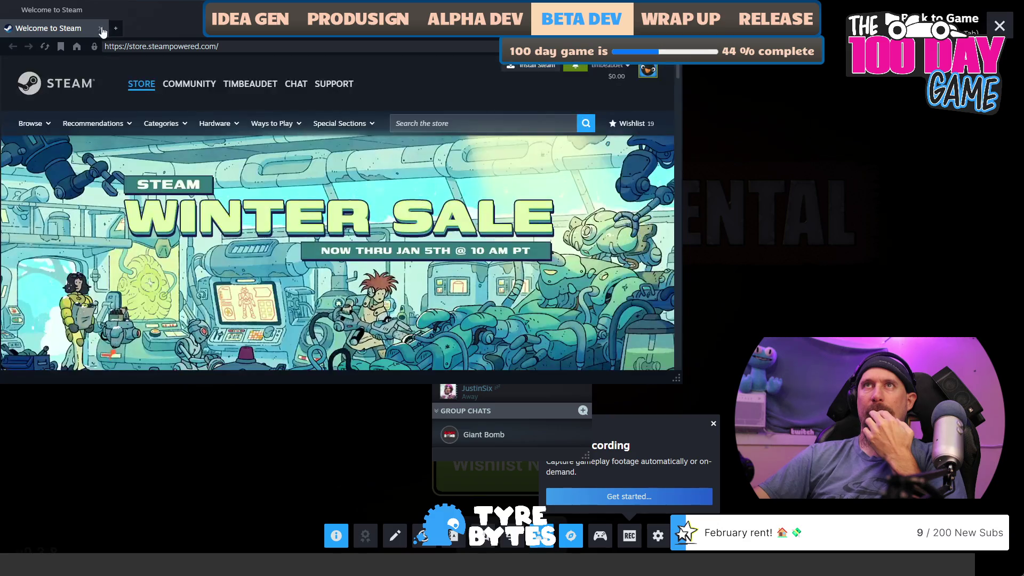
pyautogui.click(100, 27)
pyautogui.click(1000, 25)
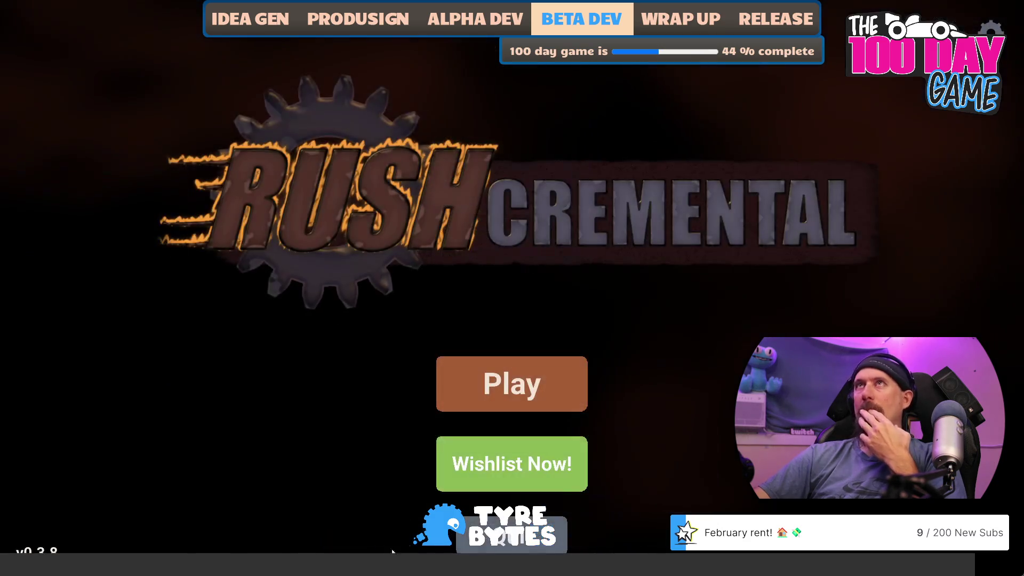
# Turn off Enable the Steam Overlay in the demo's Properties, relaunch it, and follow Wishlist Now
pyautogui.hotkey('alt', 'Tab')
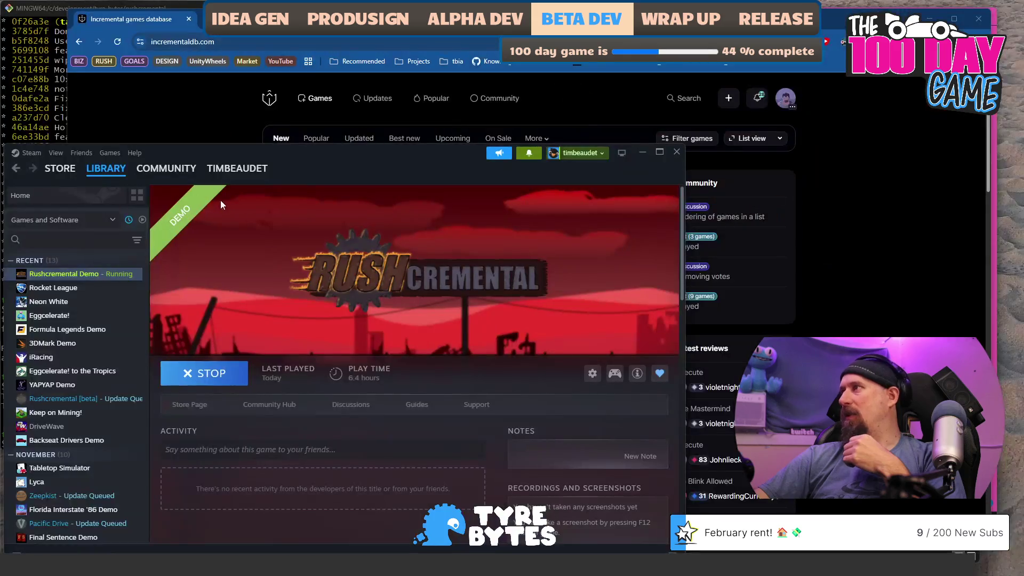
pyautogui.hotkey('alt', 'Tab')
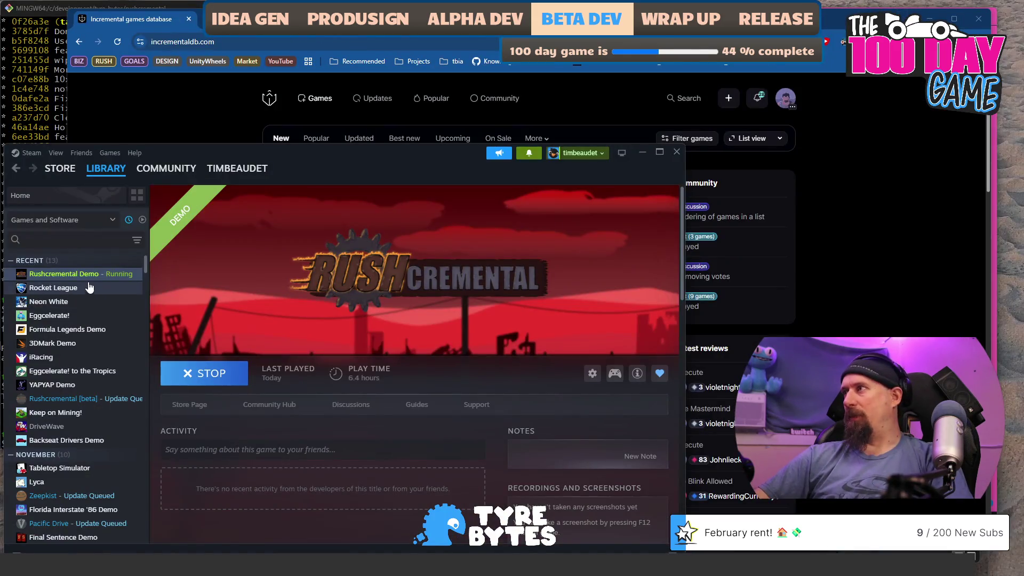
pyautogui.rightClick(87, 275)
pyautogui.click(140, 359)
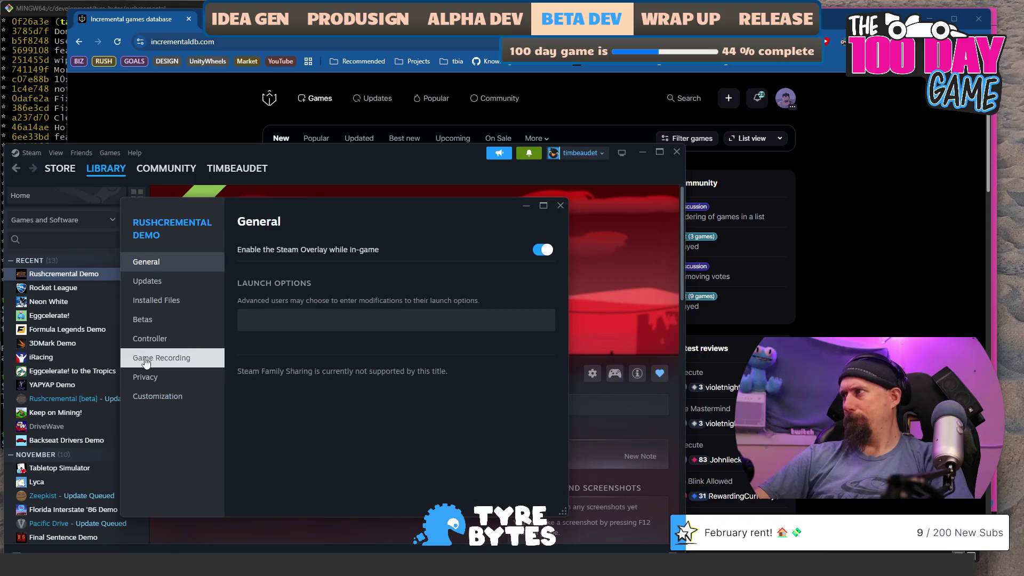
pyautogui.click(549, 250)
pyautogui.press('Escape')
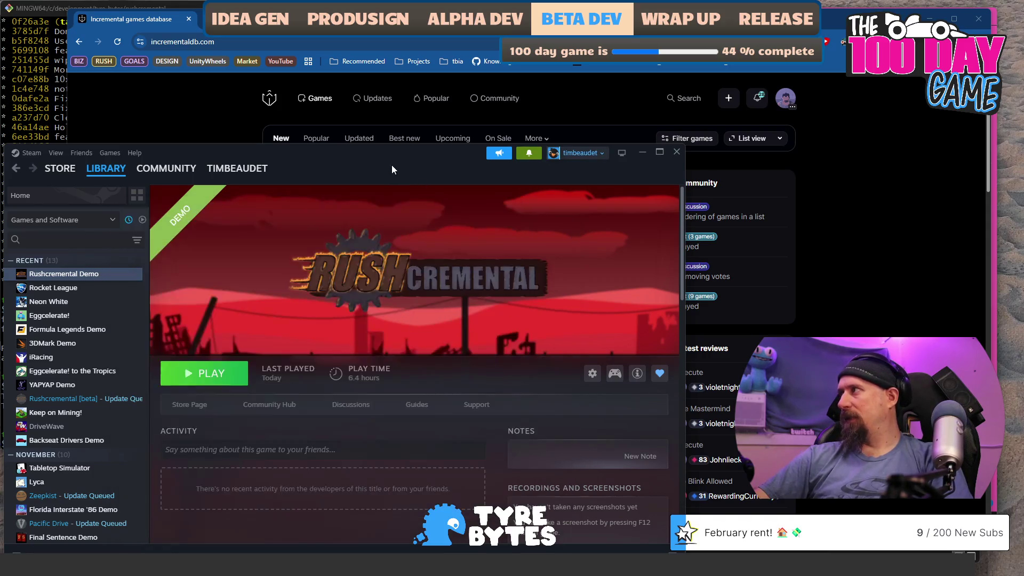
pyautogui.click(240, 368)
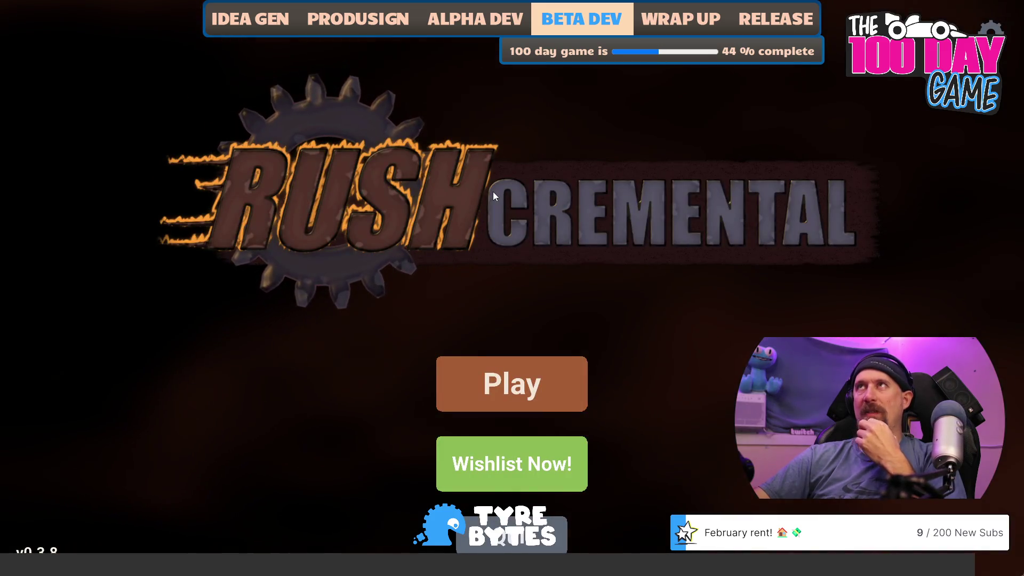
pyautogui.click(525, 449)
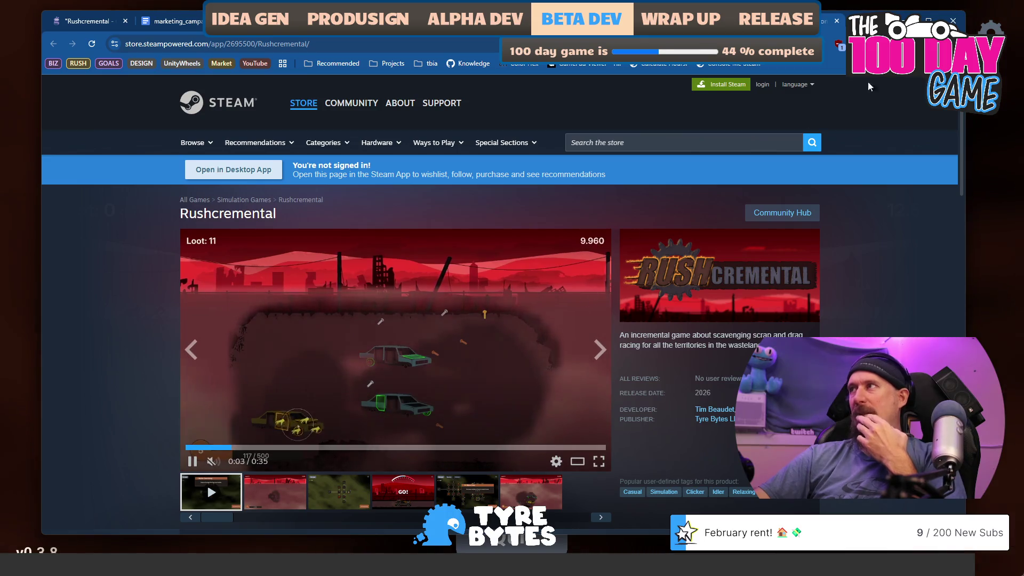
# Close the browser store page and scroll through the Rushcremental page in the Steam client
pyautogui.click(837, 21)
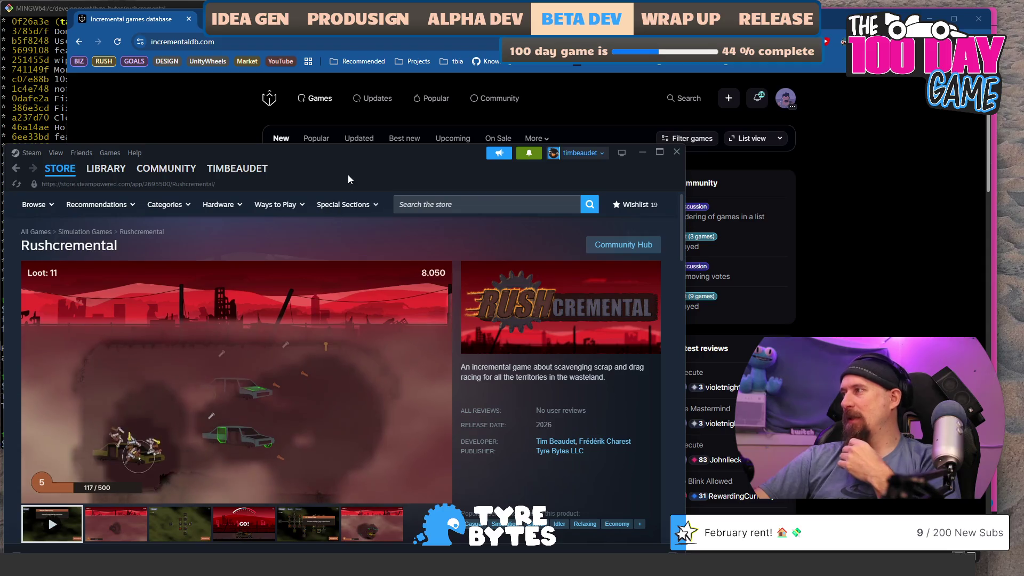
pyautogui.scroll(-4, 351, 283)
pyautogui.scroll(1, 352, 309)
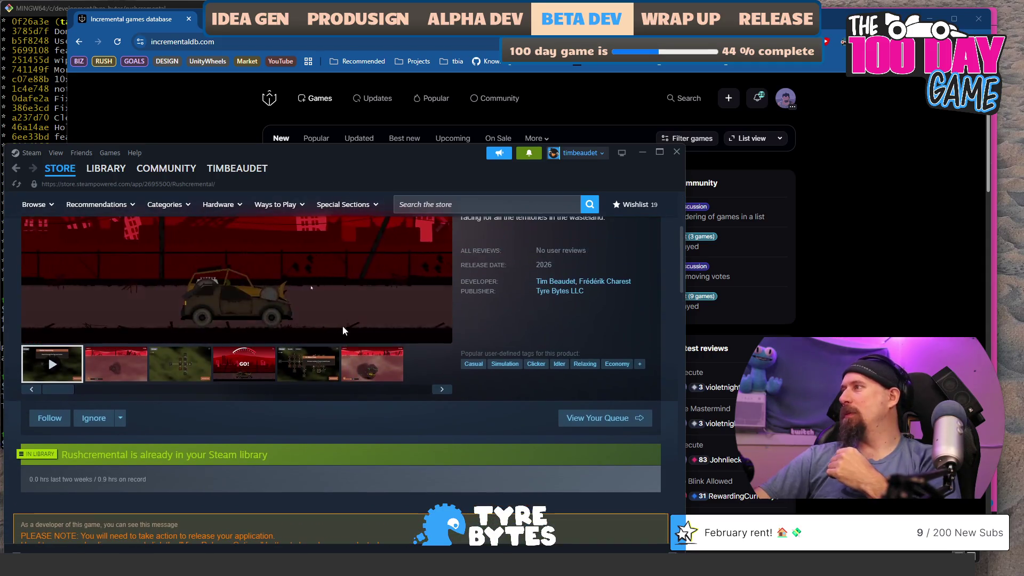
pyautogui.scroll(3, 197, 430)
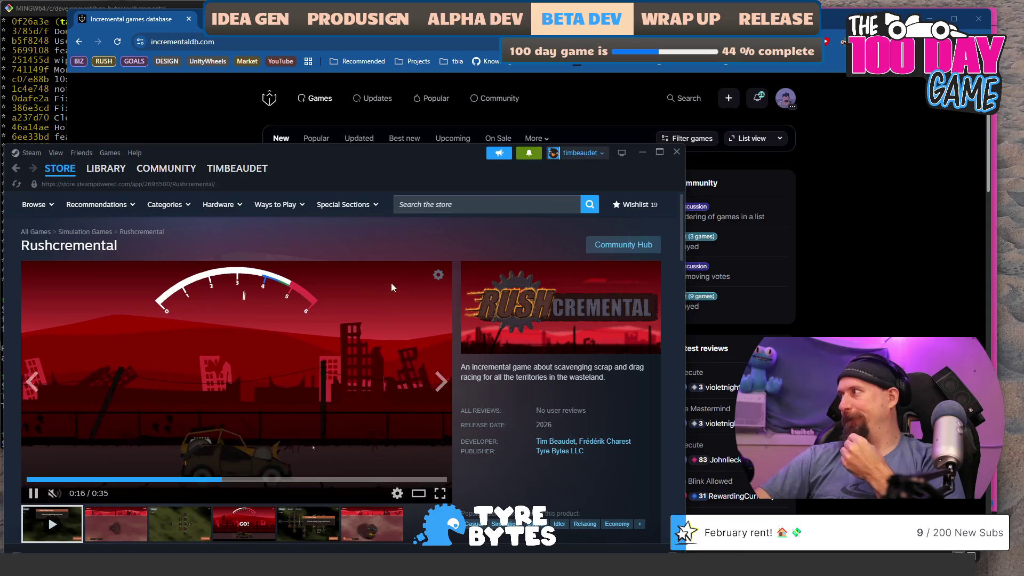
pyautogui.moveTo(209, 161)
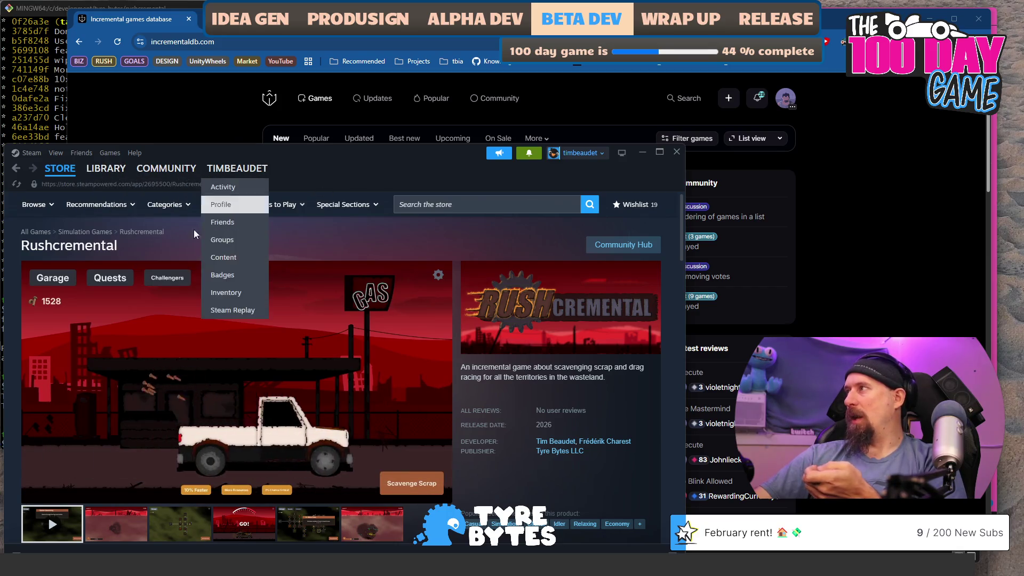
# In the Library, check that Rushcremental Demo's Properties still show the Steam Overlay disabled
pyautogui.click(97, 178)
pyautogui.rightClick(56, 274)
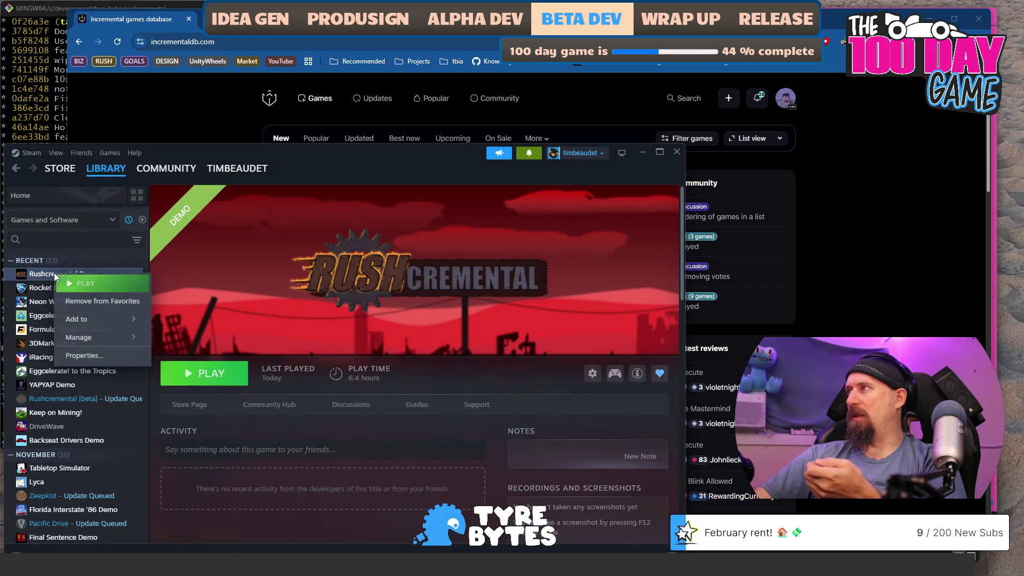
pyautogui.click(85, 356)
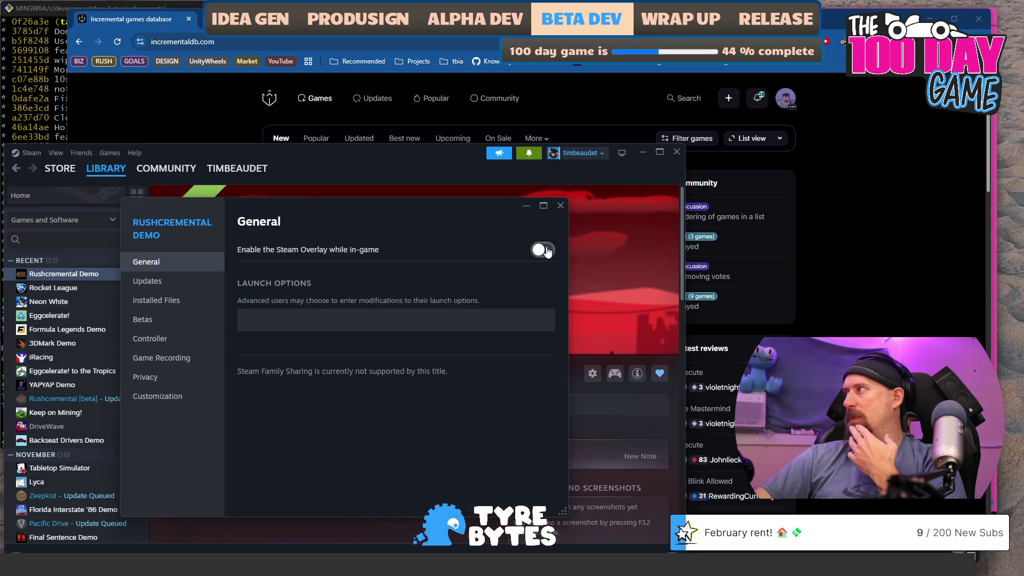
pyautogui.click(560, 207)
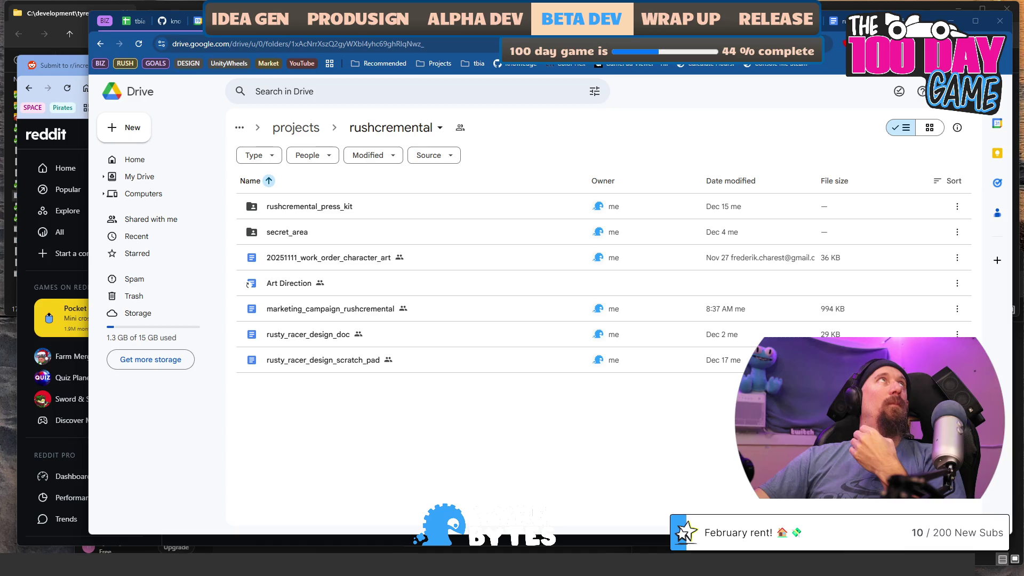
# Scroll the r/incremental_games draft and select its 'Rushcremental demo now playable on Steam!' line
pyautogui.click(60, 72)
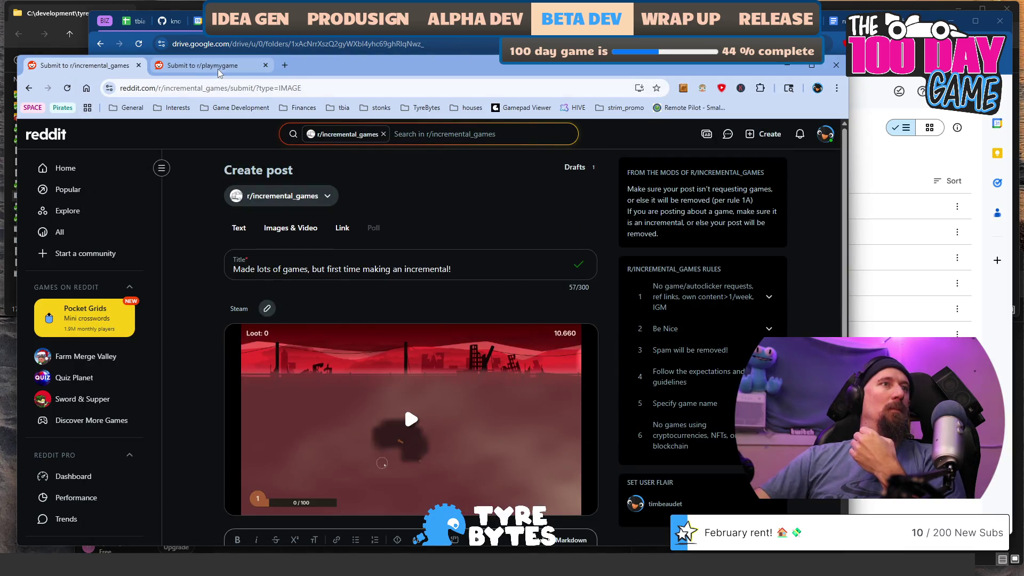
pyautogui.scroll(-3, 416, 263)
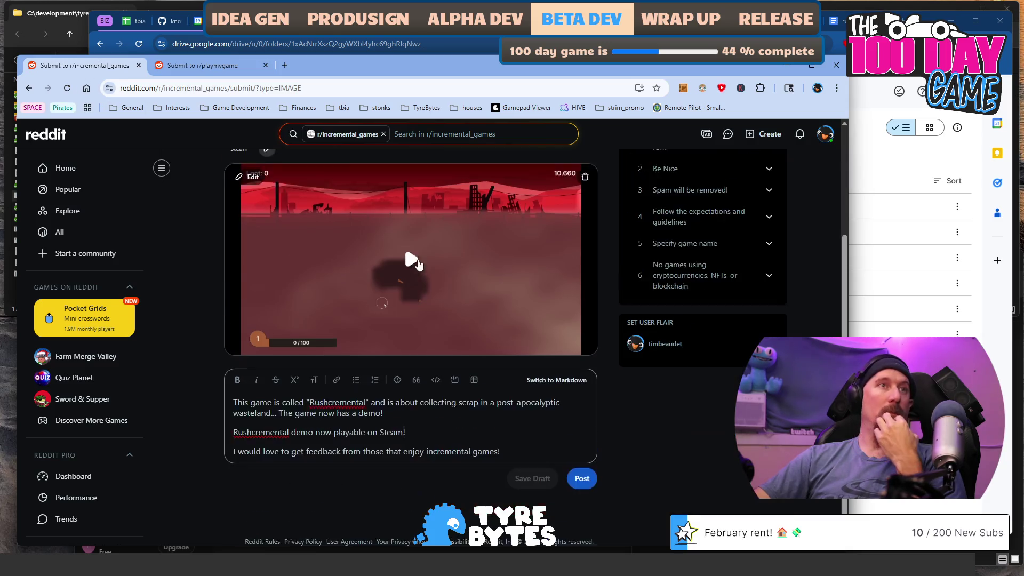
pyautogui.scroll(-1, 416, 263)
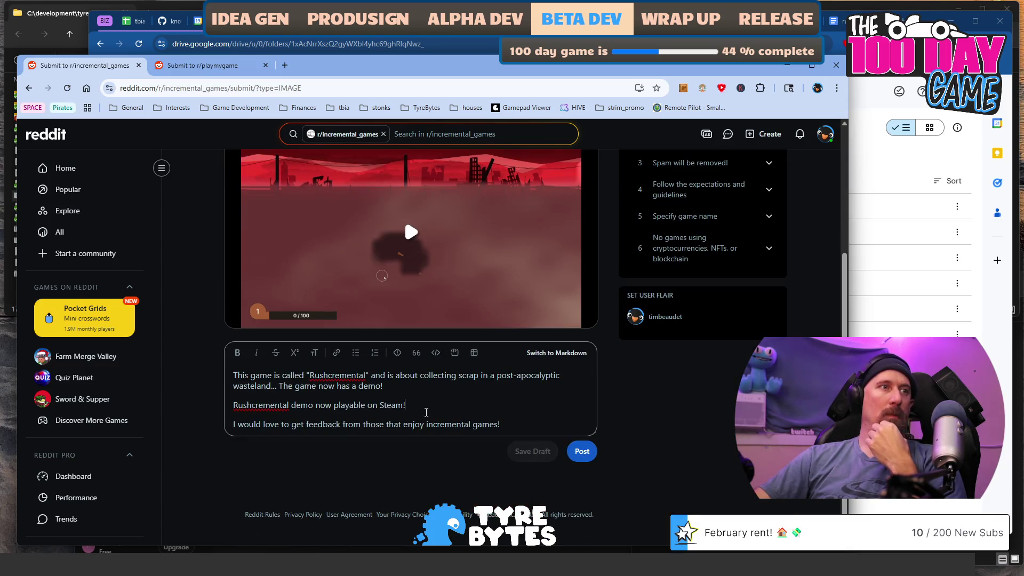
pyautogui.moveTo(407, 405); pyautogui.dragTo(274, 405)
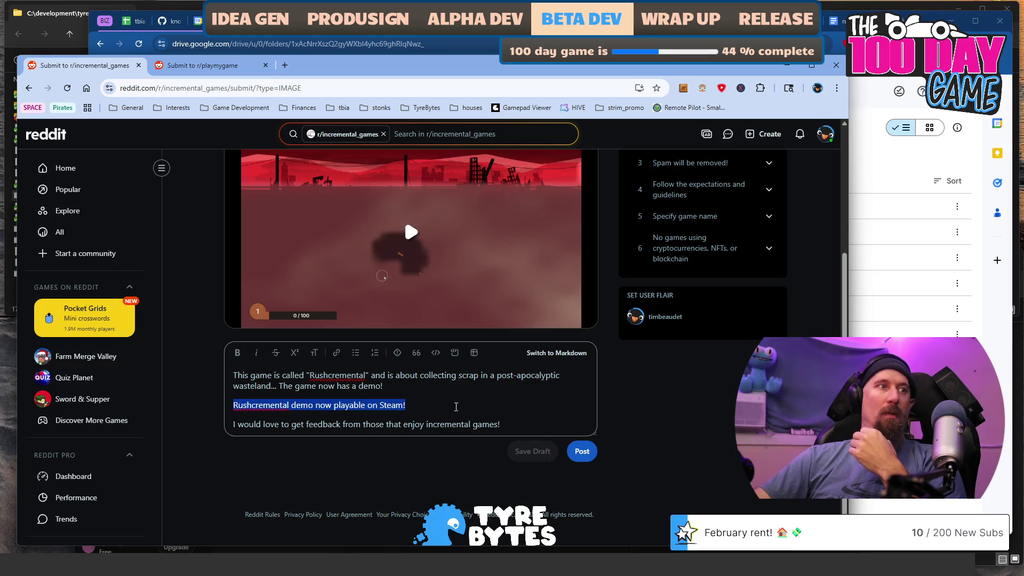
pyautogui.hotkey('alt', 'Tab')
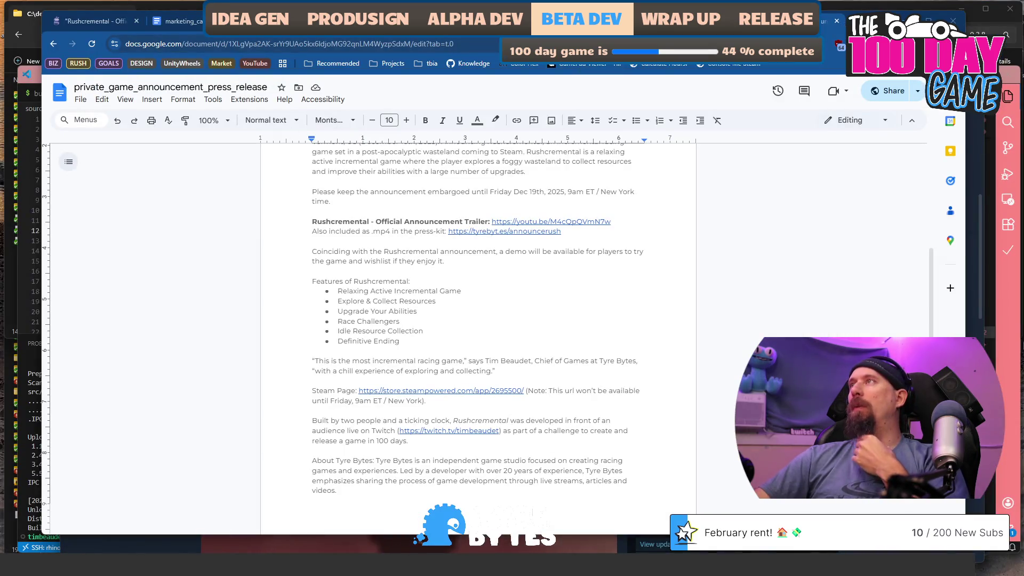
# Search 'rushcremental steam' in a new tab and open the Rushcremental on Steam suggestion
pyautogui.hotkey('ctrl', 't')
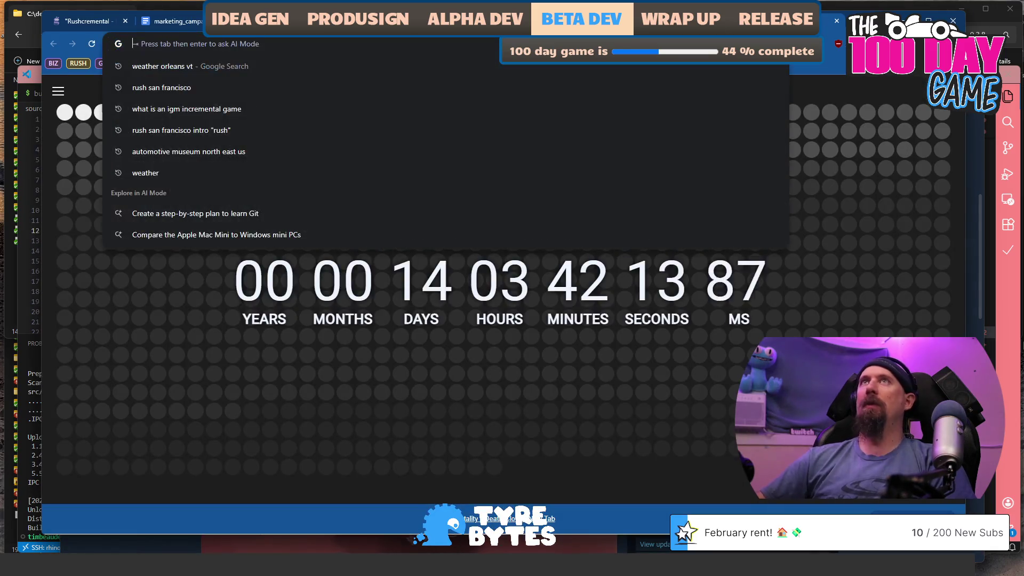
pyautogui.write('rush')
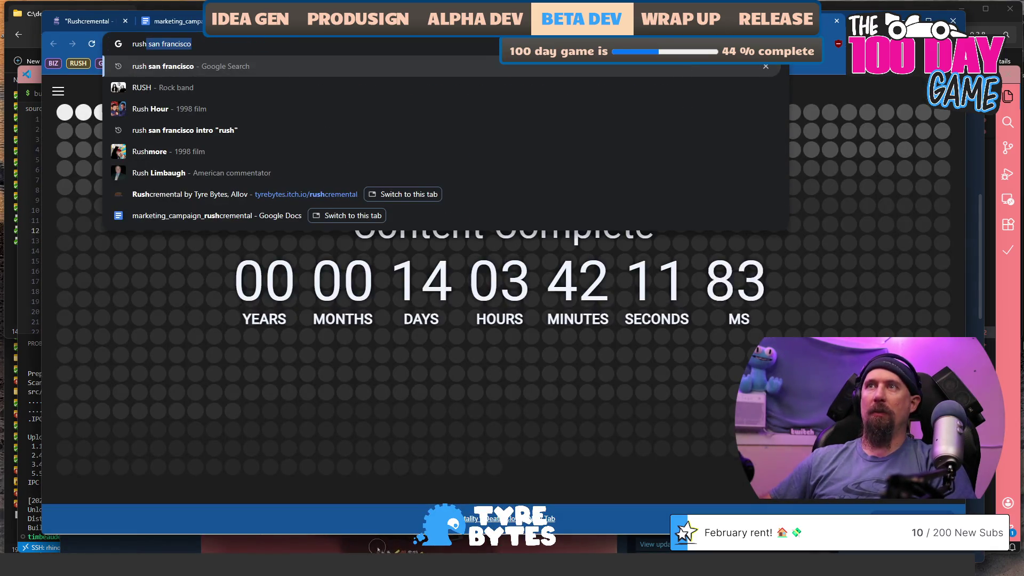
pyautogui.write('cremental')
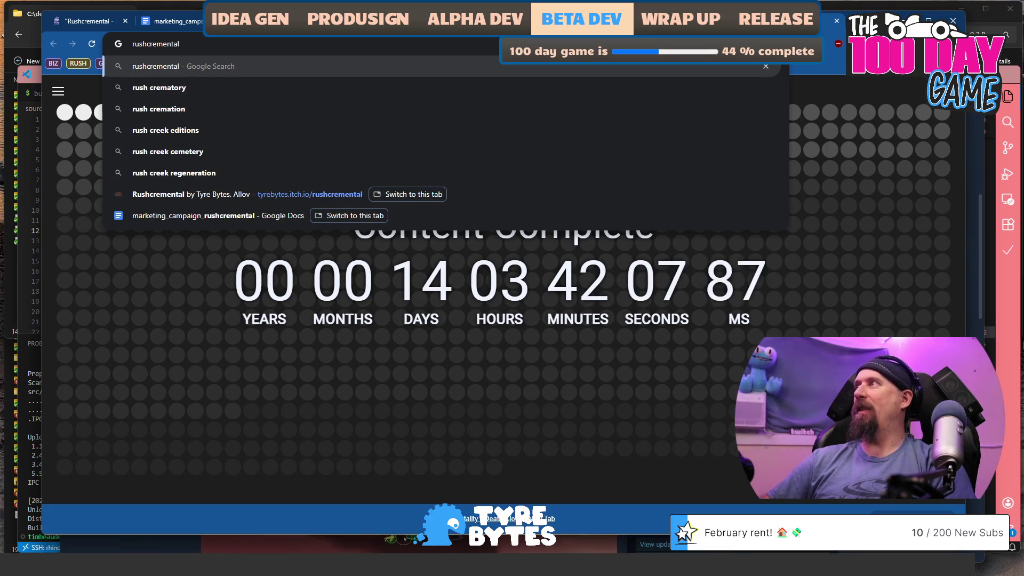
pyautogui.write(' steam')
pyautogui.press('Down')
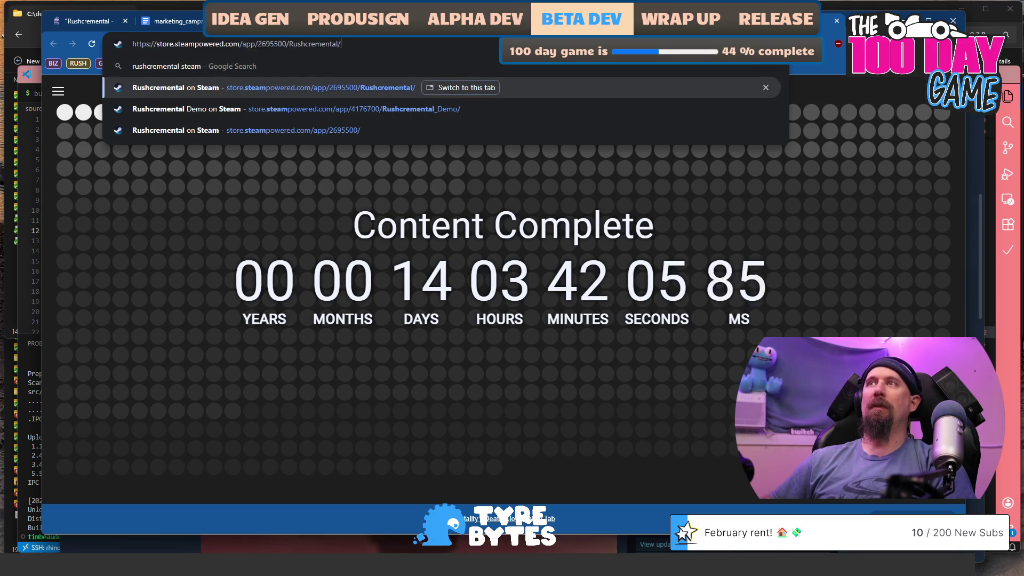
pyautogui.press('Return')
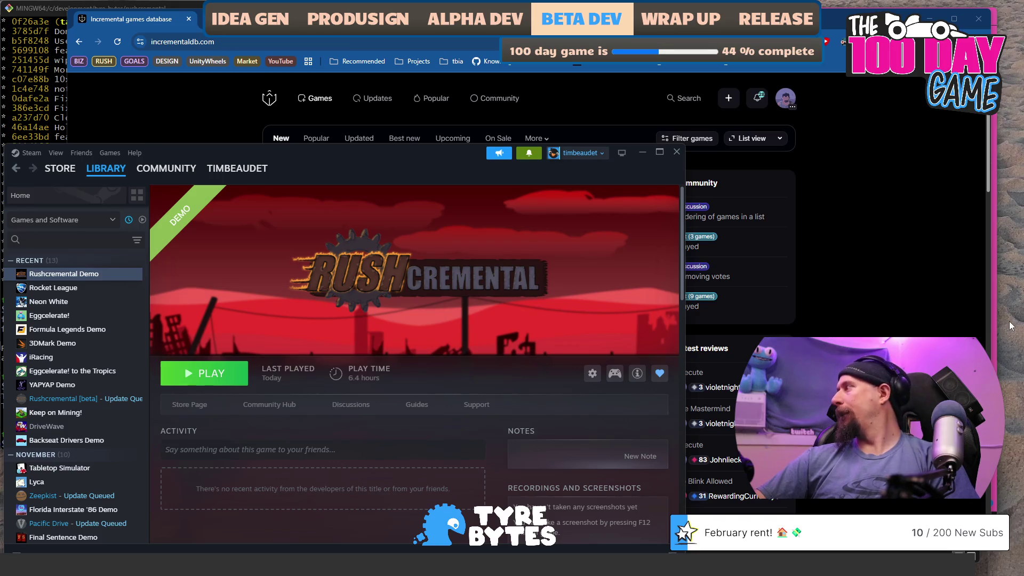
# Under # Week 219 in tbia_support.md, log a 44-month resub and a 100-bit cheer
pyautogui.hotkey('alt', 'Tab')
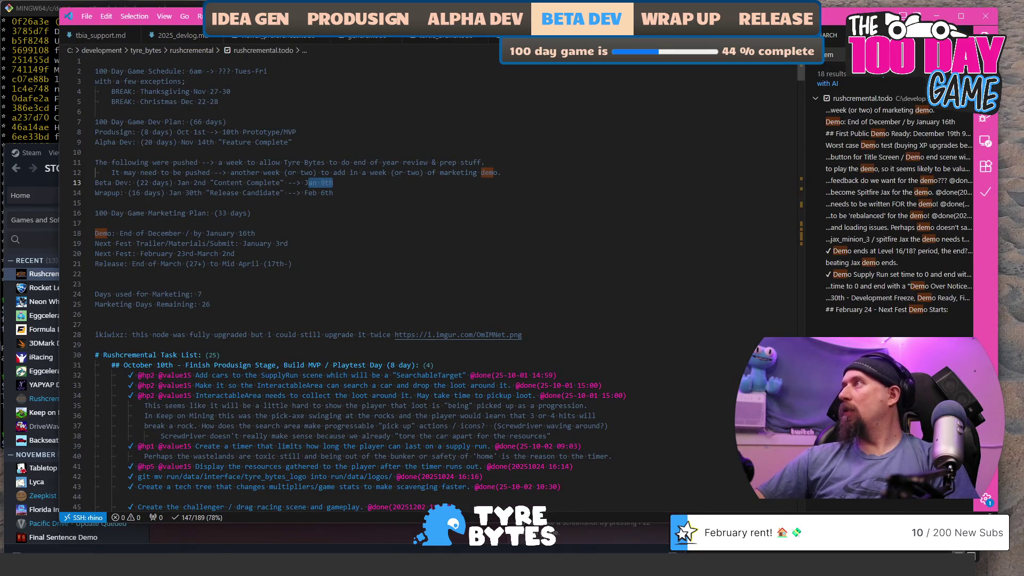
pyautogui.click(96, 36)
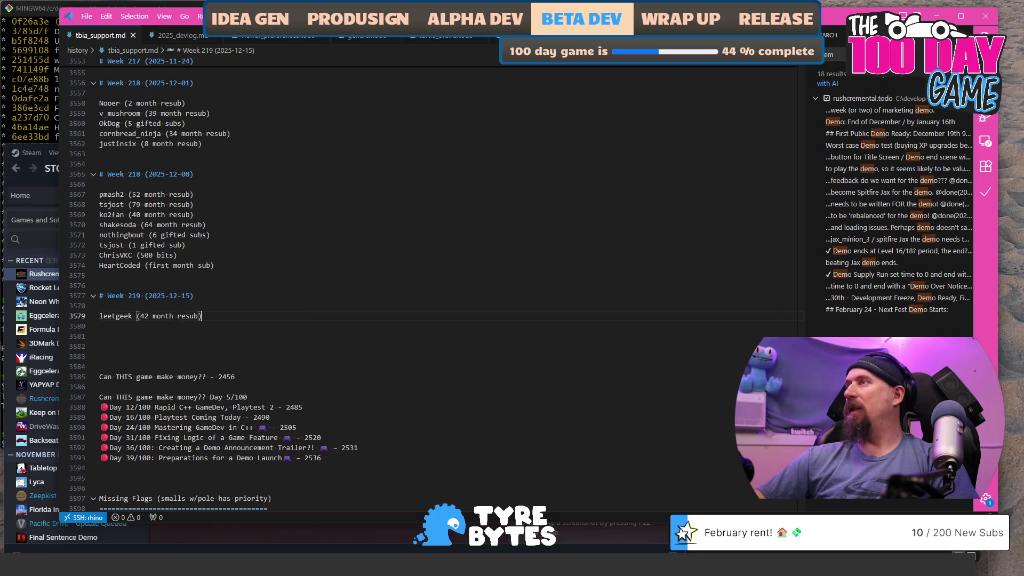
pyautogui.hotkey('alt', 'Tab')
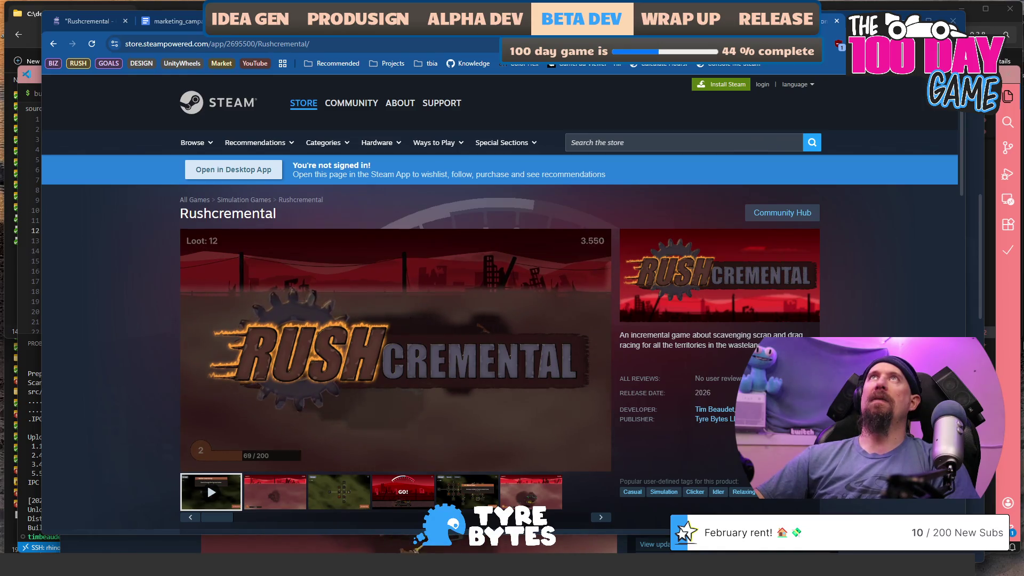
pyautogui.hotkey('alt', 'Tab')
pyautogui.write('T')
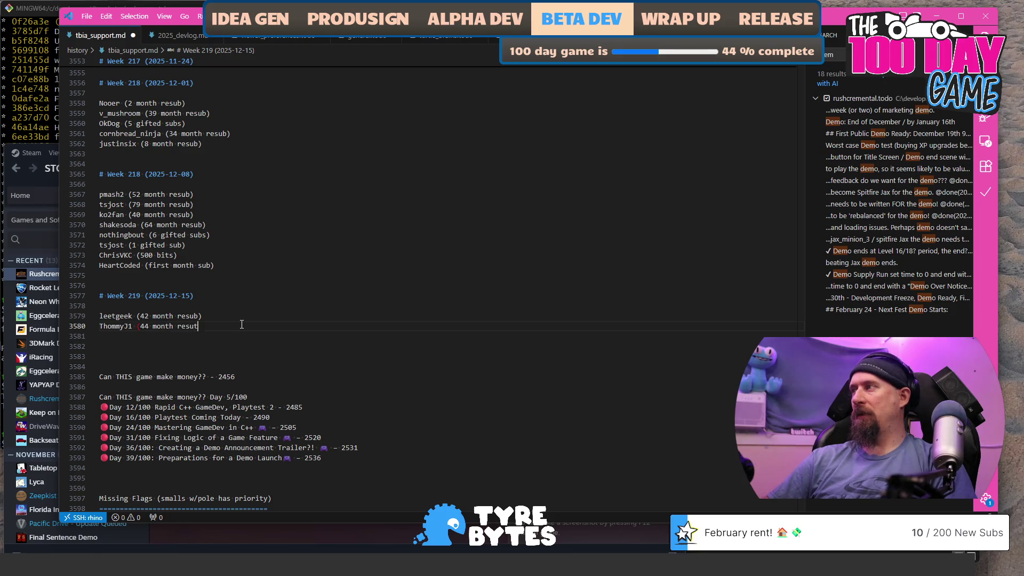
pyautogui.write(')')
pyautogui.press('Return')
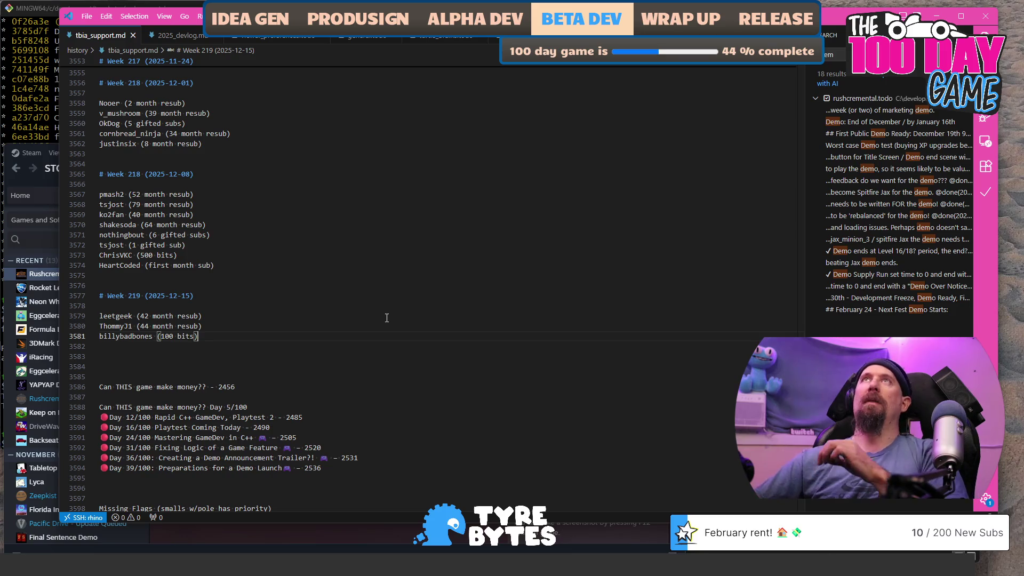
pyautogui.hotkey('alt', 'Tab')
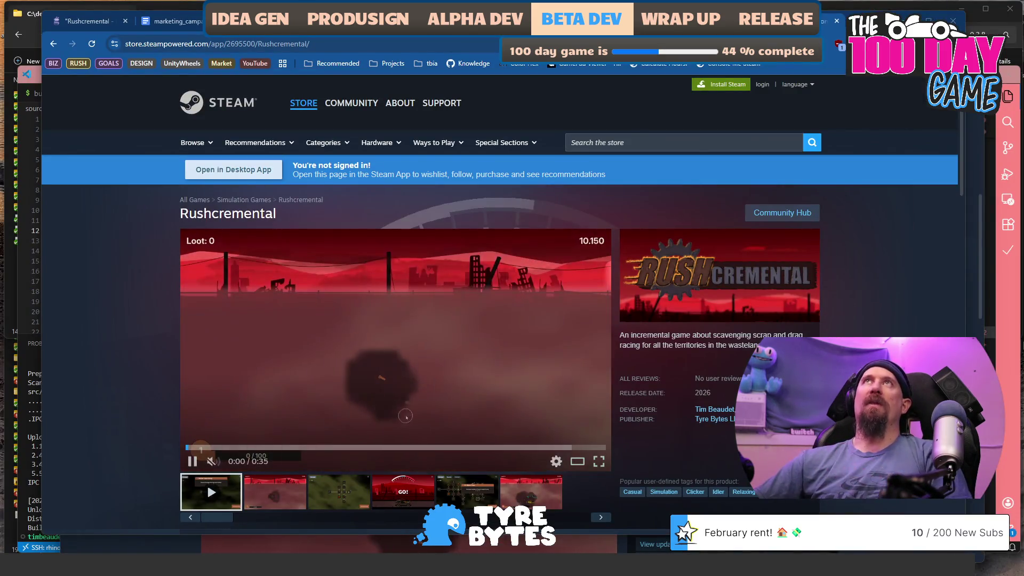
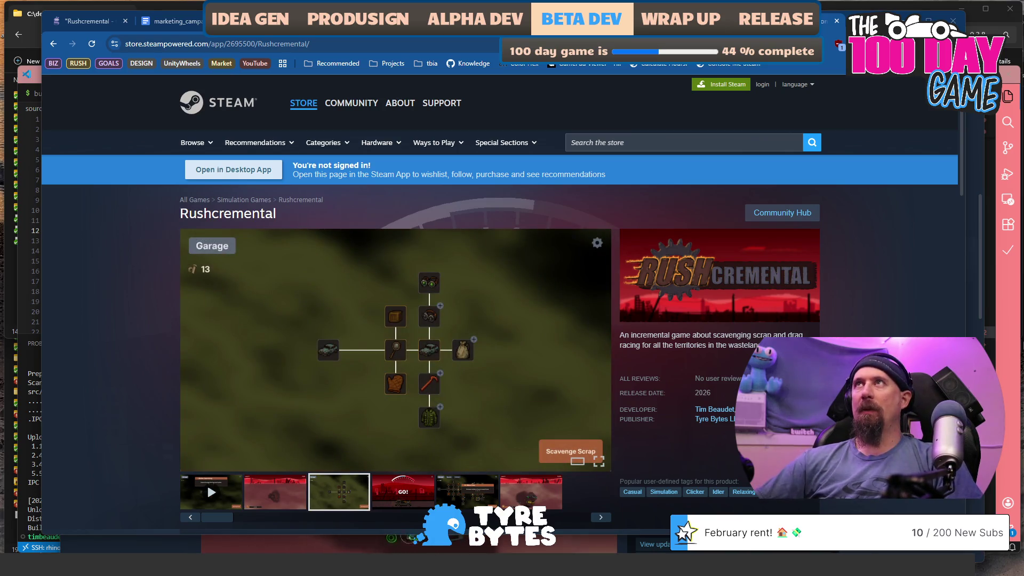
# Select the demo announcement line in the Reddit draft and paste the Steam store URL as its link
pyautogui.hotkey('alt', 'Tab')
pyautogui.tripleClick(419, 411)
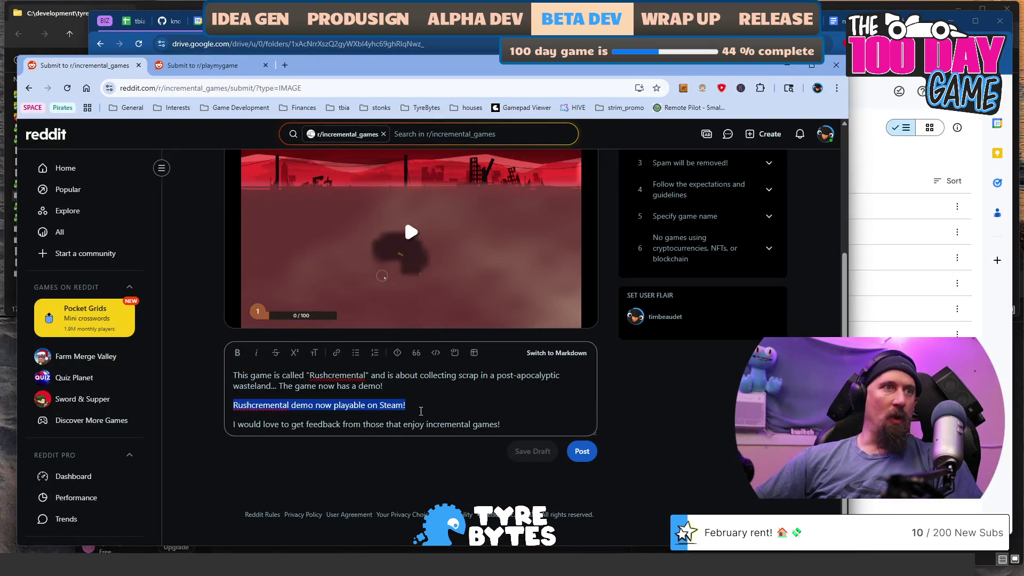
pyautogui.click(336, 353)
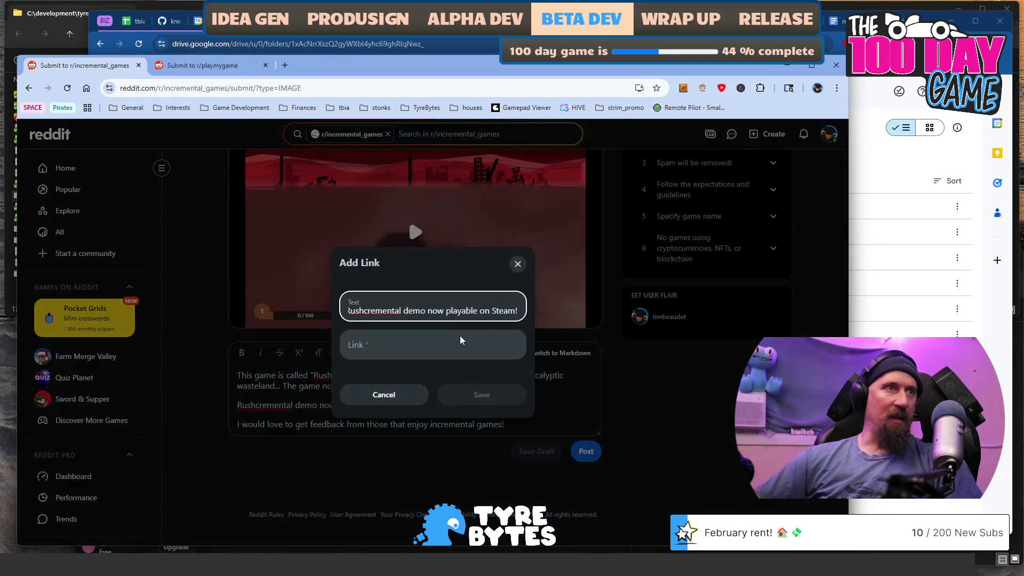
pyautogui.click(450, 348)
pyautogui.hotkey('ctrl', 'v')
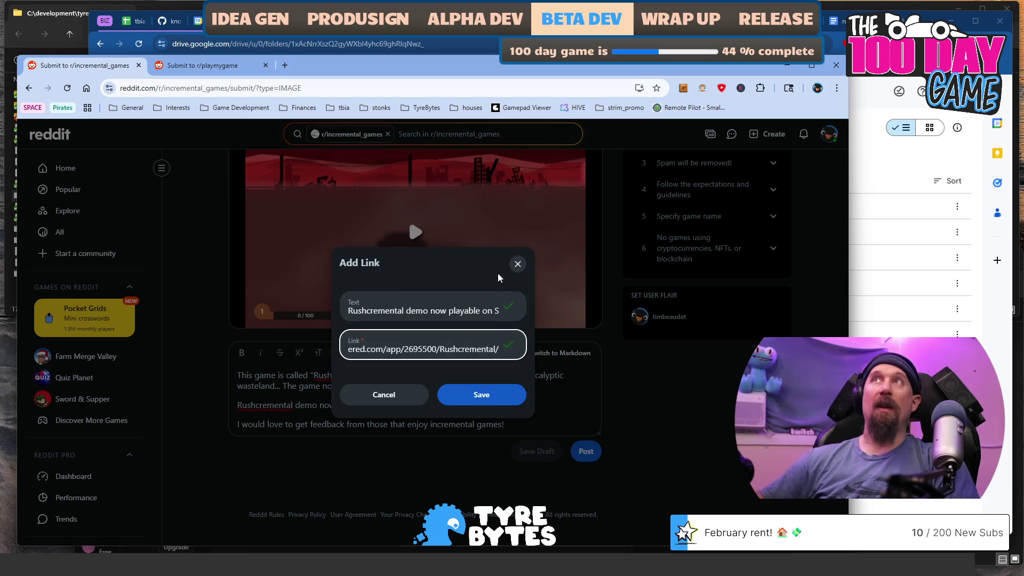
pyautogui.write('?')
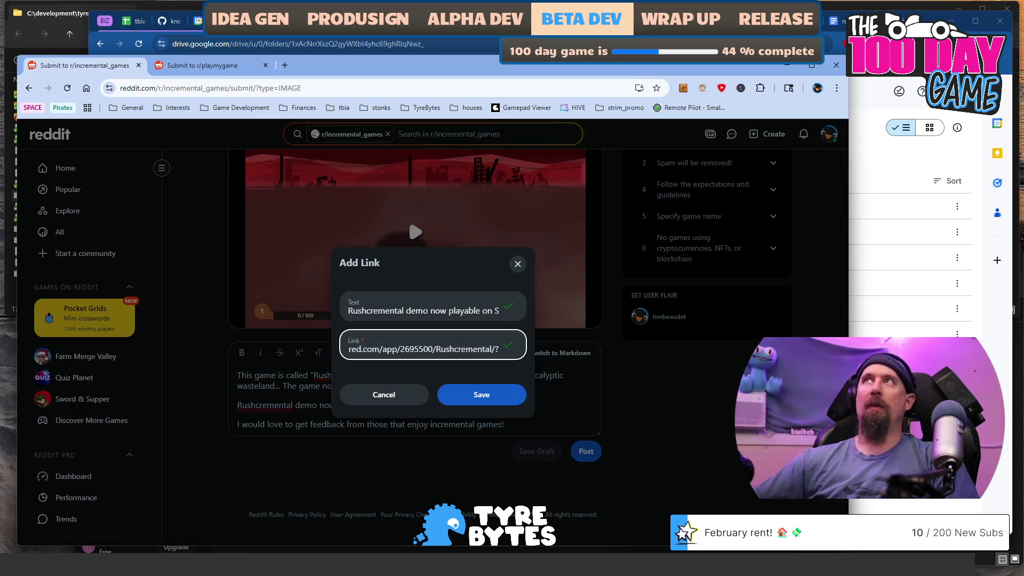
# Append utm tracking parameters with utm_medium=reddit to the link address and save the link
pyautogui.hotkey('alt', 'Tab')
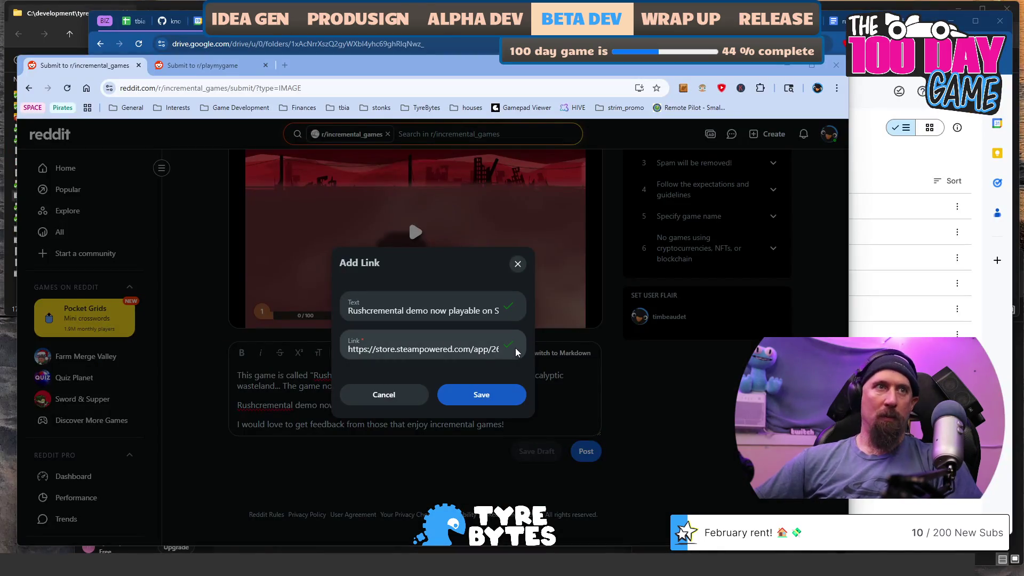
pyautogui.click(464, 346)
pyautogui.press('Right')
pyautogui.press('Right')
pyautogui.press('Right')
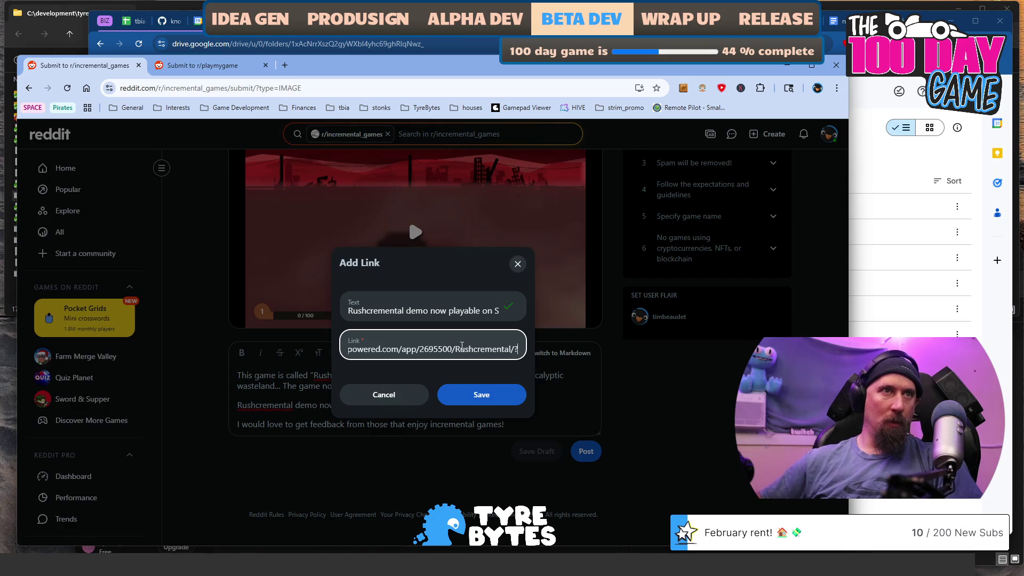
pyautogui.hotkey('ctrl', 'BackSpace')
pyautogui.write('tm_source=timbeaudet&utm_medium=')
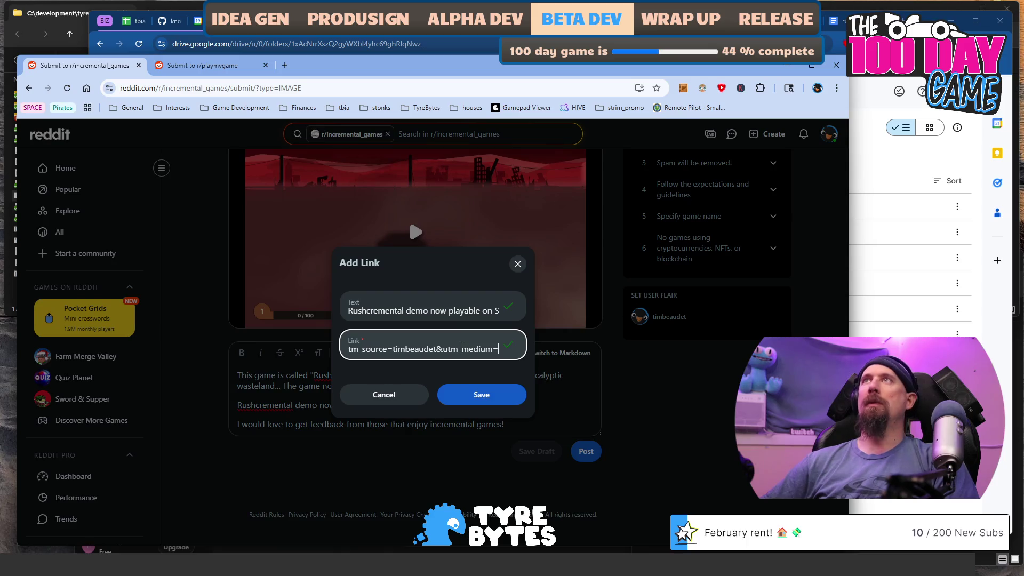
pyautogui.write('re')
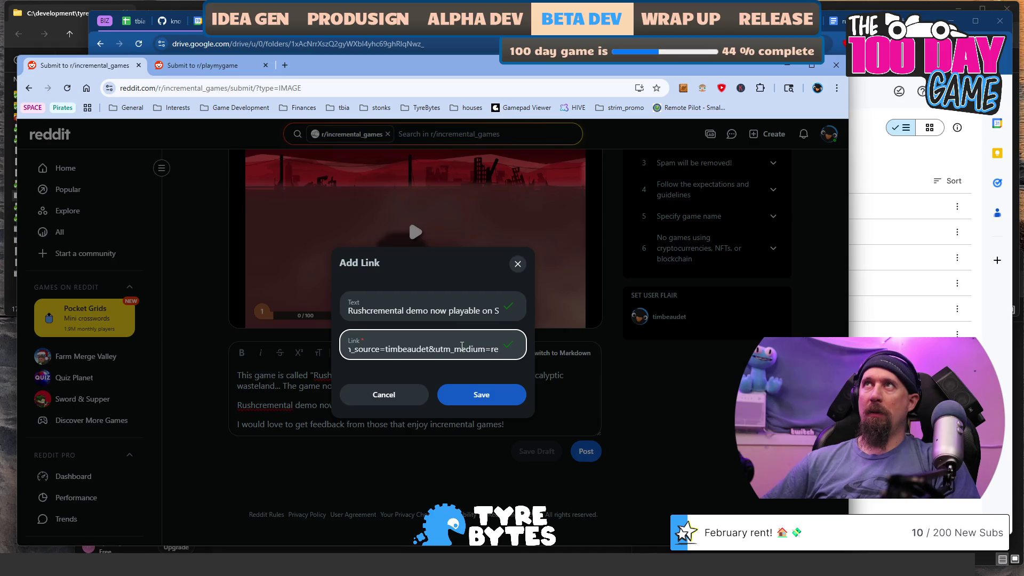
pyautogui.write('d')
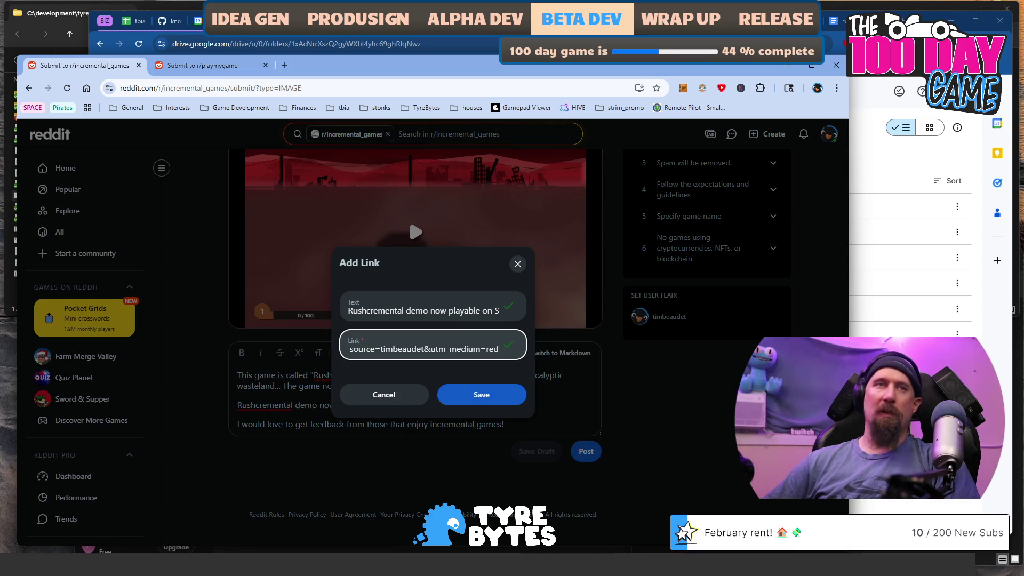
pyautogui.write('t')
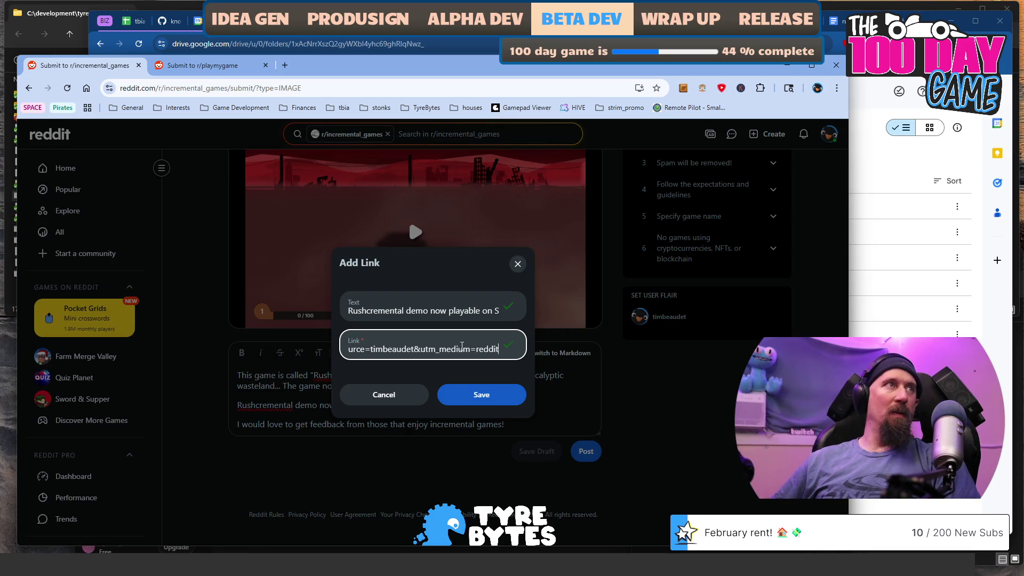
pyautogui.press('Left')
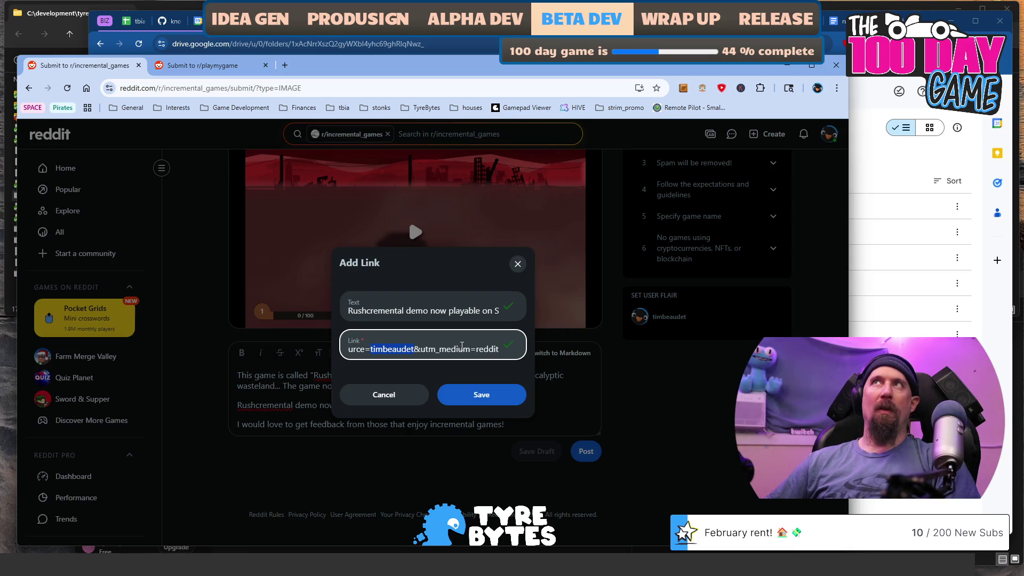
pyautogui.press('End')
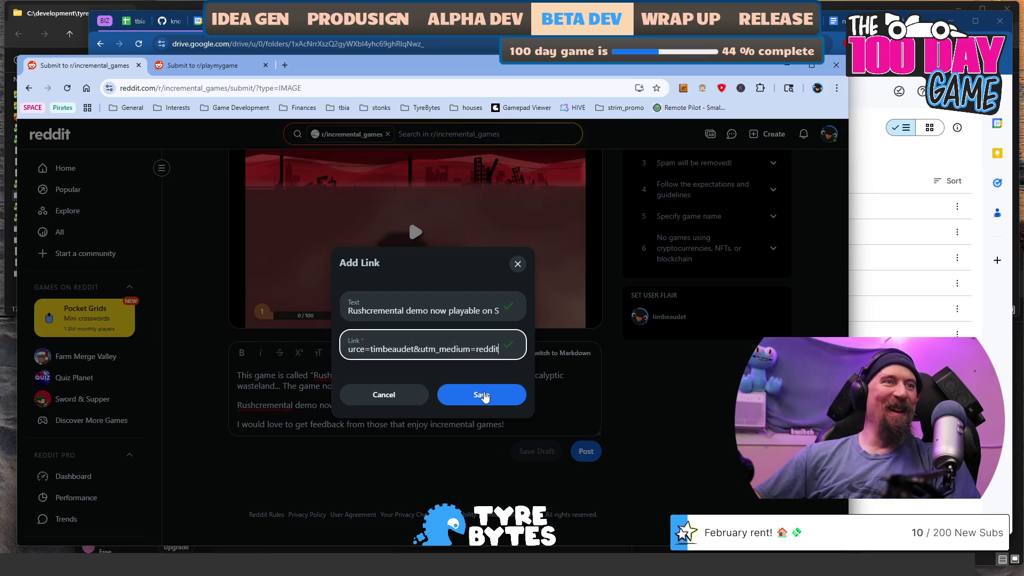
pyautogui.click(486, 400)
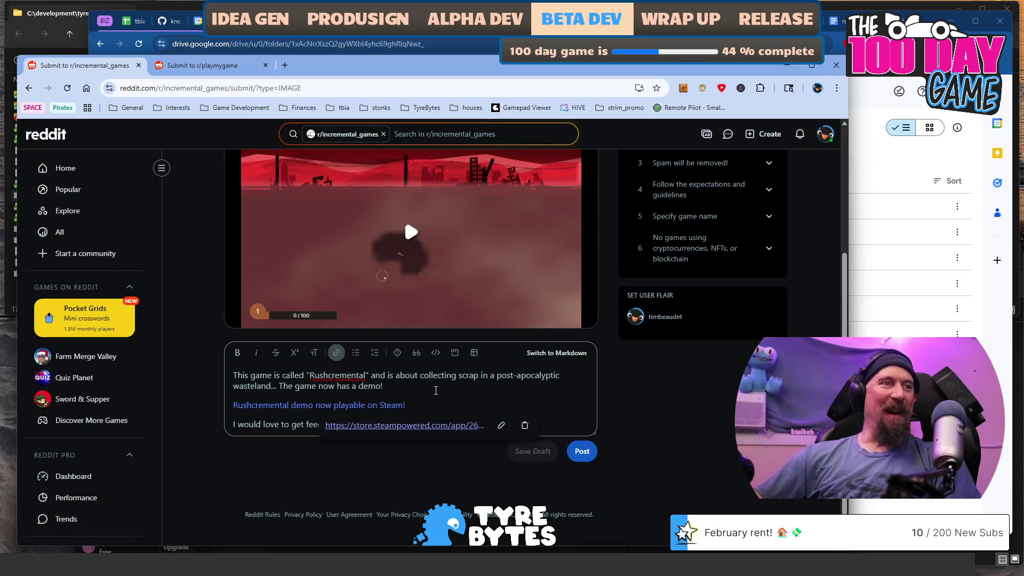
pyautogui.click(437, 387)
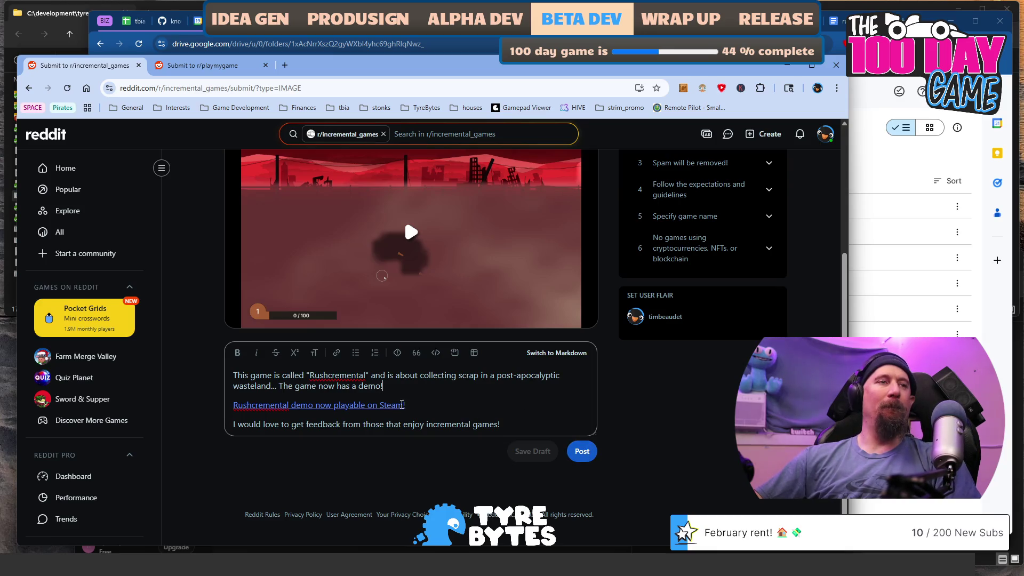
# Recheck the announcement link, keep it unchanged, and bring up the r/playmygame draft
pyautogui.click(378, 405)
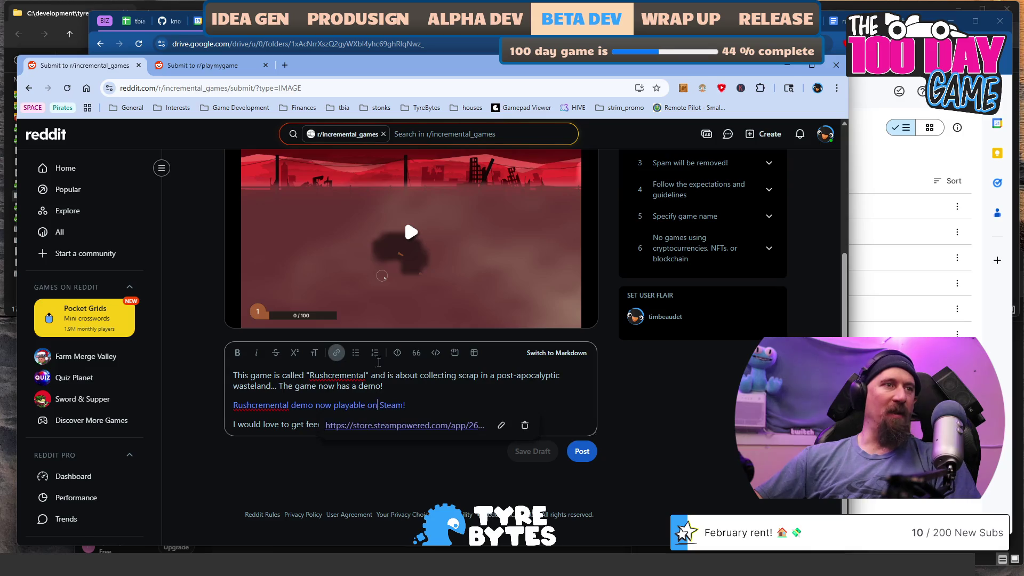
pyautogui.click(500, 425)
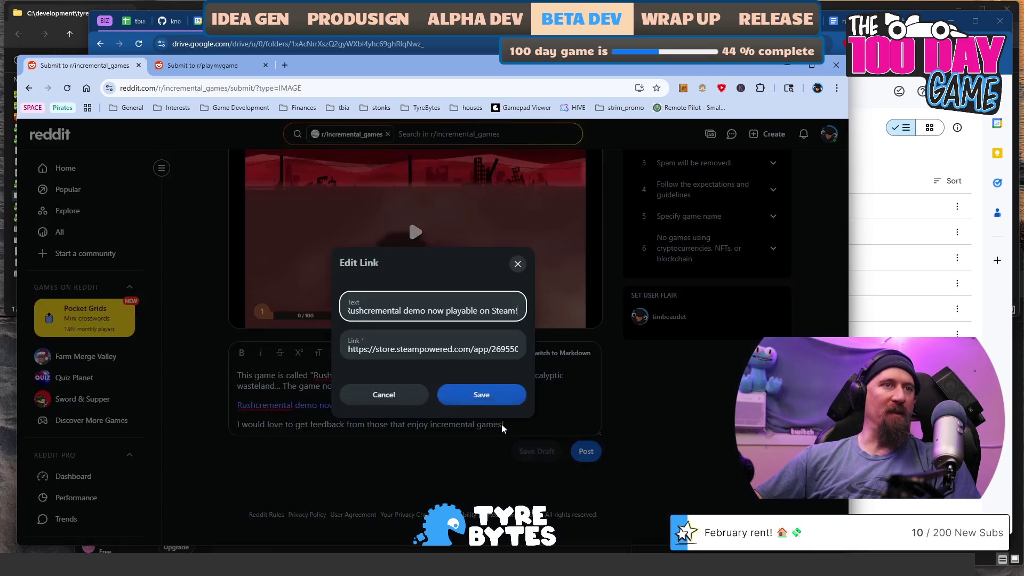
pyautogui.click(430, 349)
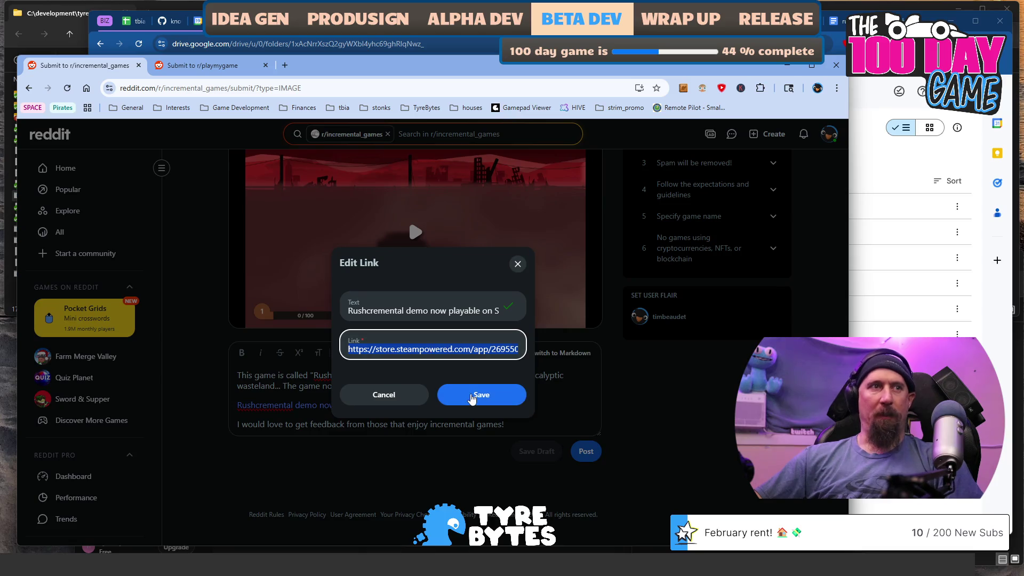
pyautogui.click(475, 395)
pyautogui.hotkey('ctrl', 'Tab')
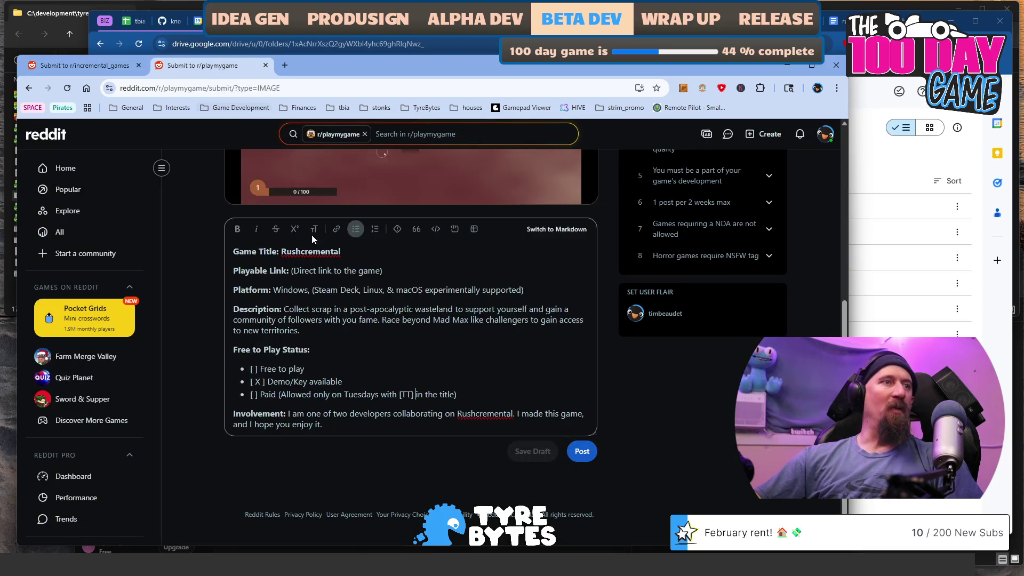
# Replace '(Direct link to the game)' with the pasted Steam store URL, trimming its tracking tail
pyautogui.click(388, 269)
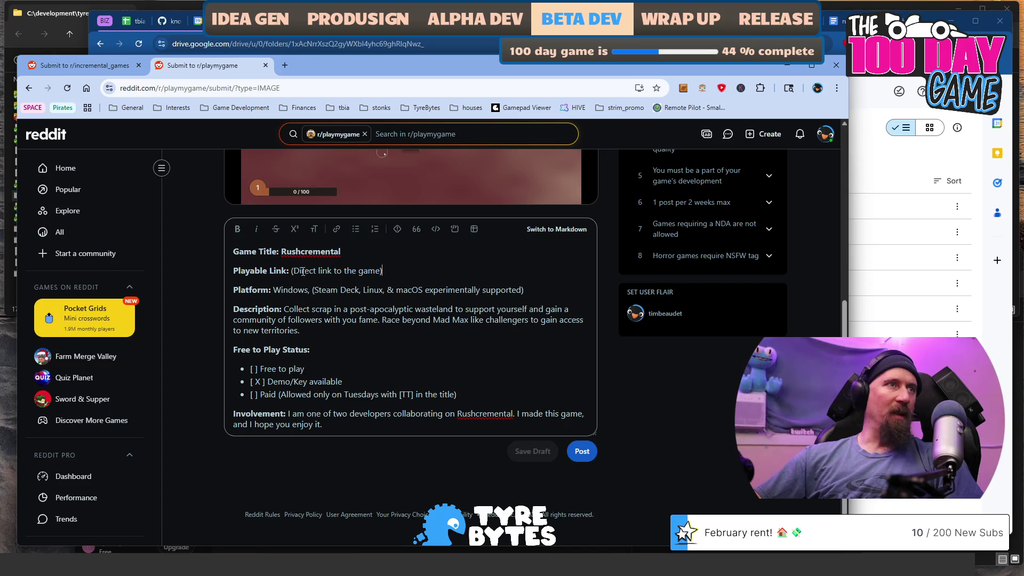
pyautogui.keyDown('shift'); pyautogui.click(292, 270); pyautogui.keyUp('shift')
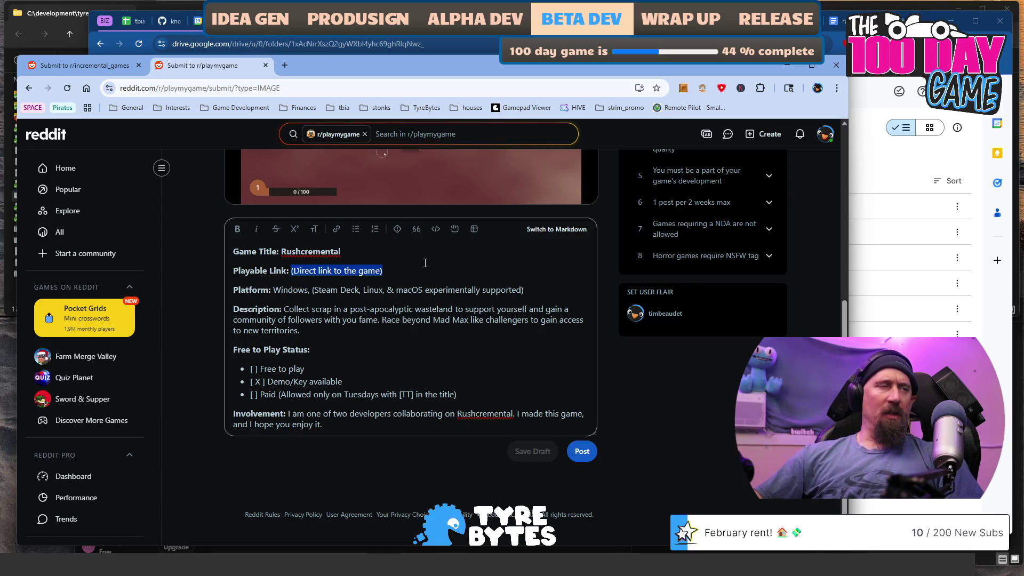
pyautogui.write('https://store.steampowered.com/app/2695500/Rushcremental/?utm_source=timbeaudet&utm_medium=reddit')
pyautogui.hotkey('ctrl', 'shift', 'Left')
pyautogui.hotkey('ctrl', 'shift', 'Left')
pyautogui.hotkey('ctrl', 'shift', 'Left')
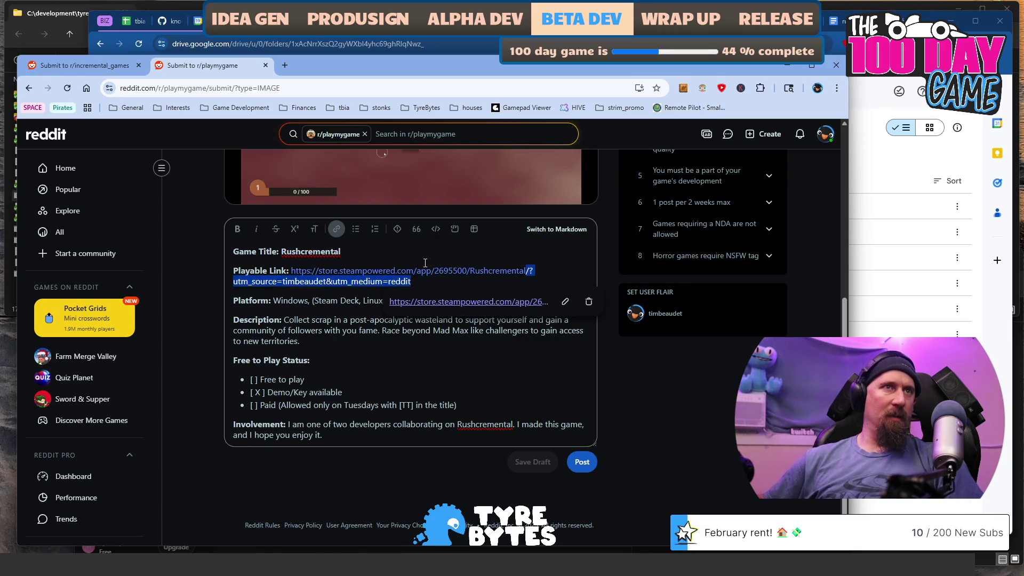
pyautogui.press('Delete')
pyautogui.hotkey('shift', 'Home')
pyautogui.hotkey('ctrl', 'shift', 'Right')
pyautogui.hotkey('ctrl', 'shift', 'Right')
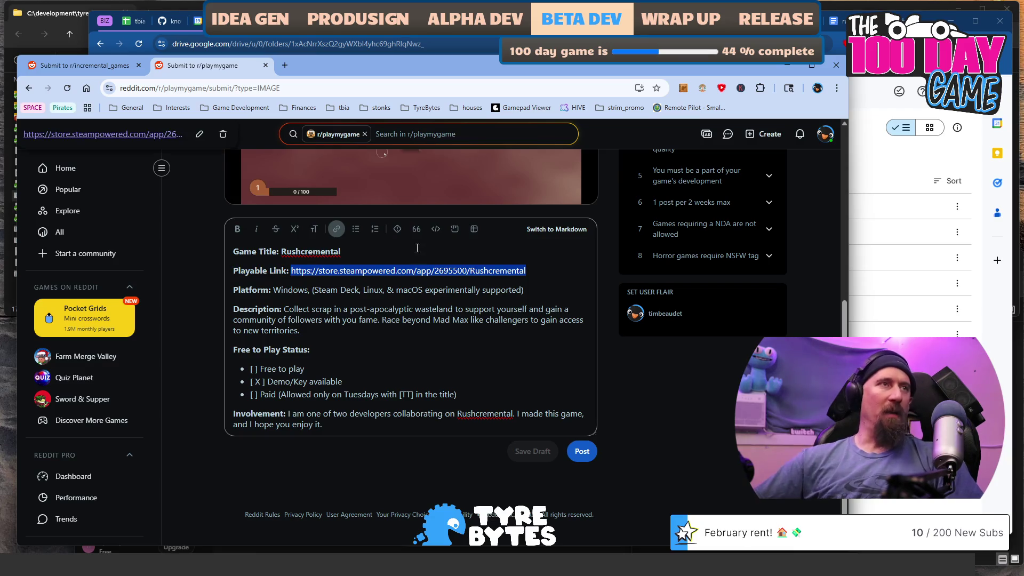
# Set the Playable Link's target to the Steam store address, removing the tracking tail, and save
pyautogui.click(336, 229)
pyautogui.click(431, 349)
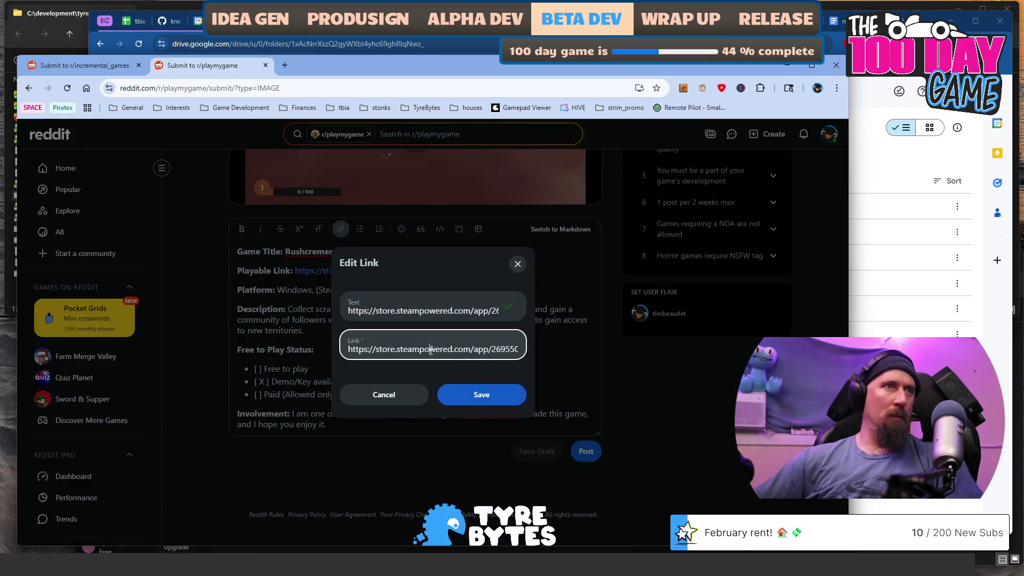
pyautogui.hotkey('ctrl', 'v')
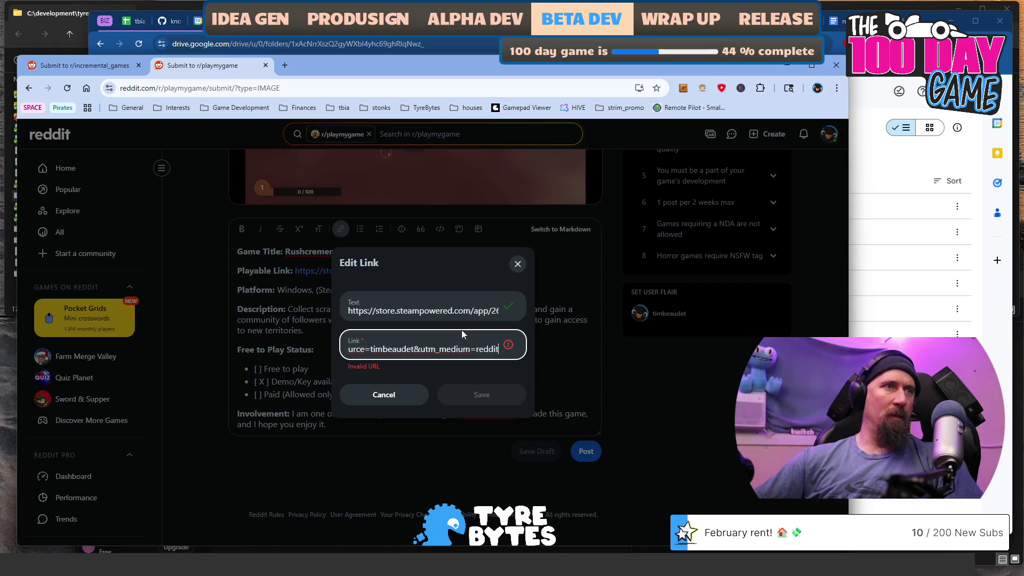
pyautogui.hotkey('ctrl', 'Left')
pyautogui.hotkey('ctrl', 'Left')
pyautogui.hotkey('ctrl', 'Left')
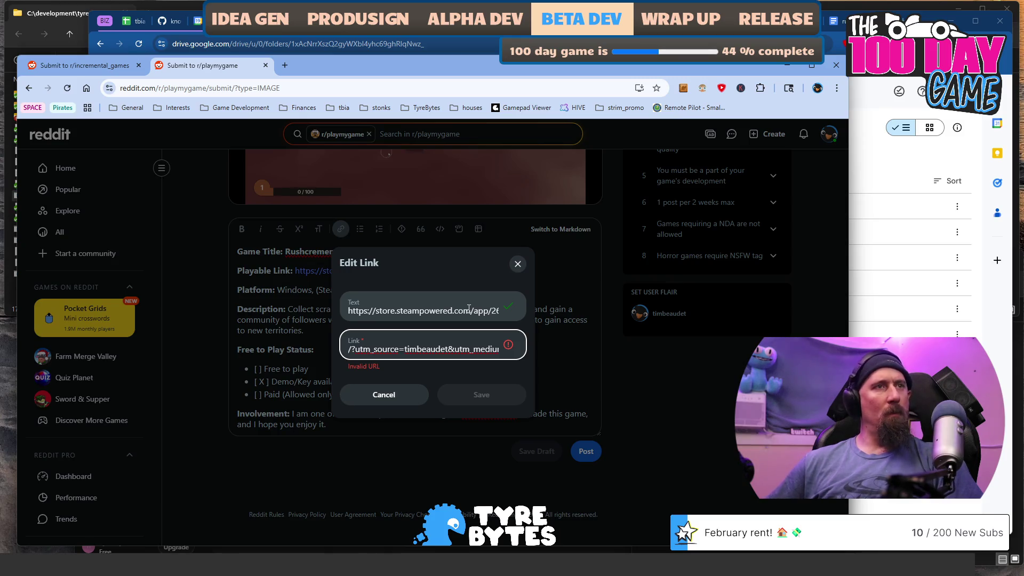
pyautogui.click(469, 309)
pyautogui.press('Tab')
pyautogui.hotkey('ctrl', 'v')
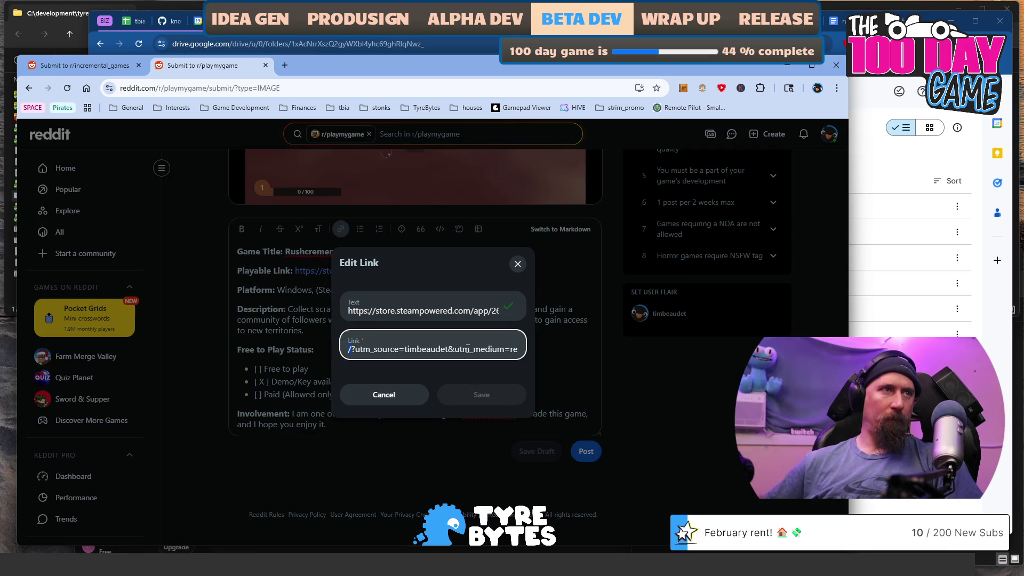
pyautogui.hotkey('shift', 'End')
pyautogui.press('Delete')
pyautogui.press('BackSpace')
pyautogui.press('Home')
pyautogui.click(471, 308)
pyautogui.press('End')
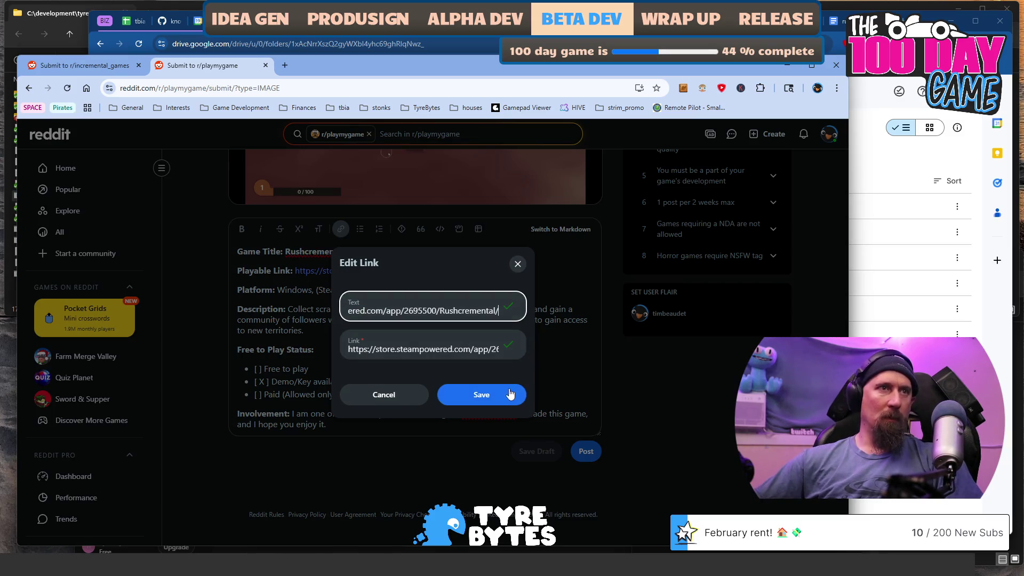
pyautogui.click(506, 394)
pyautogui.click(400, 314)
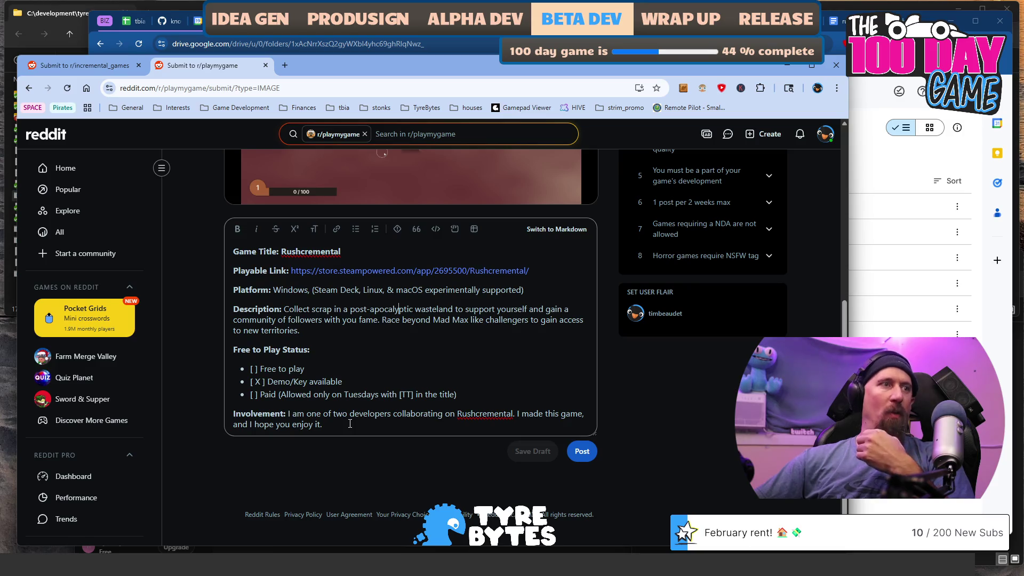
# Publish the Rushcremental post to r/incremental_games
pyautogui.click(80, 65)
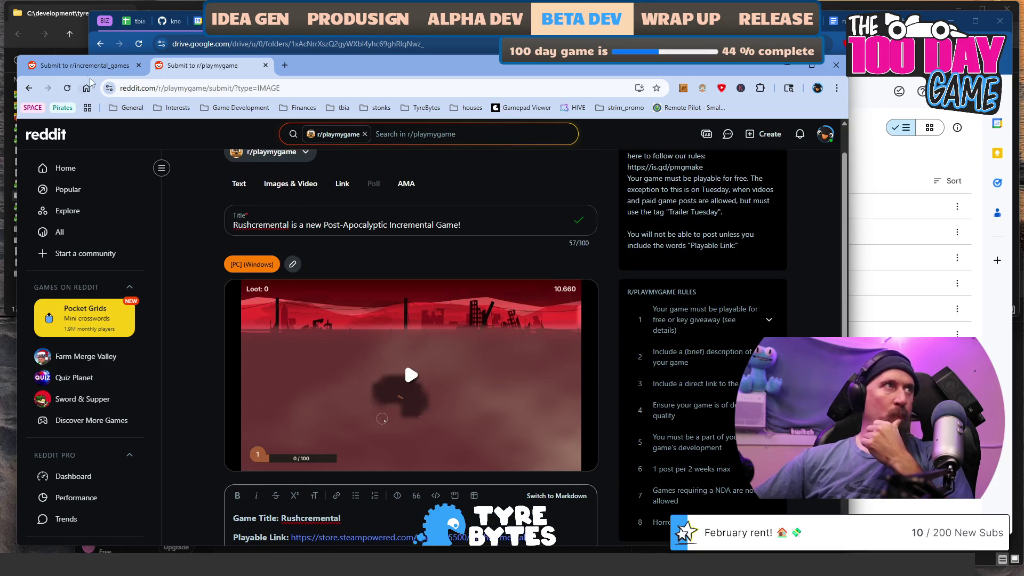
pyautogui.scroll(-3, 278, 260)
pyautogui.scroll(3, 221, 323)
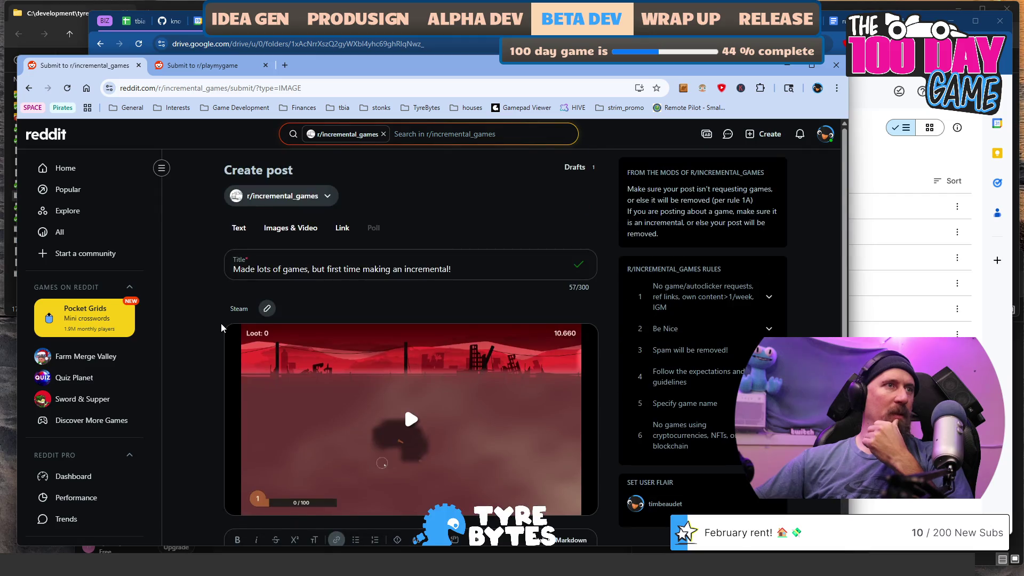
pyautogui.scroll(-2, 221, 323)
pyautogui.scroll(2, 221, 323)
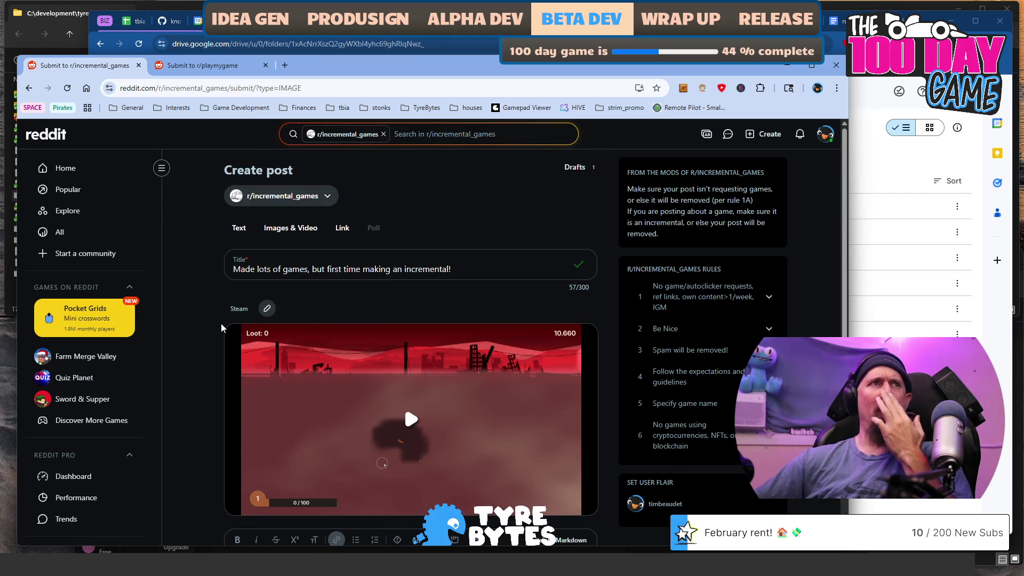
pyautogui.scroll(-3, 221, 323)
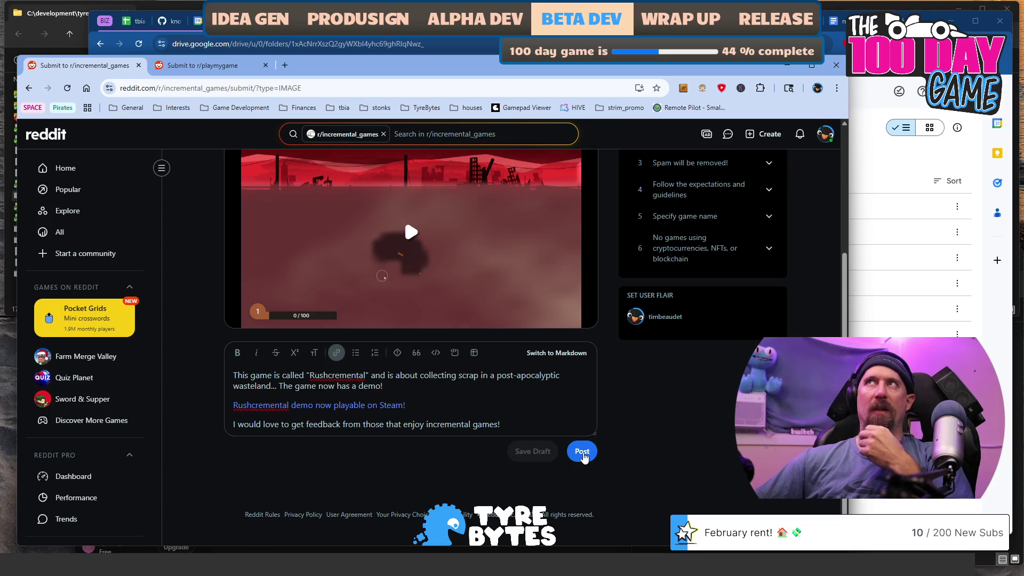
pyautogui.click(583, 452)
# Publish the Rushcremental post to r/playmygame
pyautogui.click(206, 65)
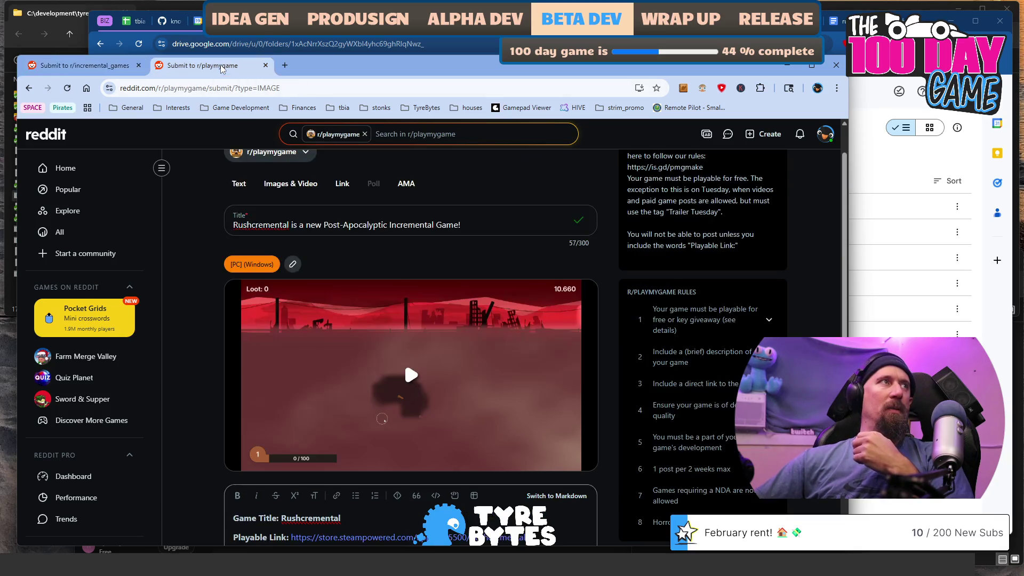
pyautogui.scroll(-5, 488, 380)
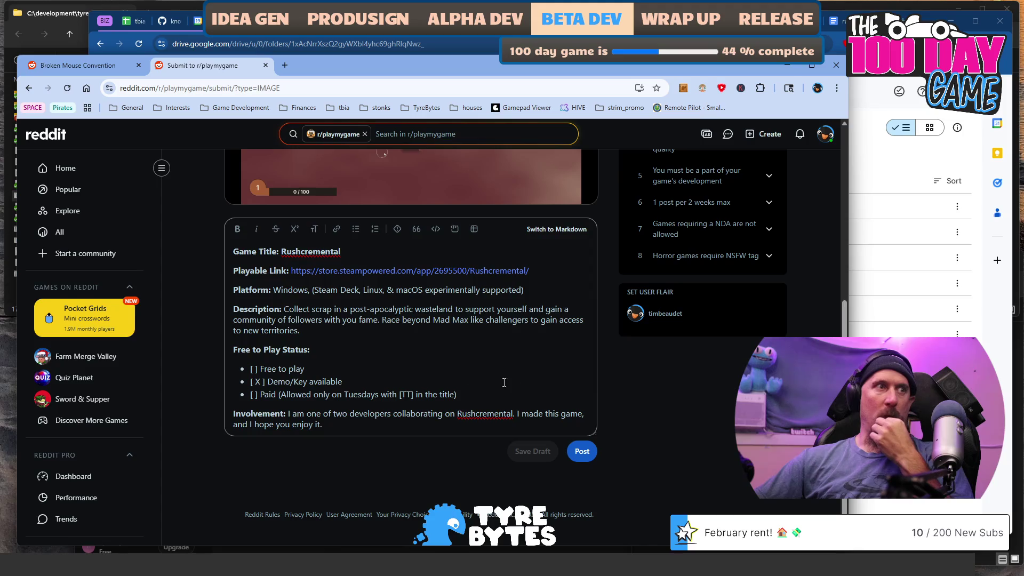
pyautogui.click(583, 454)
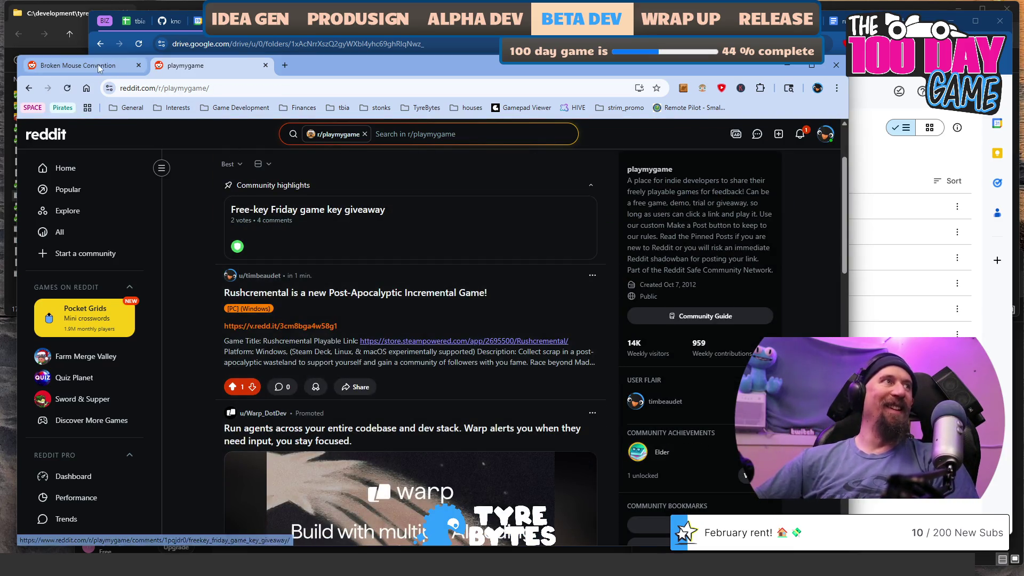
# Reload r/incremental_games, read the AutoModerator notification on the r/playmygame post, then close Reddit
pyautogui.click(128, 67)
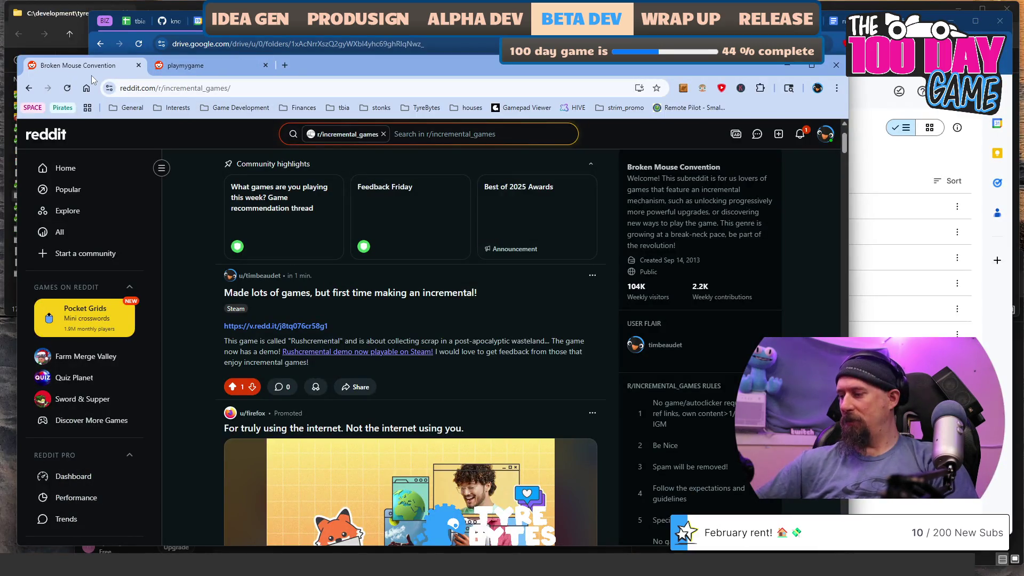
pyautogui.click(331, 89)
pyautogui.press('Return')
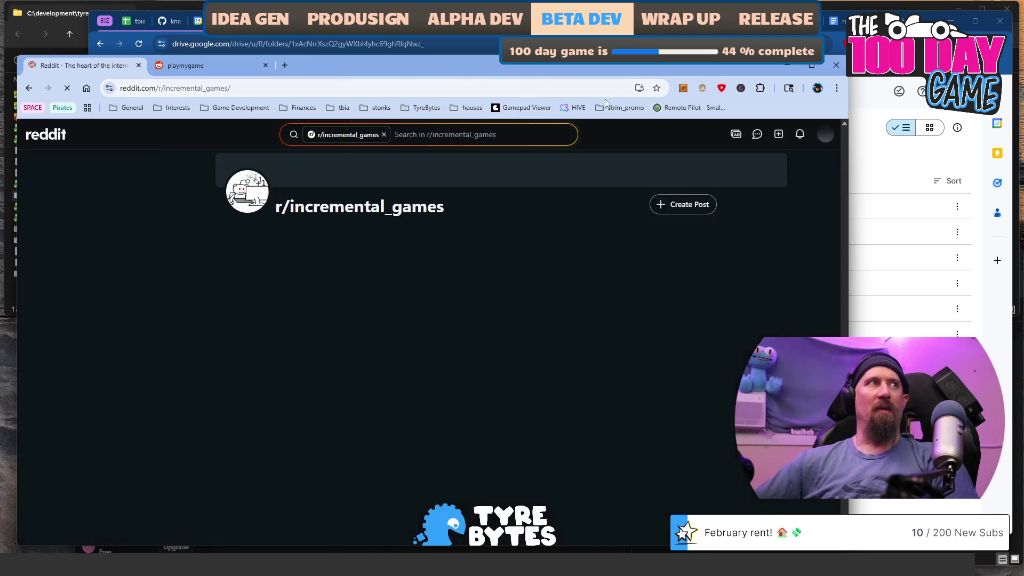
pyautogui.click(798, 136)
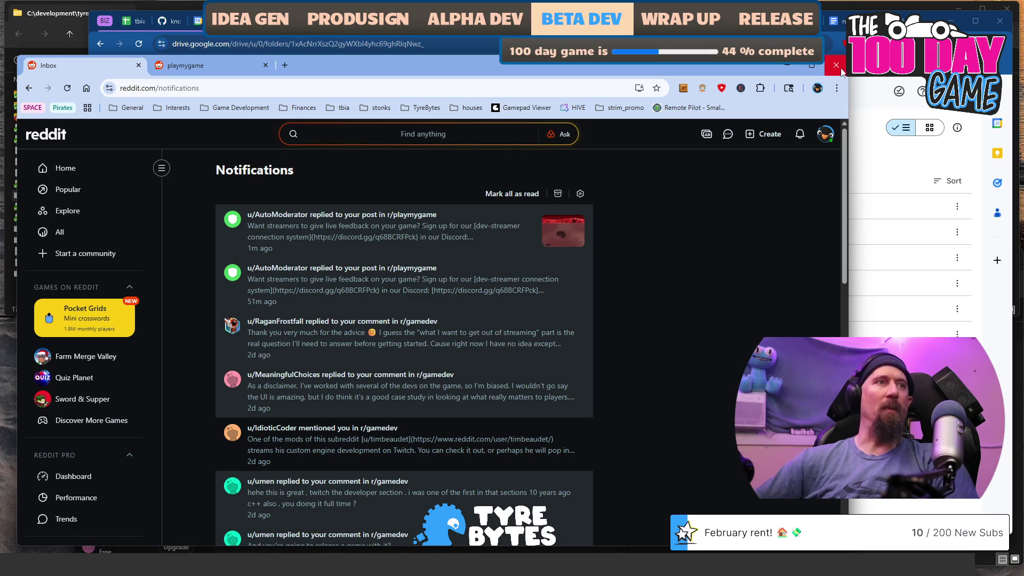
pyautogui.click(474, 226)
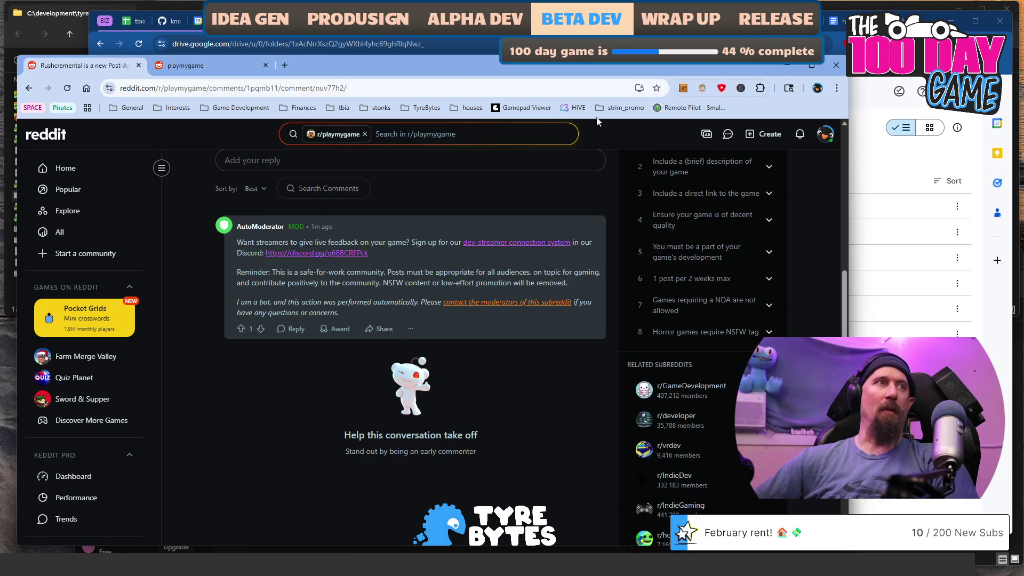
pyautogui.click(836, 65)
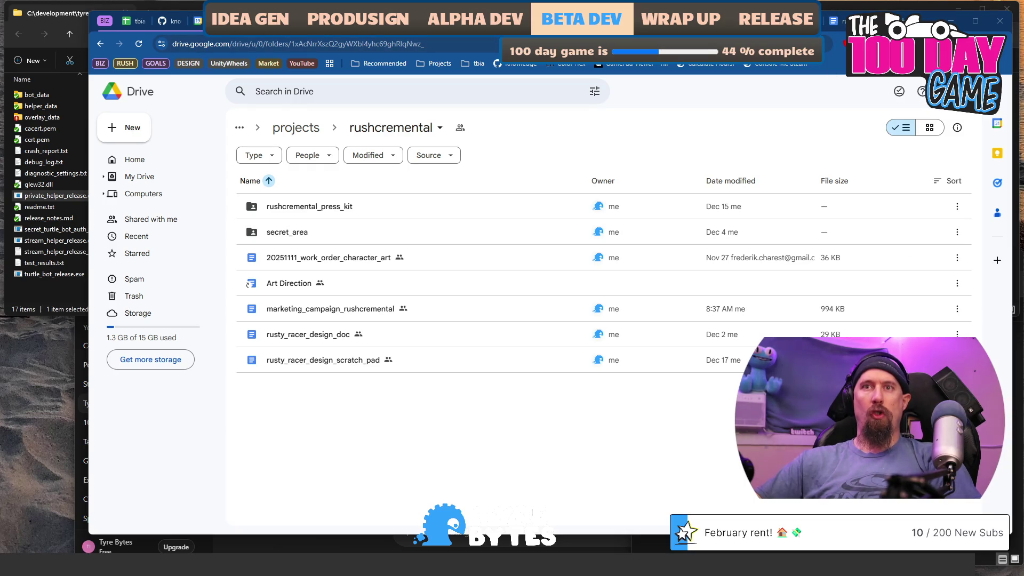
pyautogui.hotkey('alt', 'Tab')
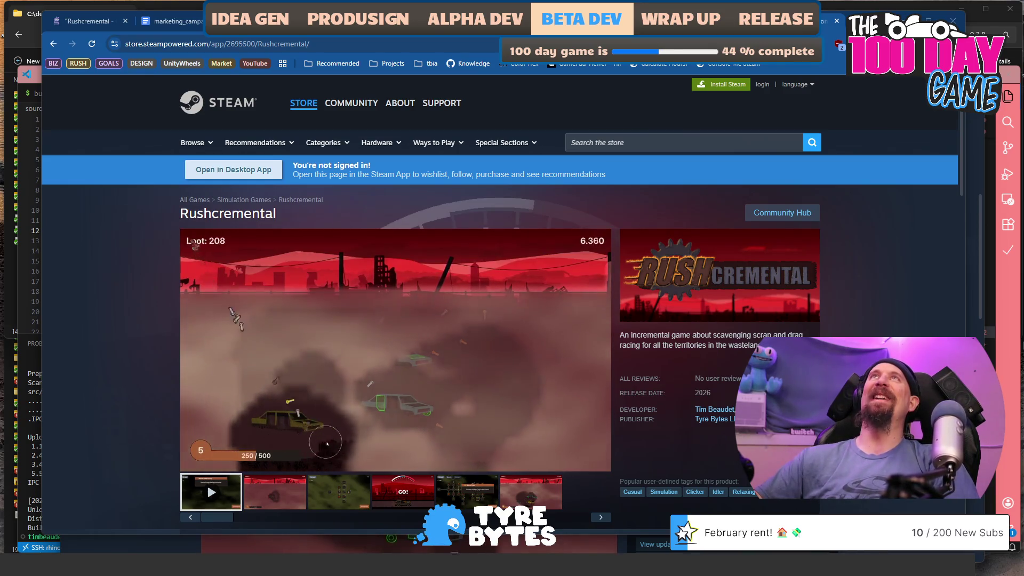
# Bring up tbia_support.md in Visual Studio Code and place the caret in the Week 219 supporter list
pyautogui.hotkey('alt', 'Tab')
pyautogui.click(247, 322)
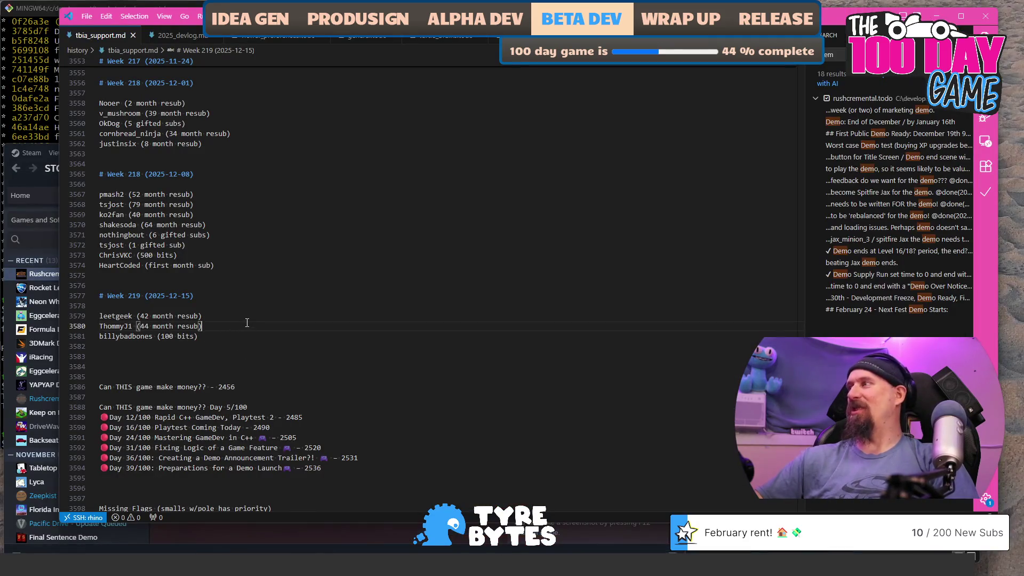
# Add the new supporter's name with '(1 gifted sub)' under Week 219, save, and return to Steam
pyautogui.press('Return')
pyautogui.write('tsjos')
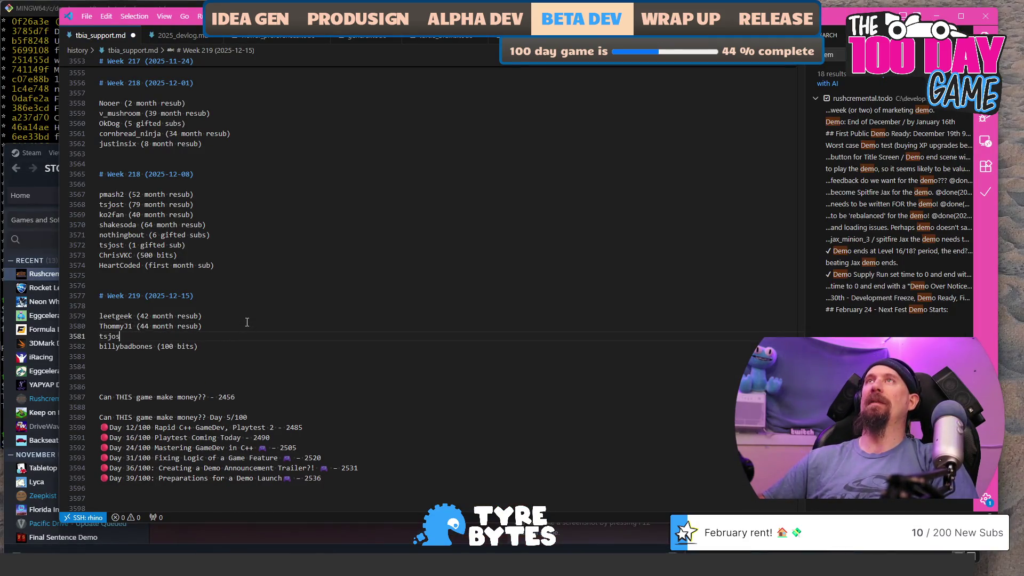
pyautogui.write('t (1')
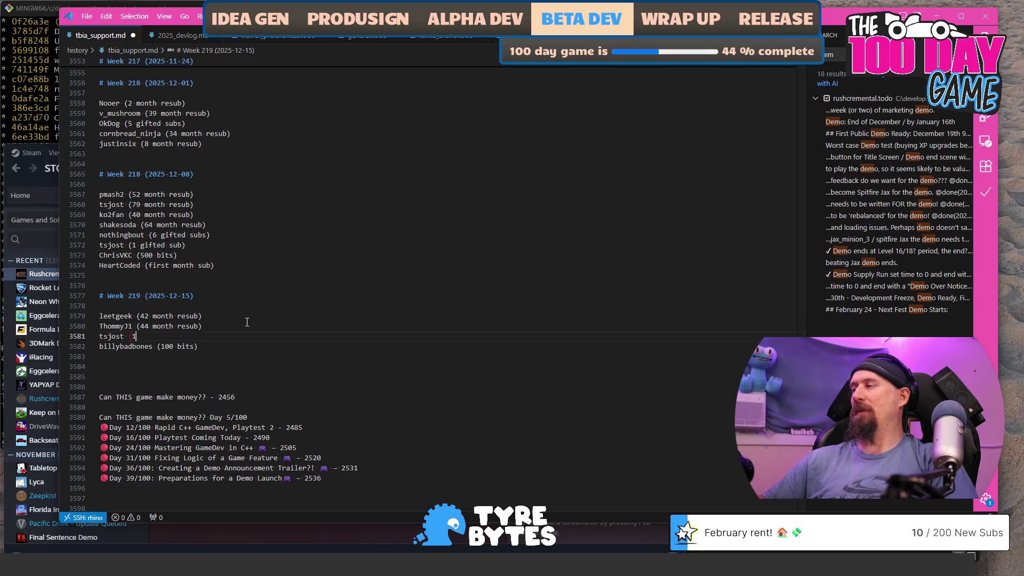
pyautogui.write(' gifted sub)')
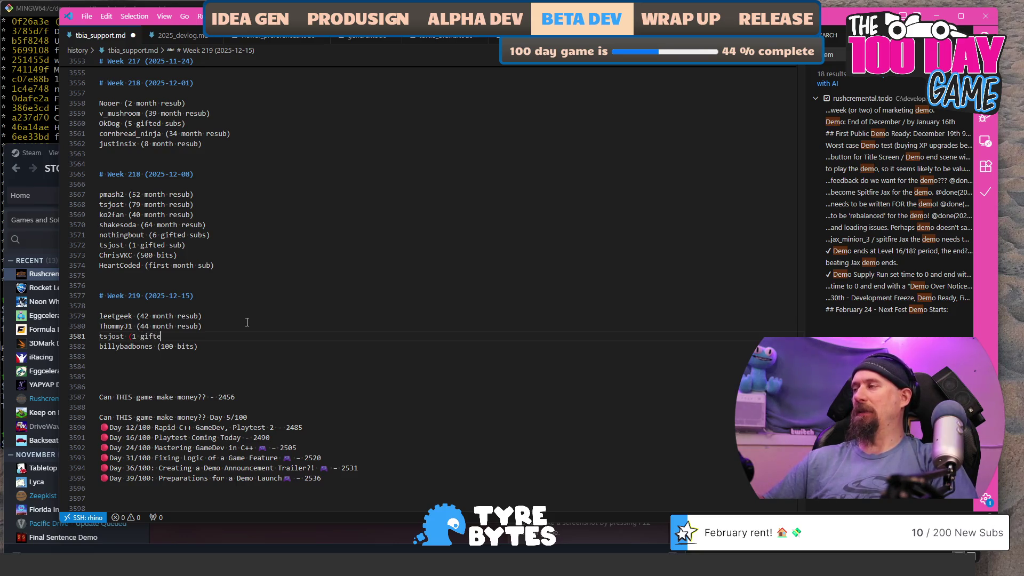
pyautogui.hotkey('ctrl', 's')
pyautogui.press('Down')
pyautogui.press('Down')
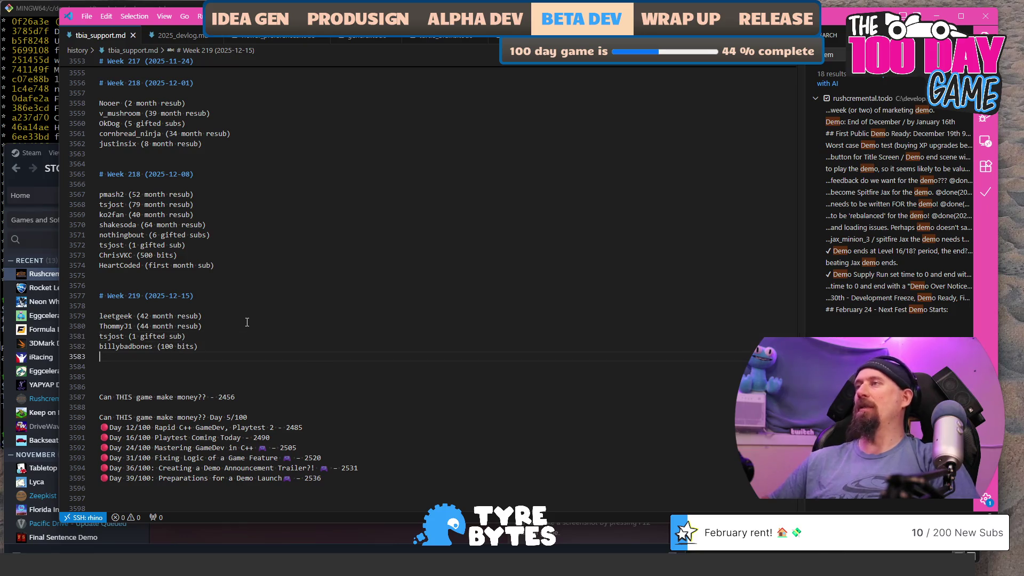
pyautogui.click(417, 549)
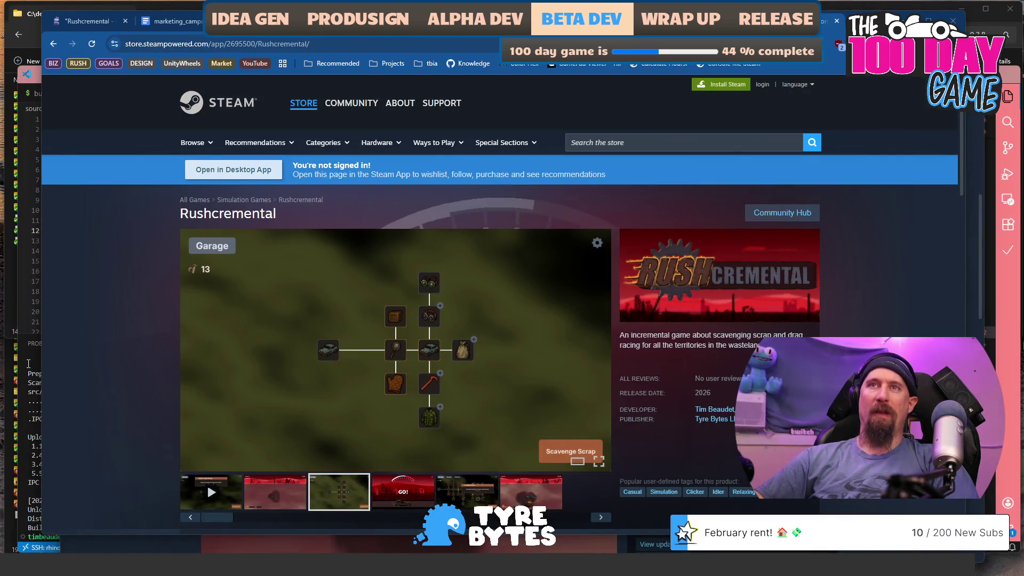
# Open File Explorer and navigate to rushcremental > marketing > screenshots
pyautogui.press('super+e')
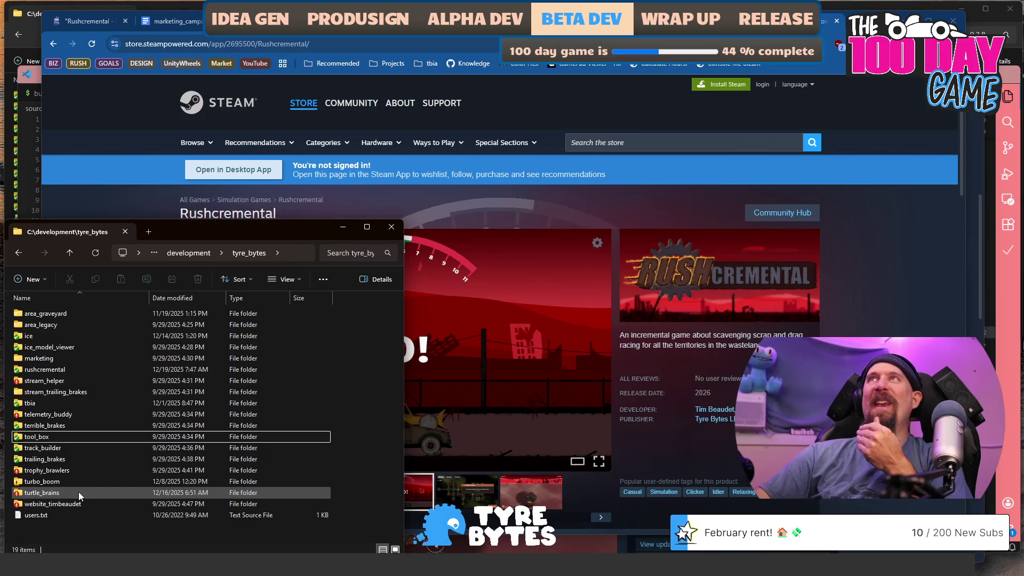
pyautogui.moveTo(78, 492)
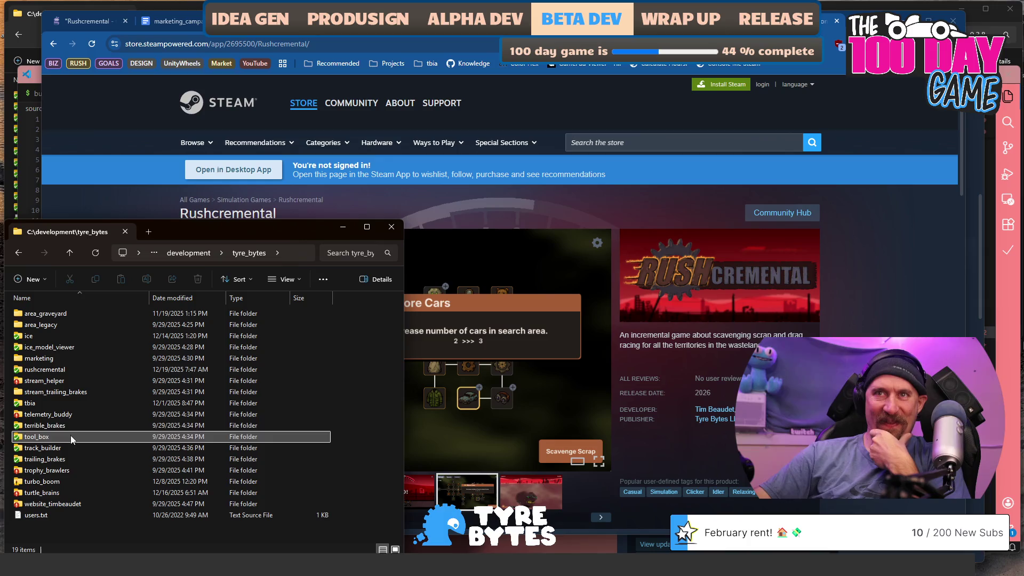
pyautogui.doubleClick(68, 370)
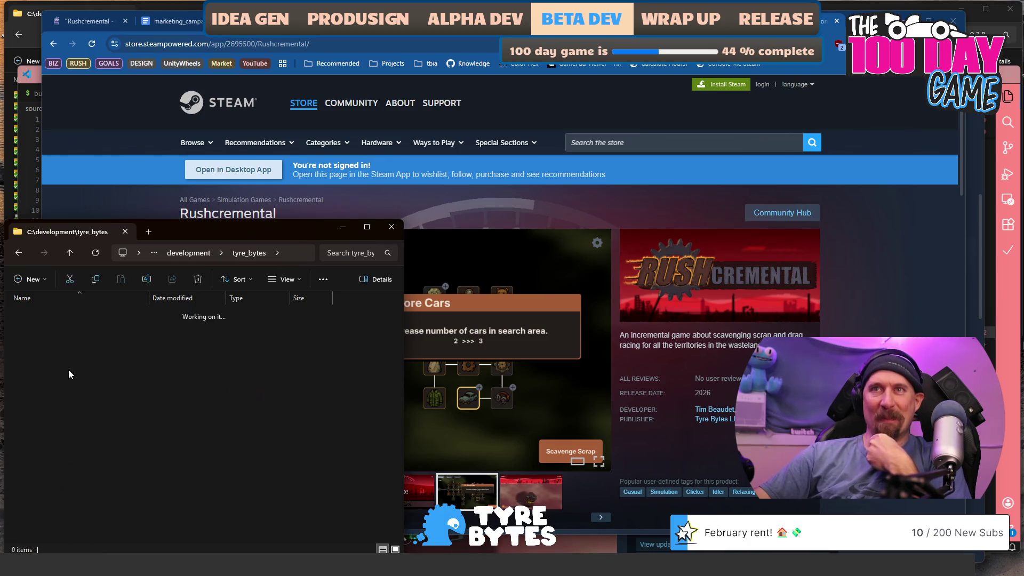
pyautogui.doubleClick(64, 381)
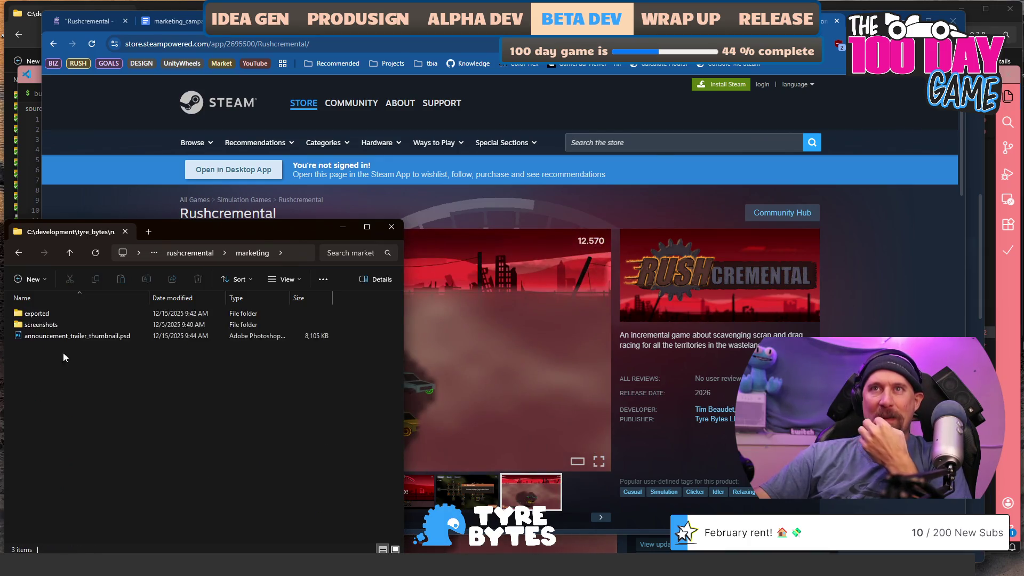
pyautogui.doubleClick(54, 324)
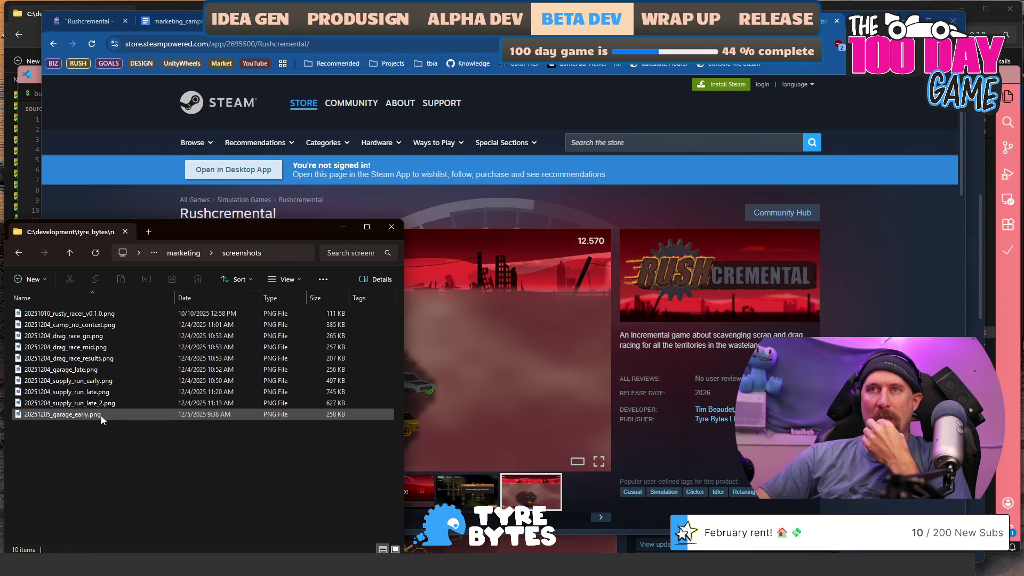
# View the supply_run_late screenshot and flip through neighbouring screenshots, then close the viewer
pyautogui.click(96, 395)
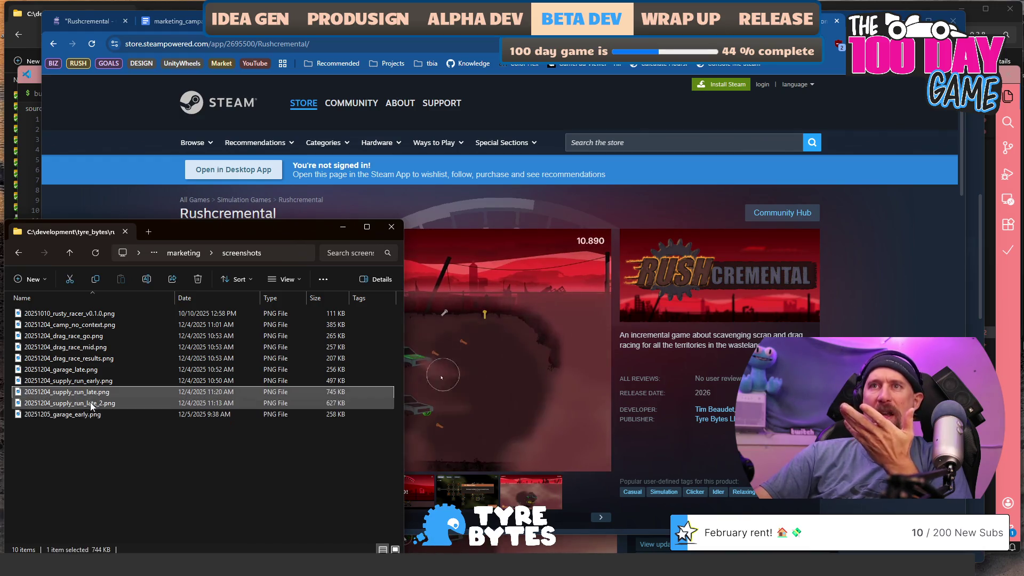
pyautogui.press('Return')
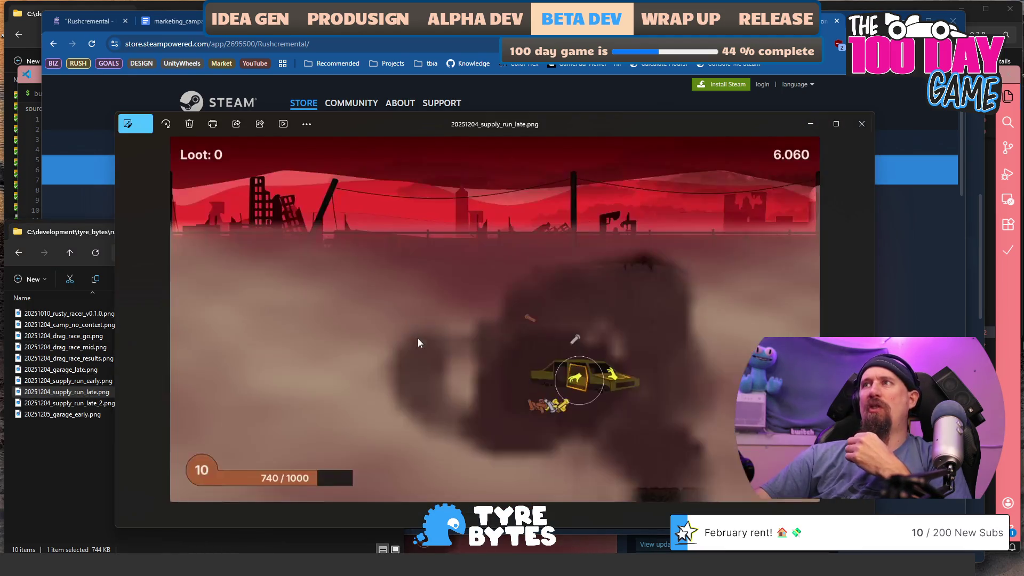
pyautogui.press('Right')
pyautogui.press('Right')
pyautogui.press('Left')
pyautogui.press('Right')
pyautogui.press('Left')
pyautogui.press('Left')
pyautogui.press('Left')
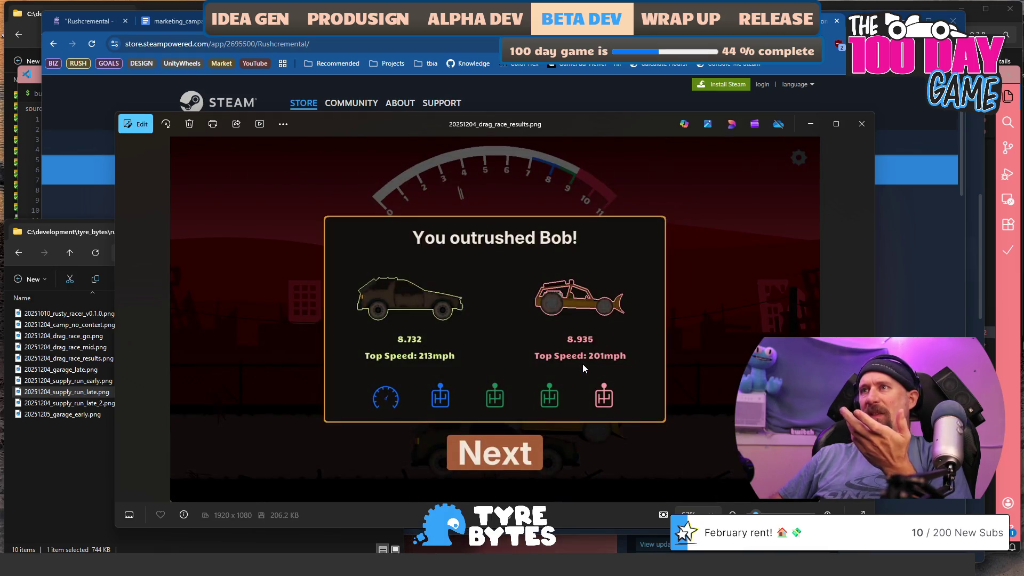
pyautogui.press('Left')
pyautogui.press('Left')
pyautogui.press('Left')
pyautogui.press('Left')
pyautogui.press('Left')
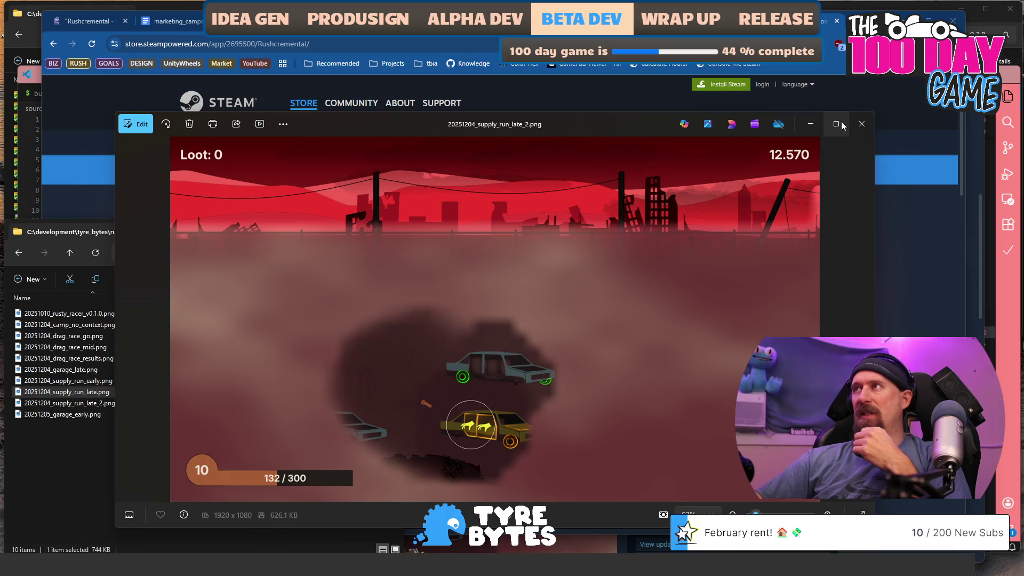
pyautogui.click(862, 124)
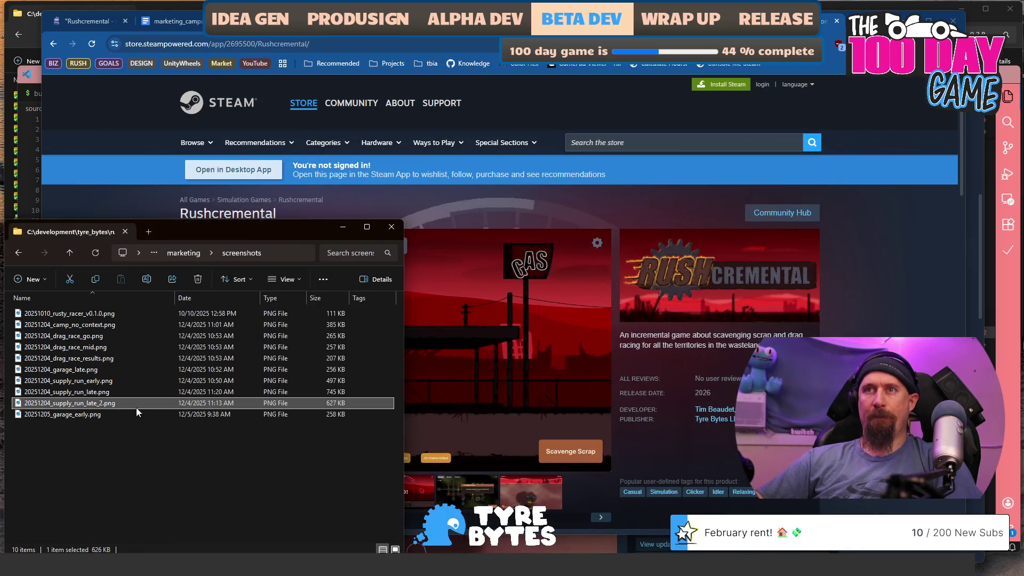
# Go up to the marketing folder and open announcement_trailer_thumbnail.psd
pyautogui.hotkey('alt', 'Up')
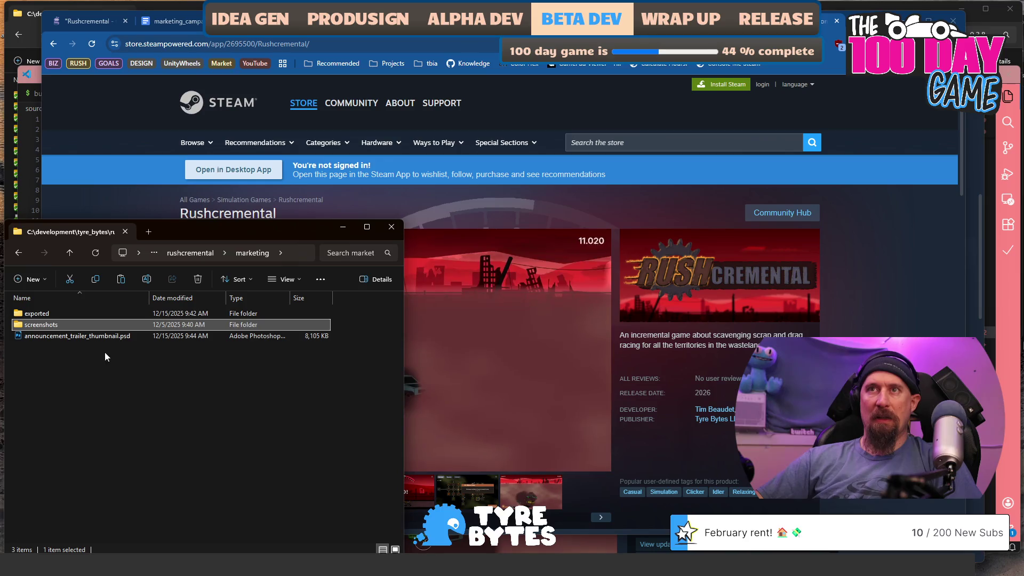
pyautogui.click(87, 337)
pyautogui.doubleClick(87, 338)
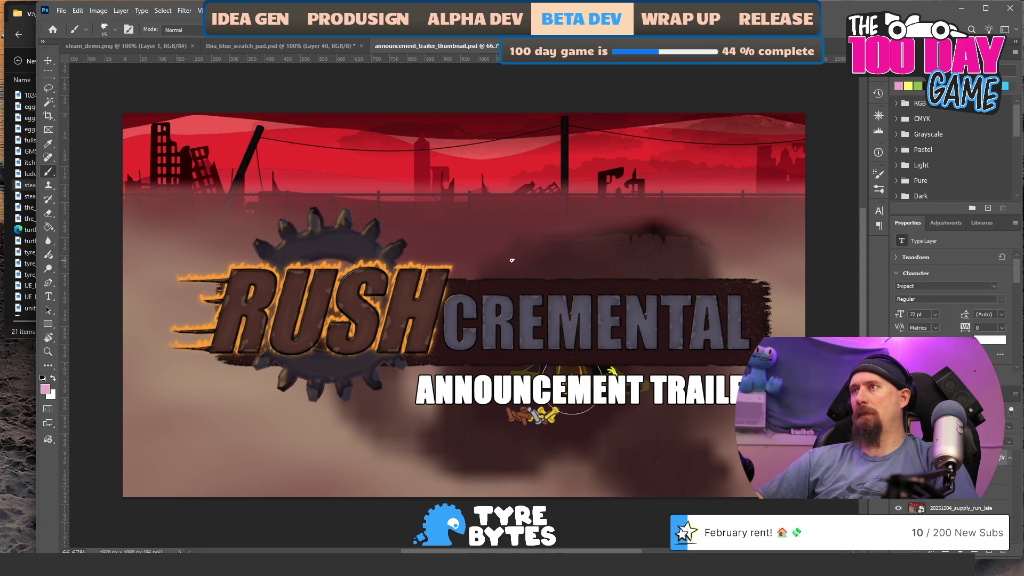
# Toggle the supply run background and RUSHCREMENTAL logo layers off and on to check them
pyautogui.click(958, 509)
pyautogui.click(899, 507)
pyautogui.click(900, 508)
pyautogui.click(899, 508)
pyautogui.click(899, 507)
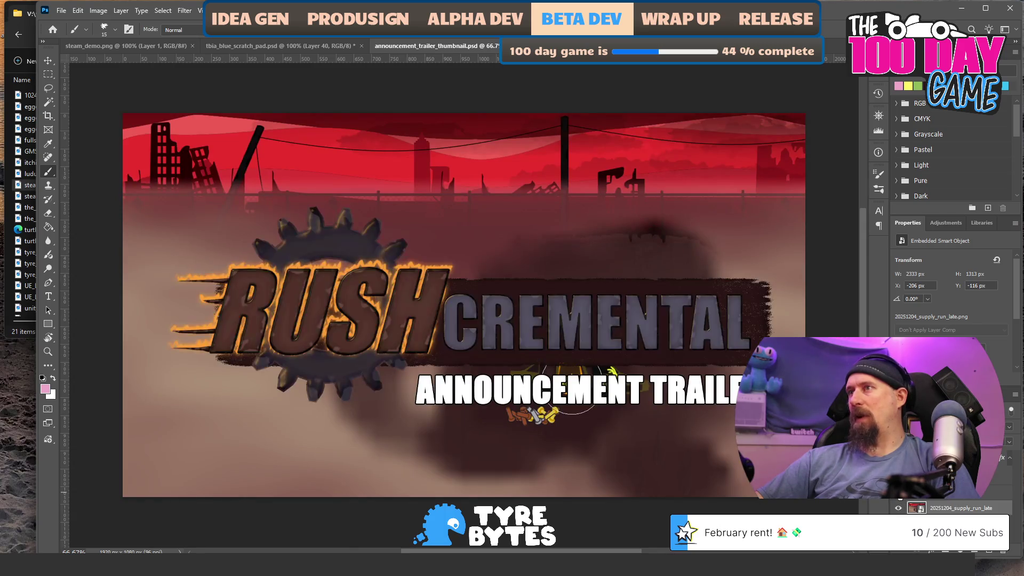
# Move the RUSHCREMENTAL logo up near the top and the ANNOUNCEMENT TRAILER text directly beneath it
pyautogui.keyDown('ctrl'); pyautogui.click(476, 282); pyautogui.keyUp('ctrl')
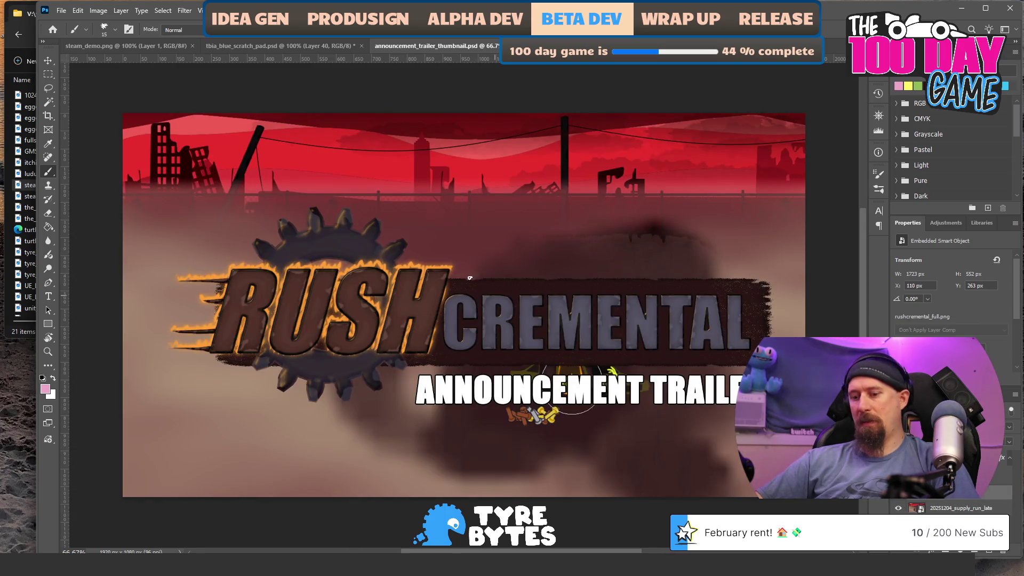
pyautogui.press('v')
pyautogui.moveTo(443, 296)
pyautogui.mouseDown()
pyautogui.moveTo(442, 214)
pyautogui.moveTo(453, 210)
pyautogui.moveTo(436, 214)
pyautogui.mouseUp()
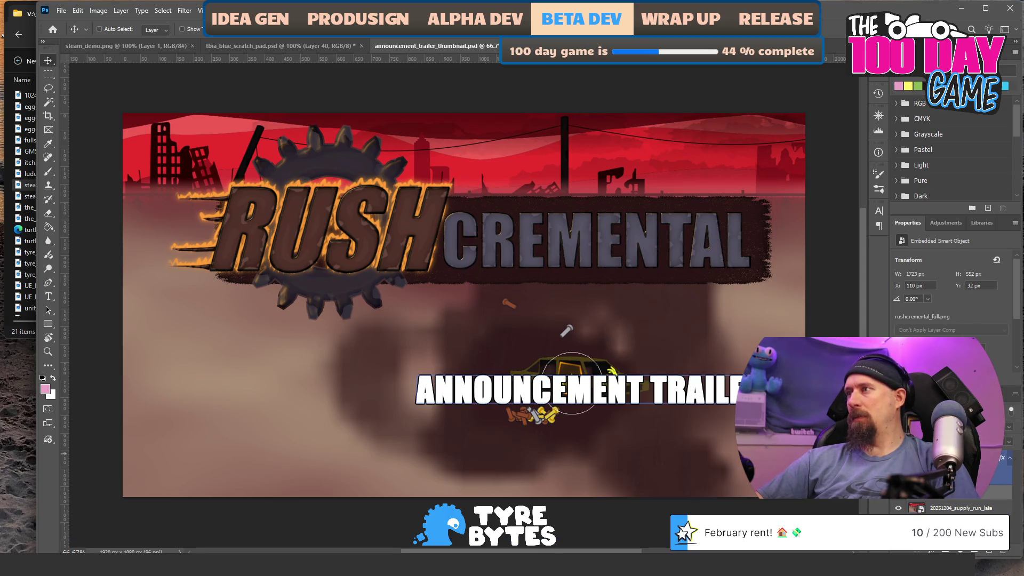
pyautogui.moveTo(668, 395)
pyautogui.mouseDown()
pyautogui.moveTo(681, 338)
pyautogui.moveTo(559, 372)
pyautogui.moveTo(493, 213)
pyautogui.moveTo(491, 247)
pyautogui.mouseUp()
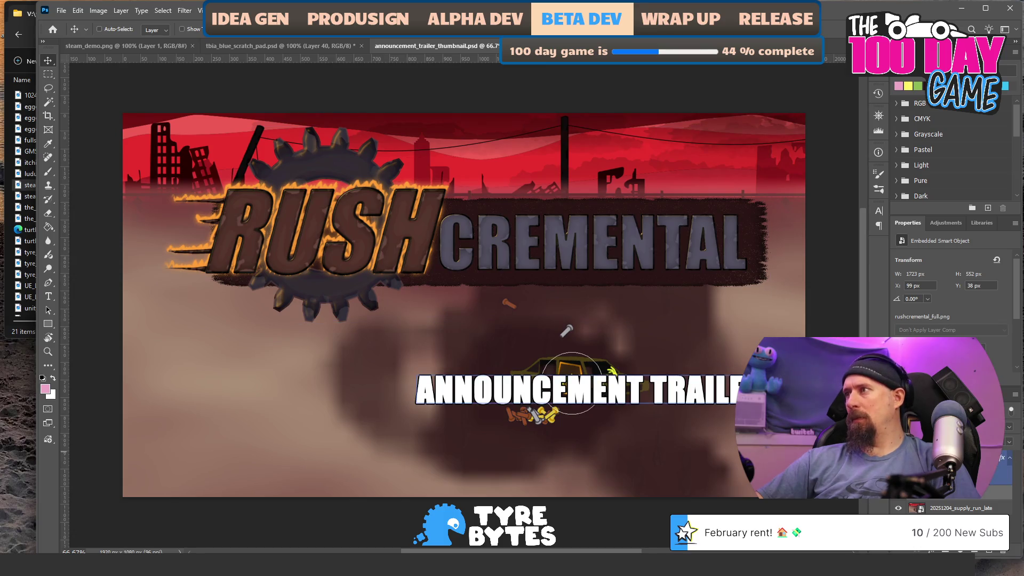
pyautogui.moveTo(623, 395); pyautogui.dragTo(622, 315)
# Retype the subtitle as 'DEMO NOW AVAILABLE' and shift it right to align under the logo
pyautogui.doubleClick(623, 315)
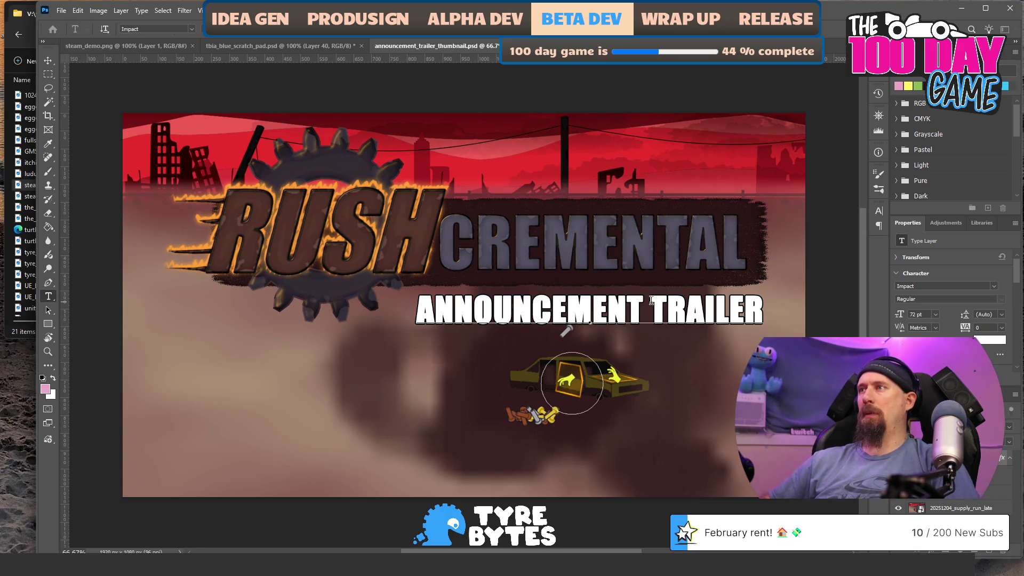
pyautogui.hotkey('ctrl', 'a')
pyautogui.write('DEMO')
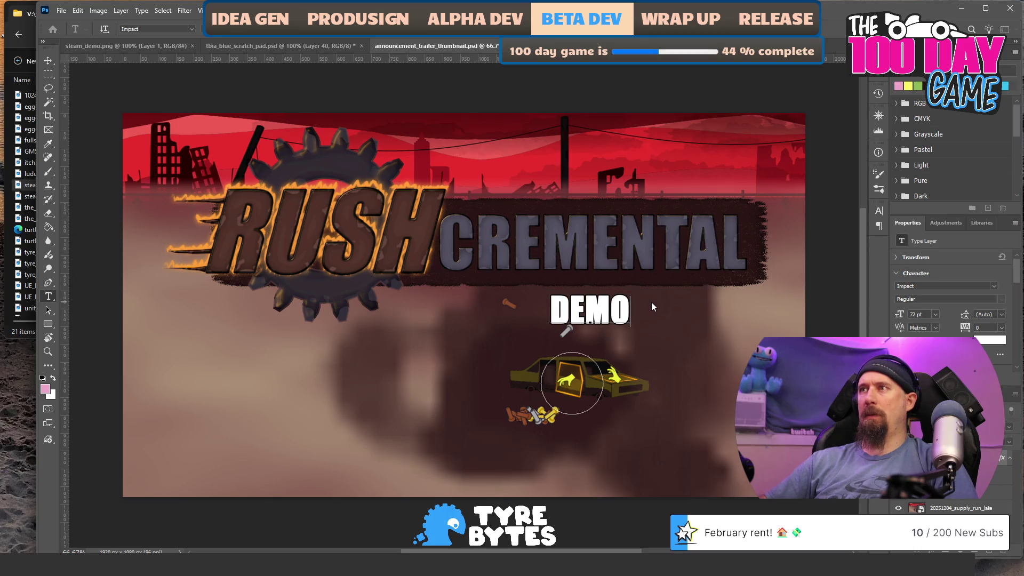
pyautogui.write(' NO')
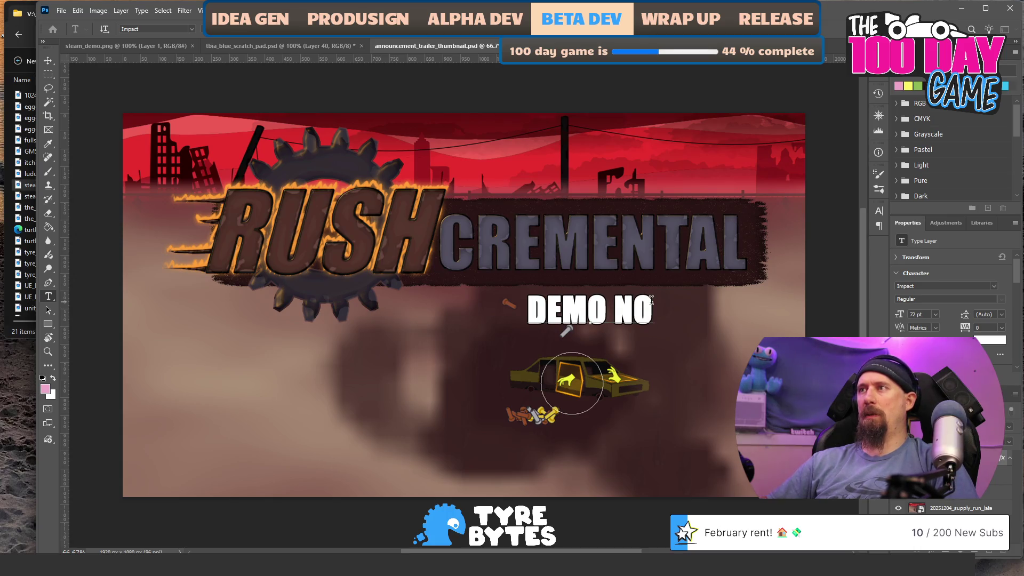
pyautogui.press('BackSpace')
pyautogui.press('BackSpace')
pyautogui.press('BackSpace')
pyautogui.write('OUT')
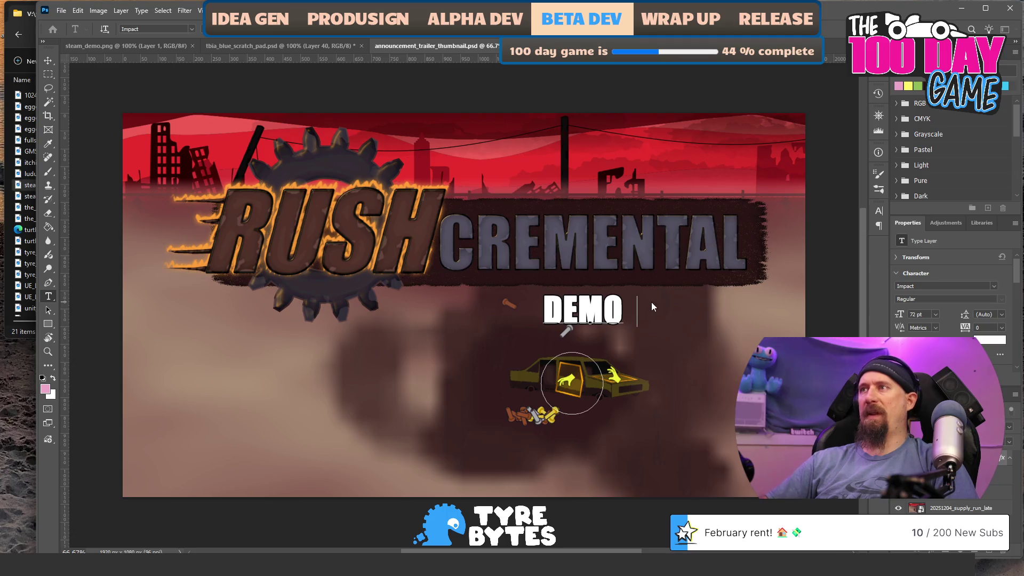
pyautogui.write(' NO')
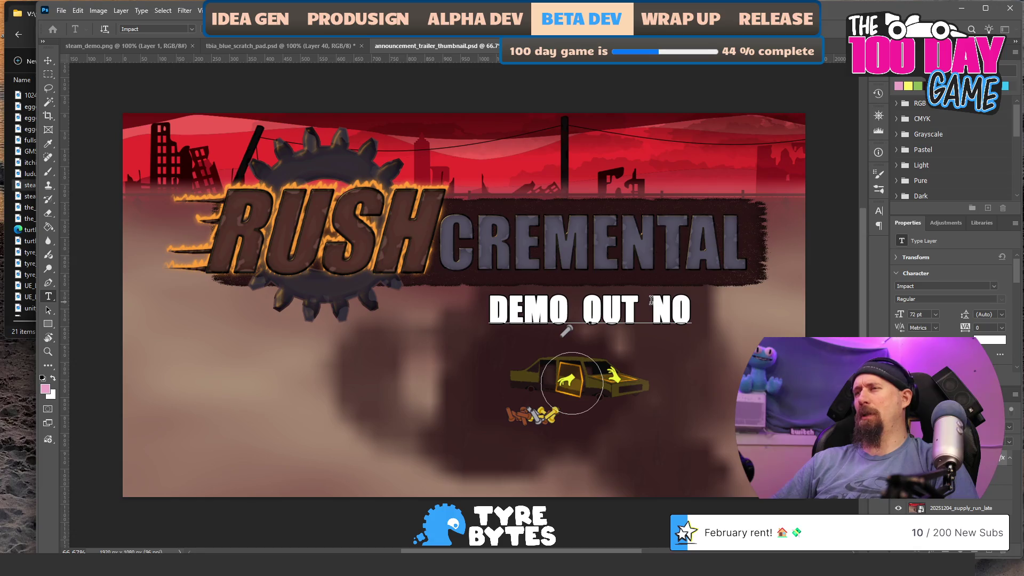
pyautogui.press('BackSpace')
pyautogui.press('BackSpace')
pyautogui.press('BackSpace')
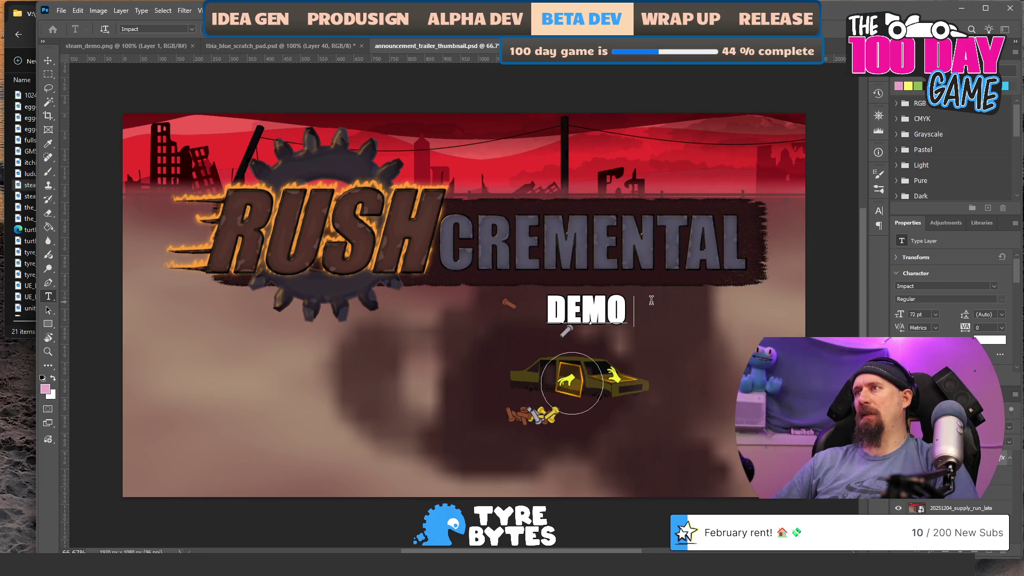
pyautogui.write('NWO')
pyautogui.press('BackSpace')
pyautogui.press('BackSpace')
pyautogui.write('OW AVAILABLE')
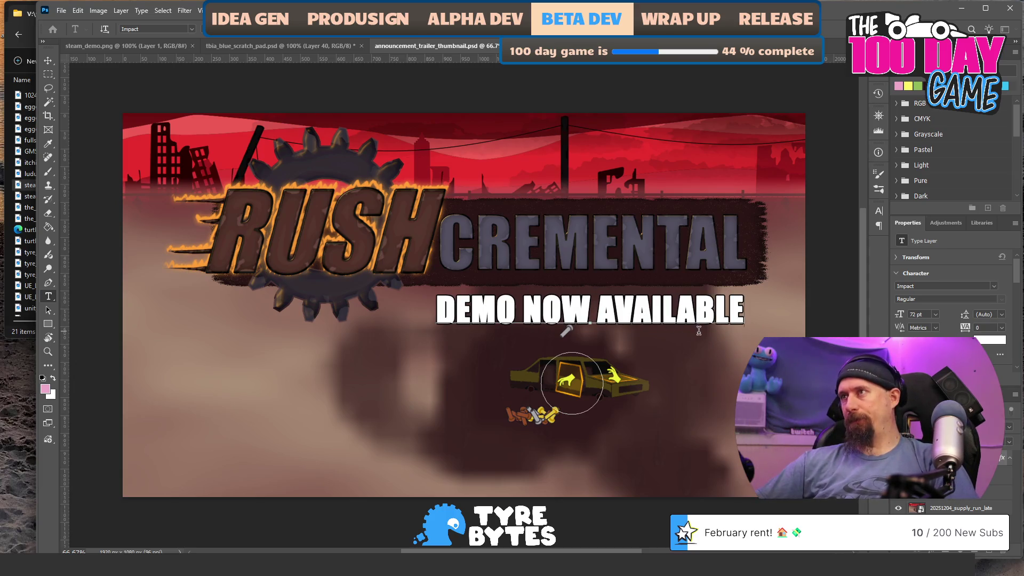
pyautogui.moveTo(702, 346); pyautogui.dragTo(722, 346)
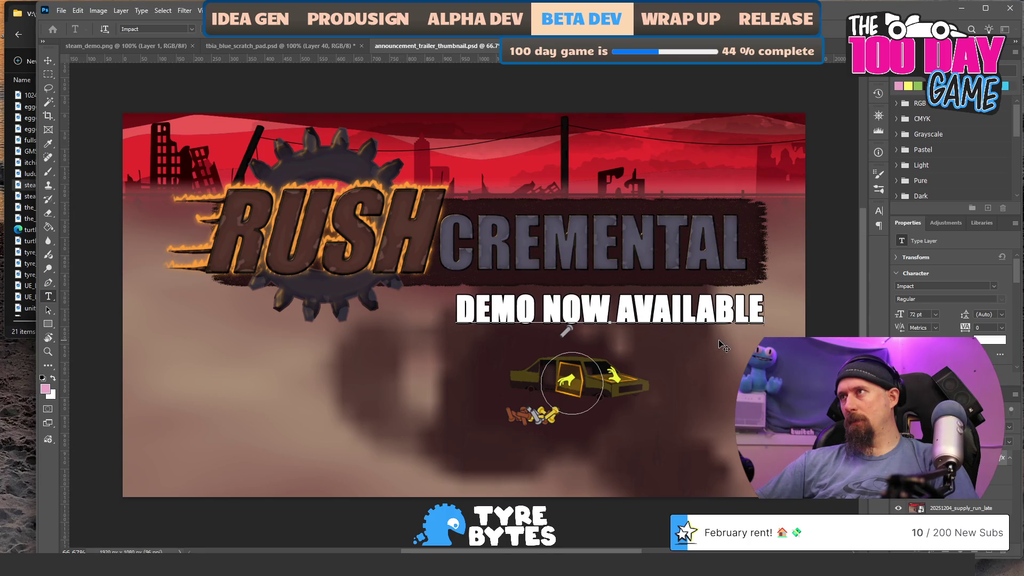
pyautogui.keyDown('ctrl'); pyautogui.click(705, 407); pyautogui.keyUp('ctrl')
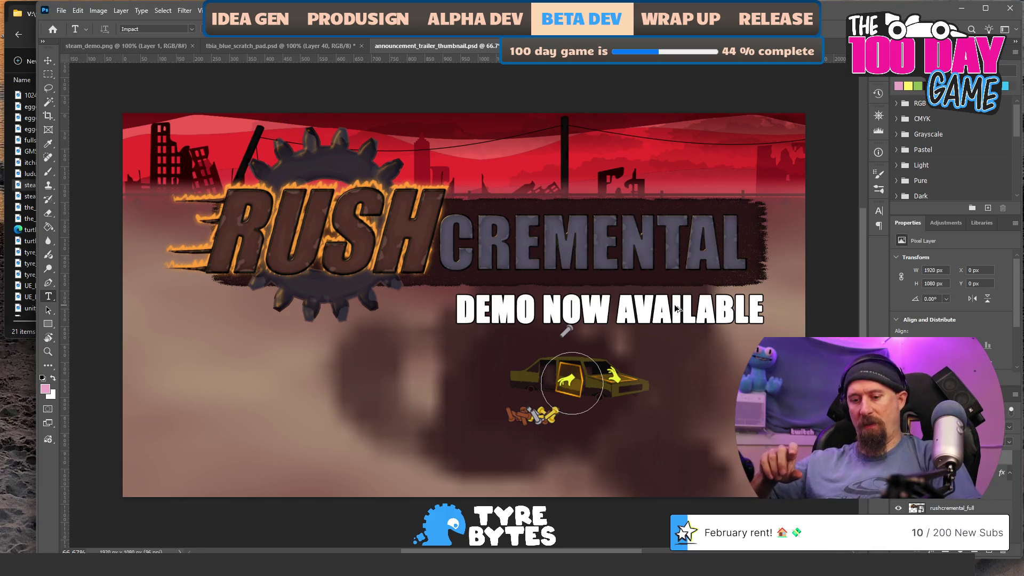
# Set up a PNG export at width 1920 (height 1080) in Export As
pyautogui.hotkey('ctrl', 'alt', 'shift', 'w')
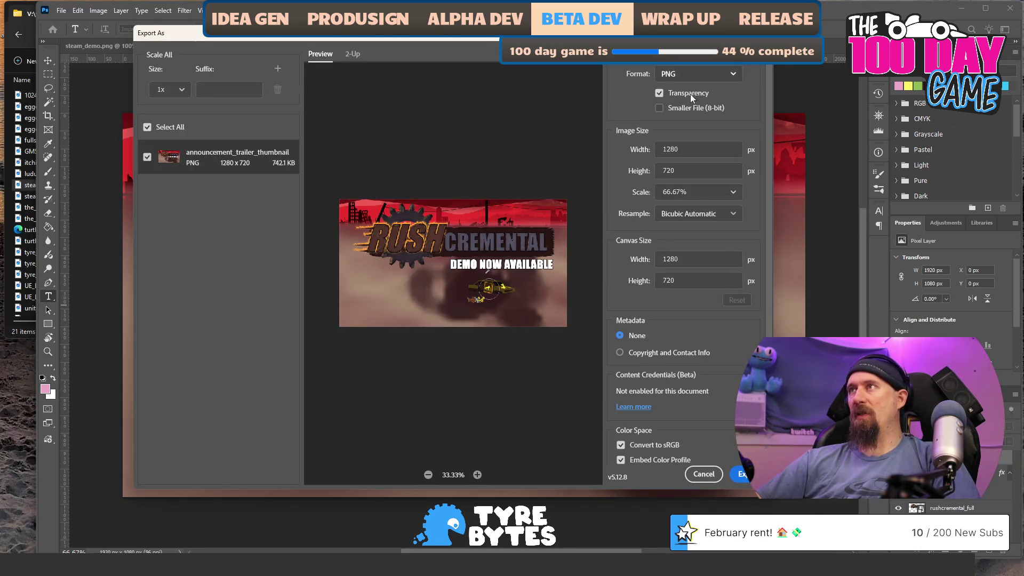
pyautogui.press('Escape')
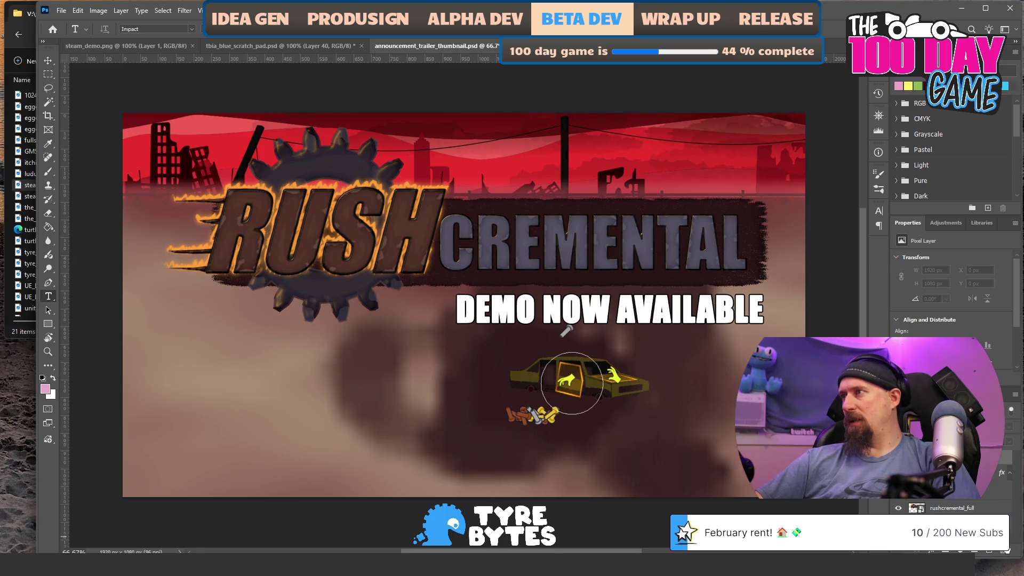
pyautogui.hotkey('alt', ']')
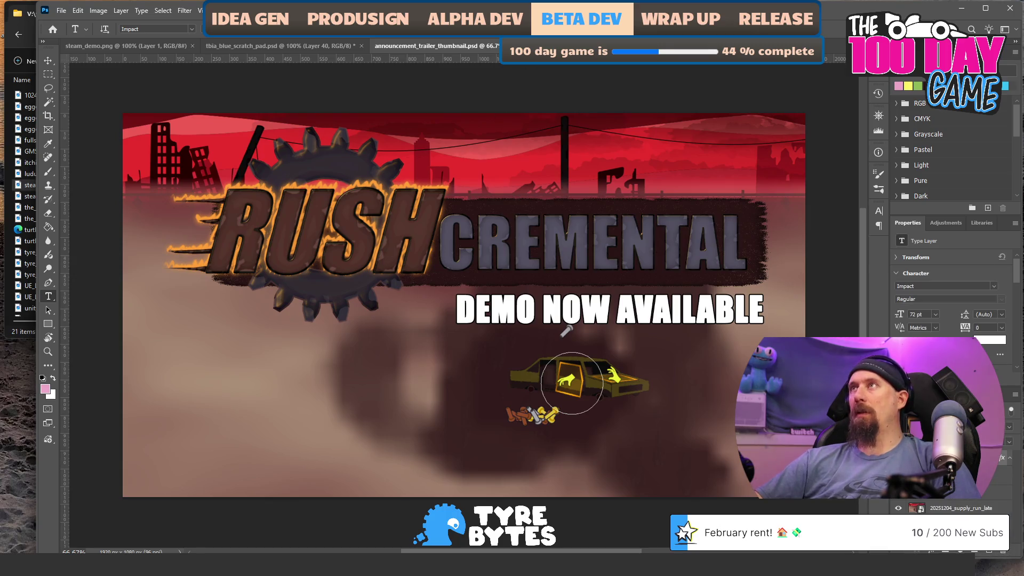
pyautogui.hotkey('ctrl', 'alt', 'shift', 'w')
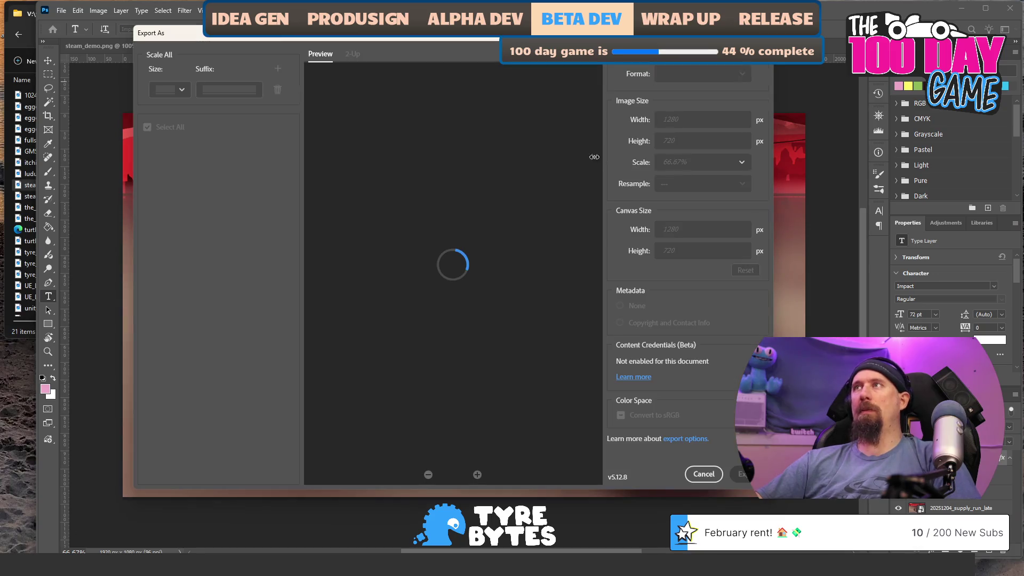
pyautogui.doubleClick(688, 149)
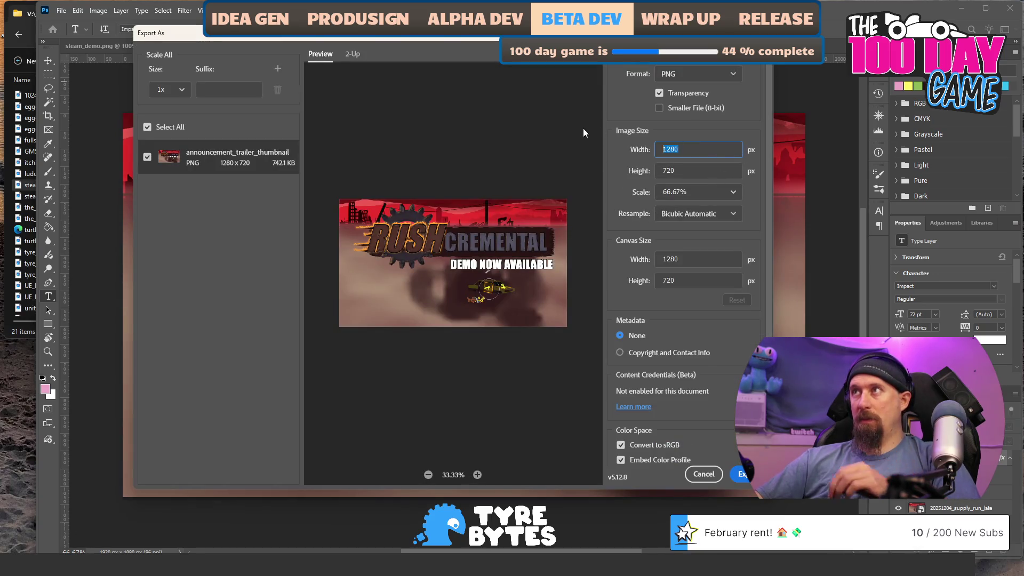
pyautogui.write('1920')
pyautogui.press('Tab')
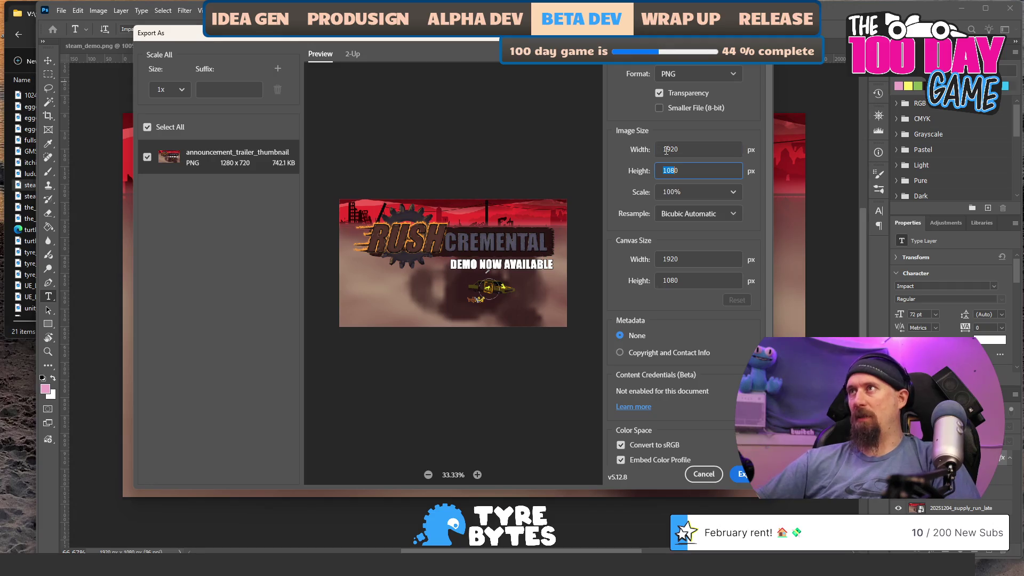
pyautogui.click(743, 474)
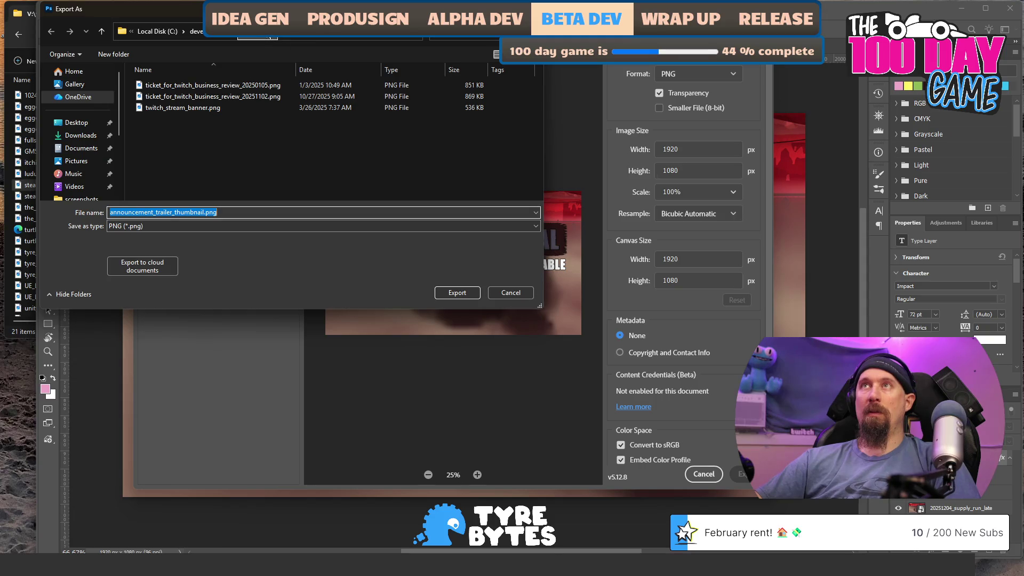
# Save the export as demo_announcement_trailer_thumbnail.png in tyre_bytes\marketing\exported
pyautogui.click(251, 35)
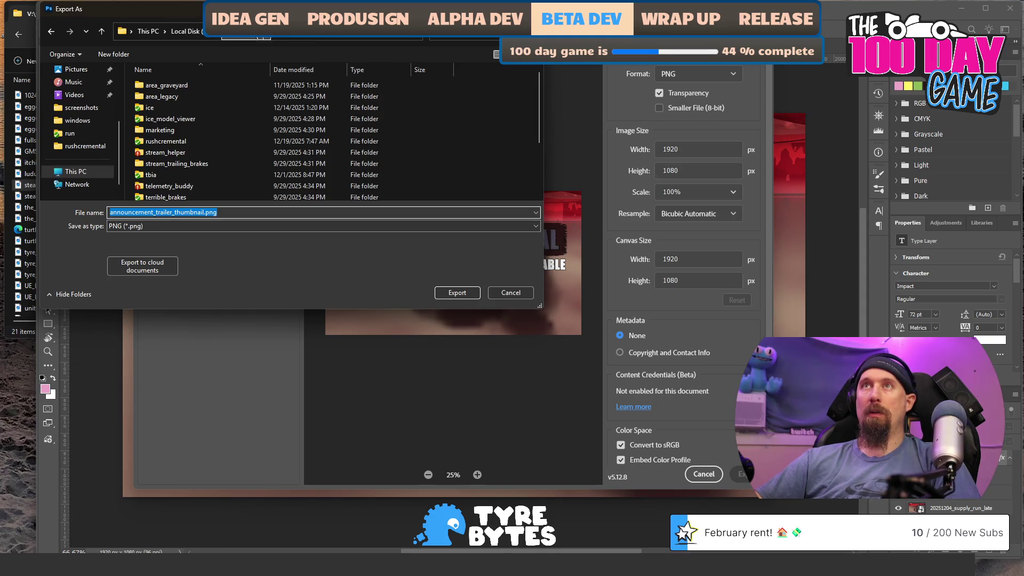
pyautogui.doubleClick(175, 174)
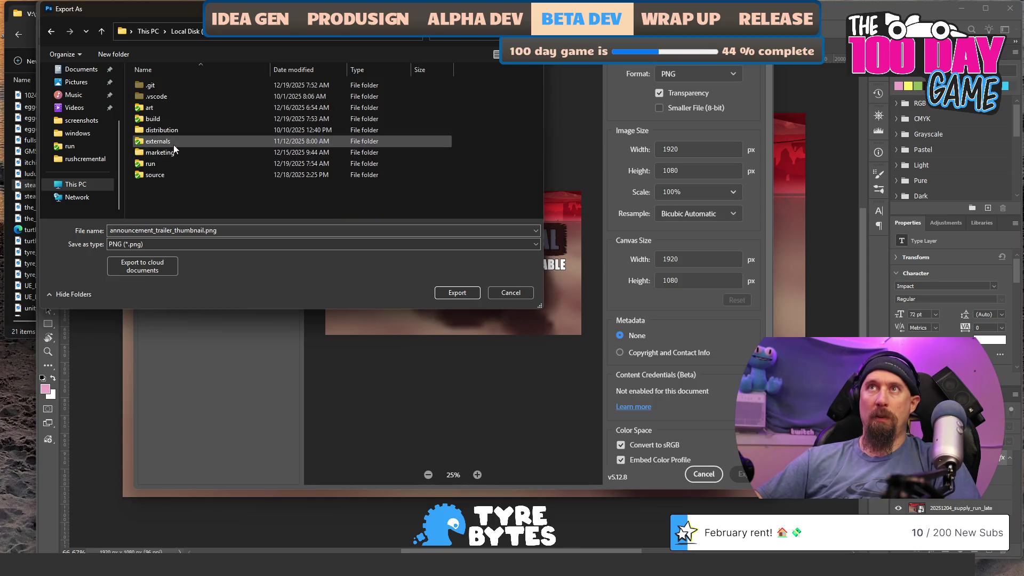
pyautogui.doubleClick(176, 152)
pyautogui.doubleClick(178, 87)
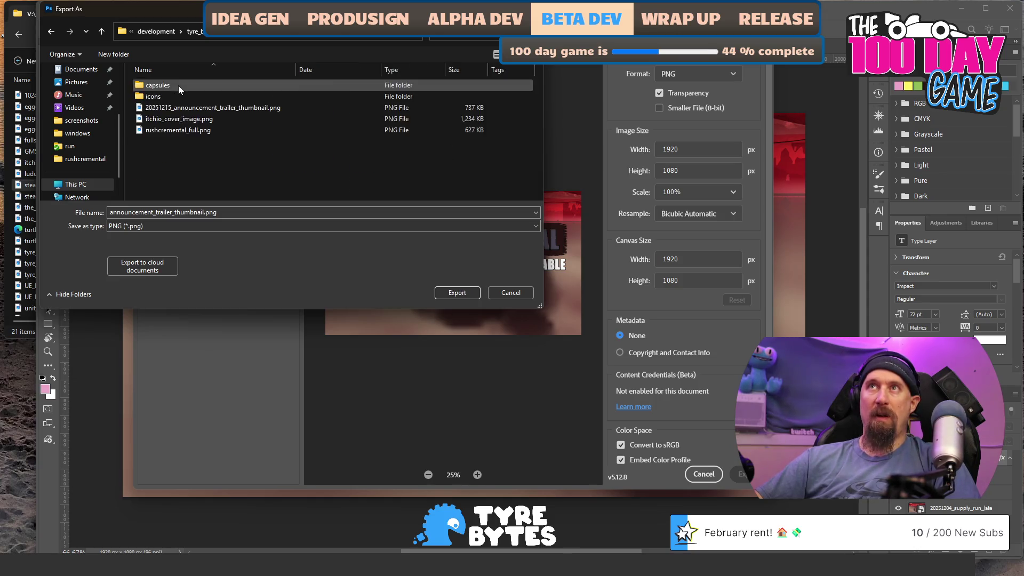
pyautogui.doubleClick(285, 210)
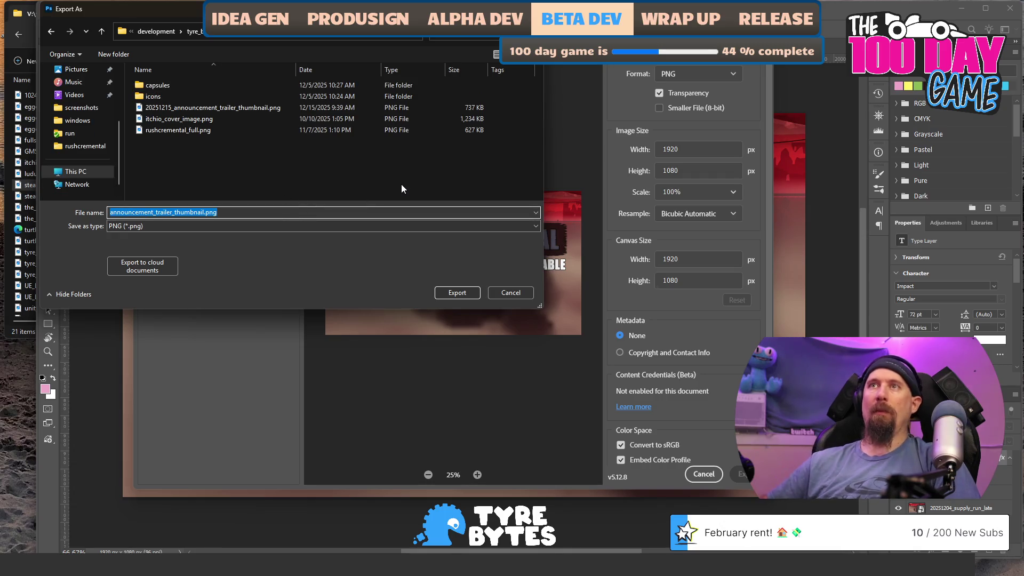
pyautogui.press('Home')
pyautogui.write('demo_')
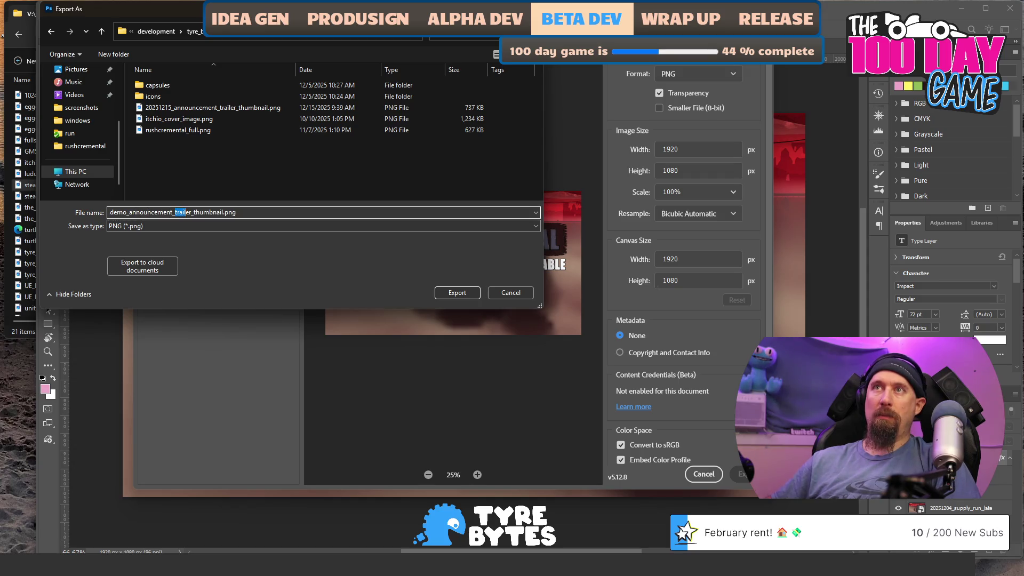
pyautogui.press('BackSpace')
pyautogui.press('Return')
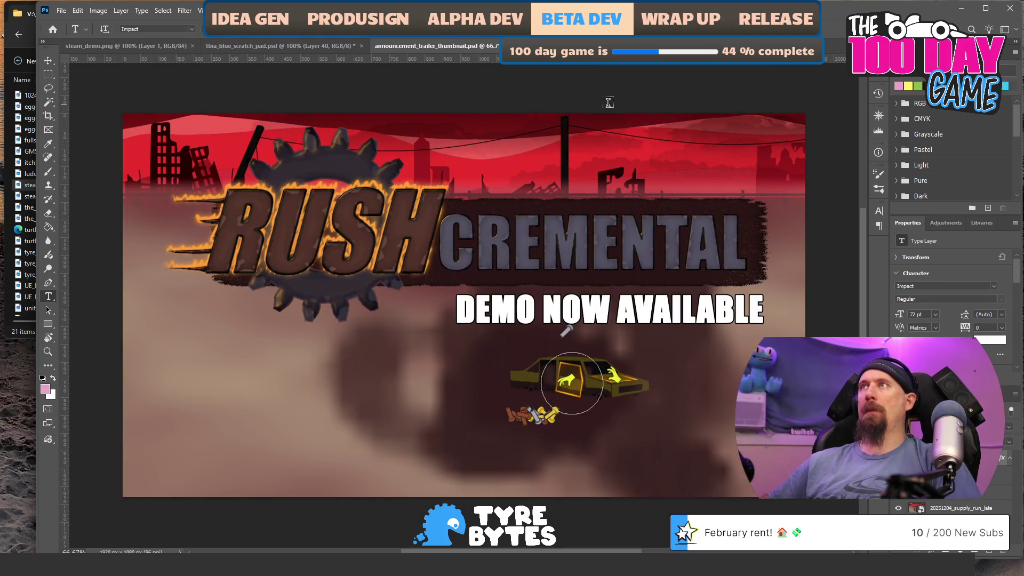
pyautogui.hotkey('alt', 'Tab')
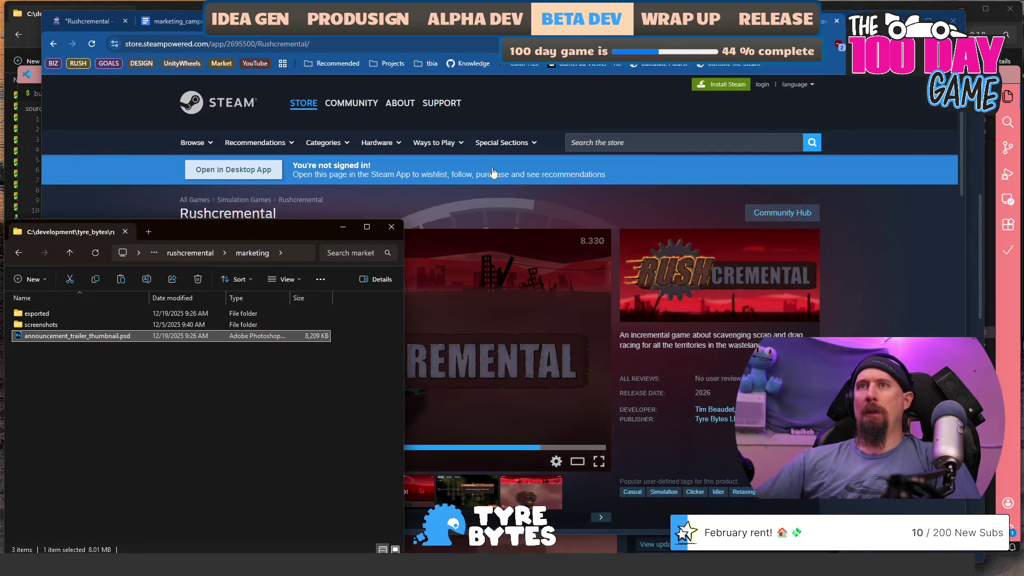
# Open the exported marketing folder, select 20251215_announcement_trailer_thumbnail.png, and bring the Steam browser forward
pyautogui.doubleClick(72, 314)
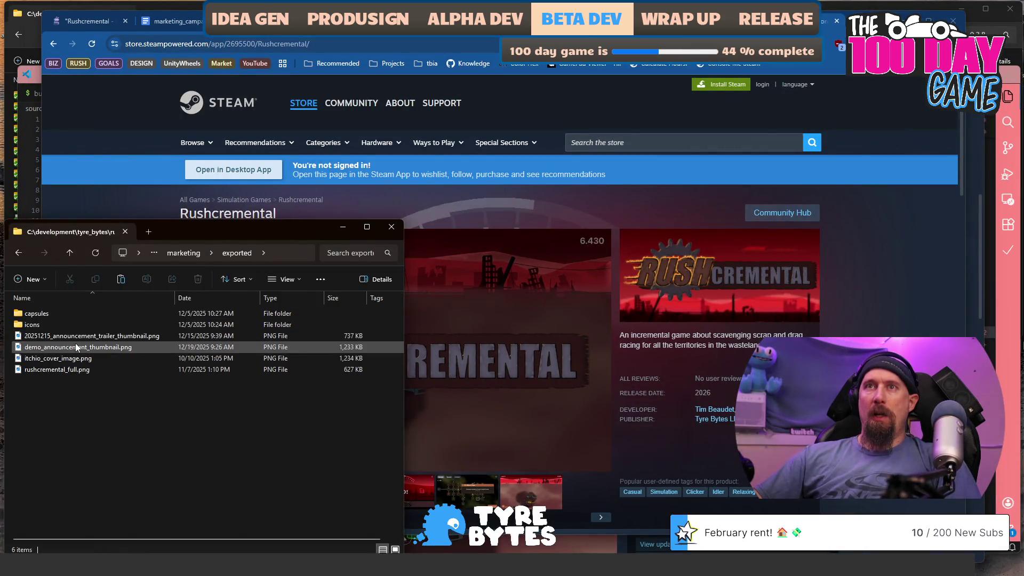
pyautogui.click(76, 336)
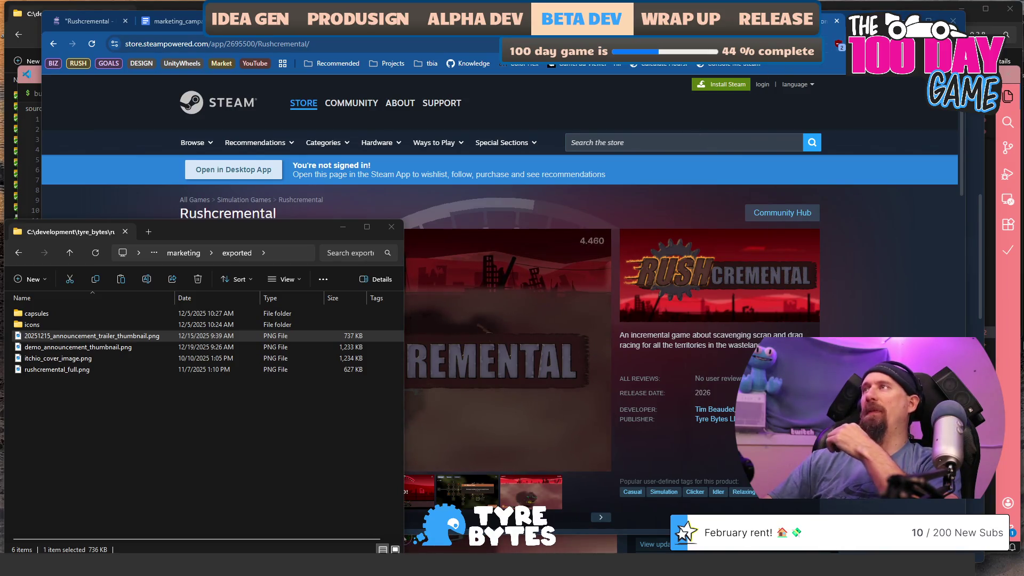
pyautogui.moveTo(533, 16); pyautogui.dragTo(520, 13)
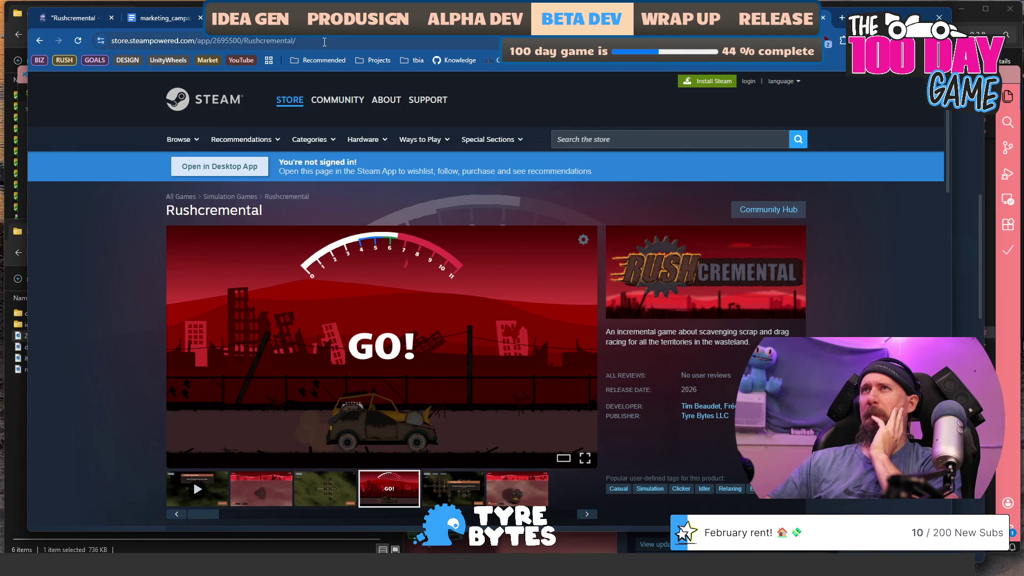
# Go back twice to the r/playmygame feed and scroll up through it
pyautogui.hotkey('alt', 'Left')
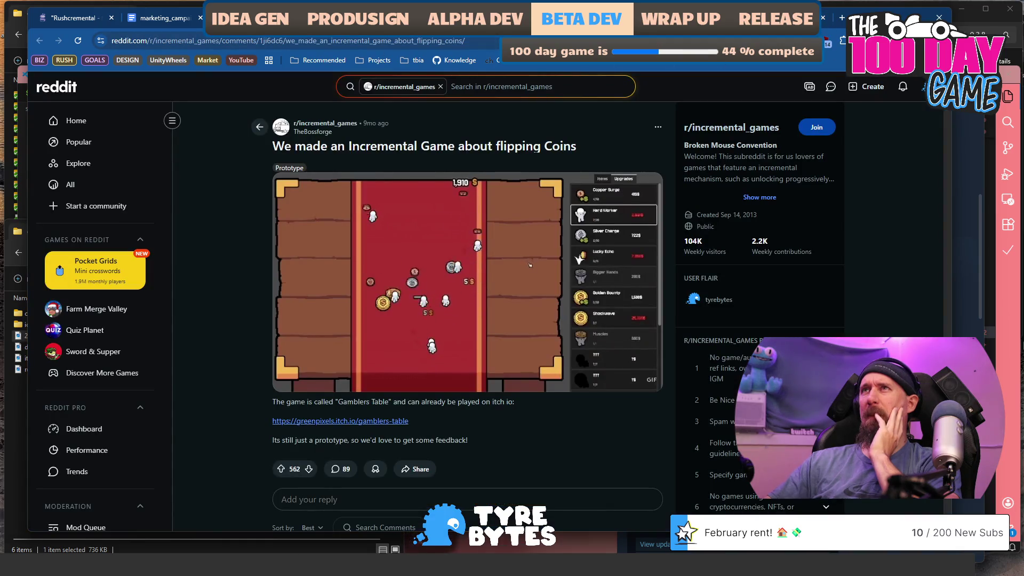
pyautogui.hotkey('alt', 'Left')
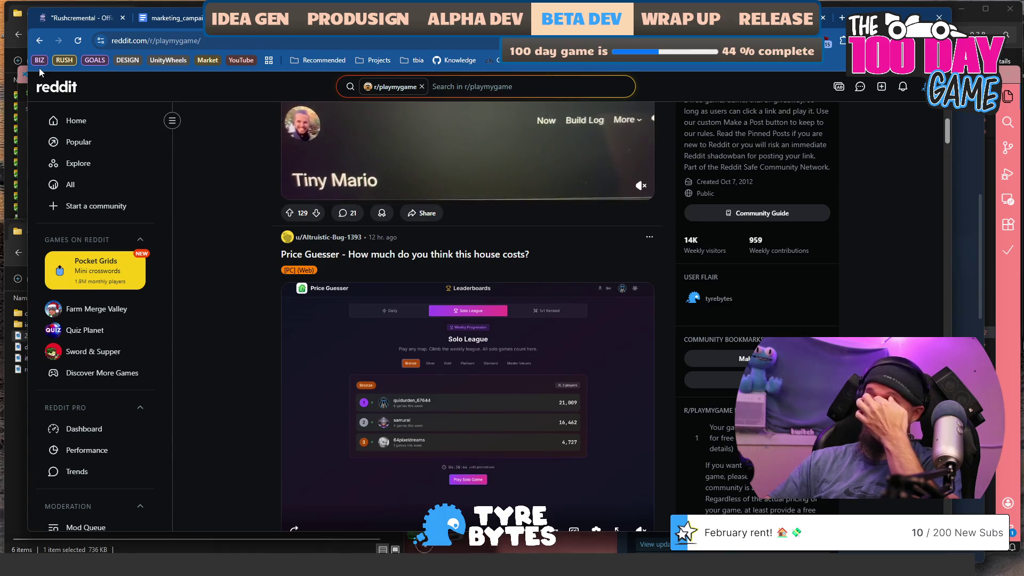
pyautogui.scroll(4, 231, 370)
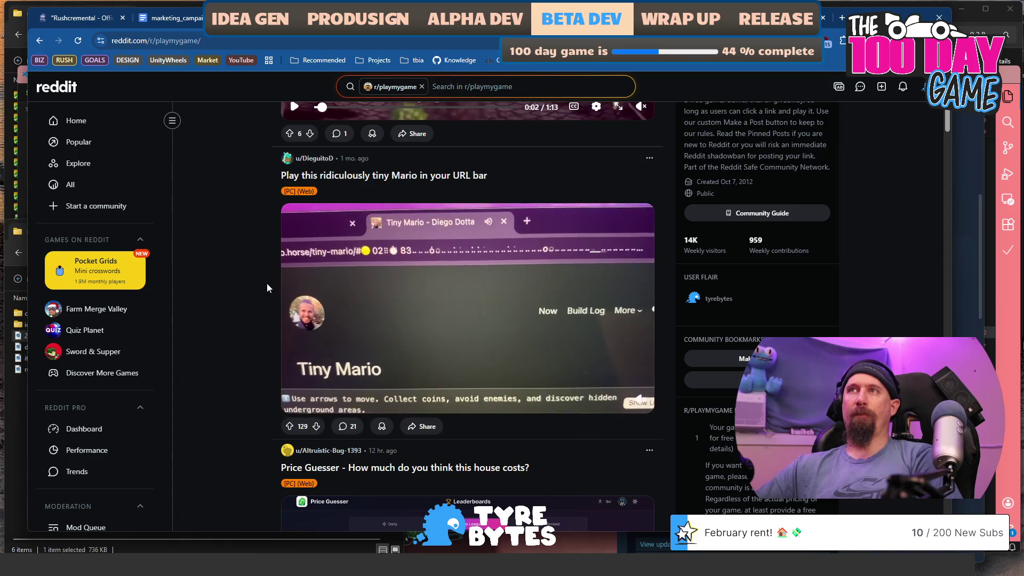
pyautogui.scroll(5, 230, 265)
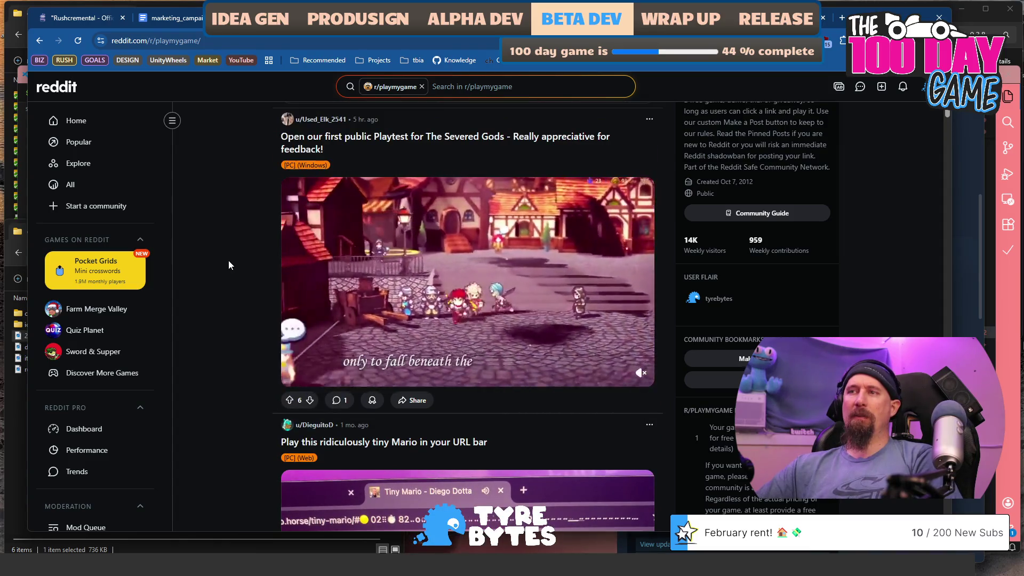
pyautogui.scroll(4, 228, 260)
pyautogui.hotkey('ctrl', 'Tab')
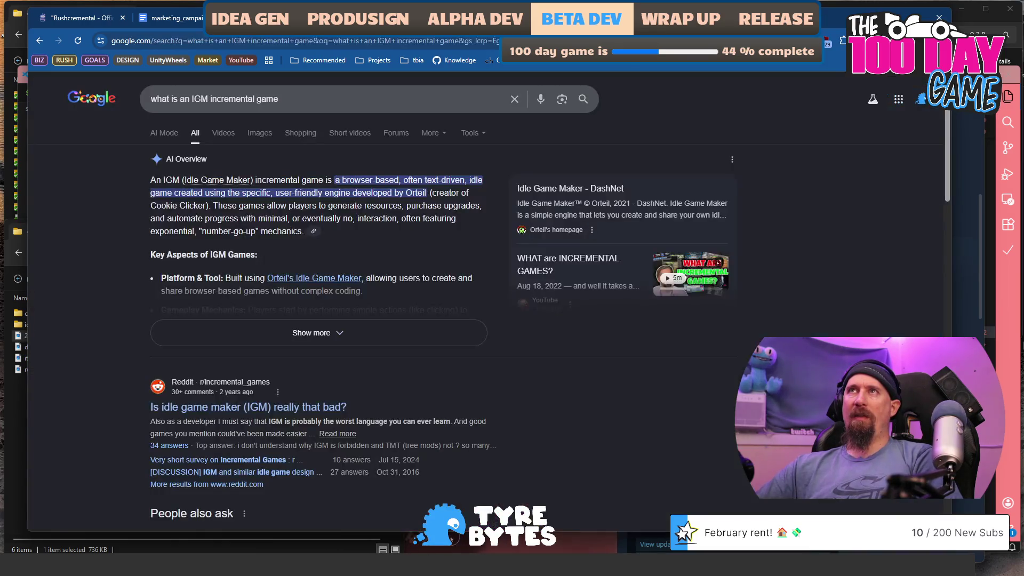
# Return to the Eggcelerate! Steam page and scroll down to its purchase and bundle offers
pyautogui.hotkey('ctrl', 'Tab')
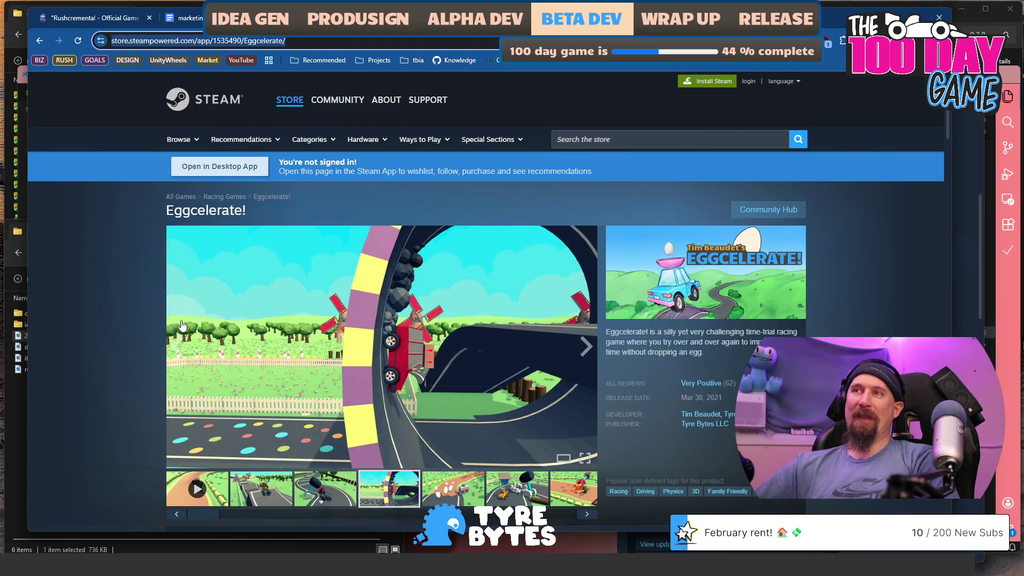
pyautogui.scroll(-3, 178, 325)
pyautogui.scroll(-4, 177, 325)
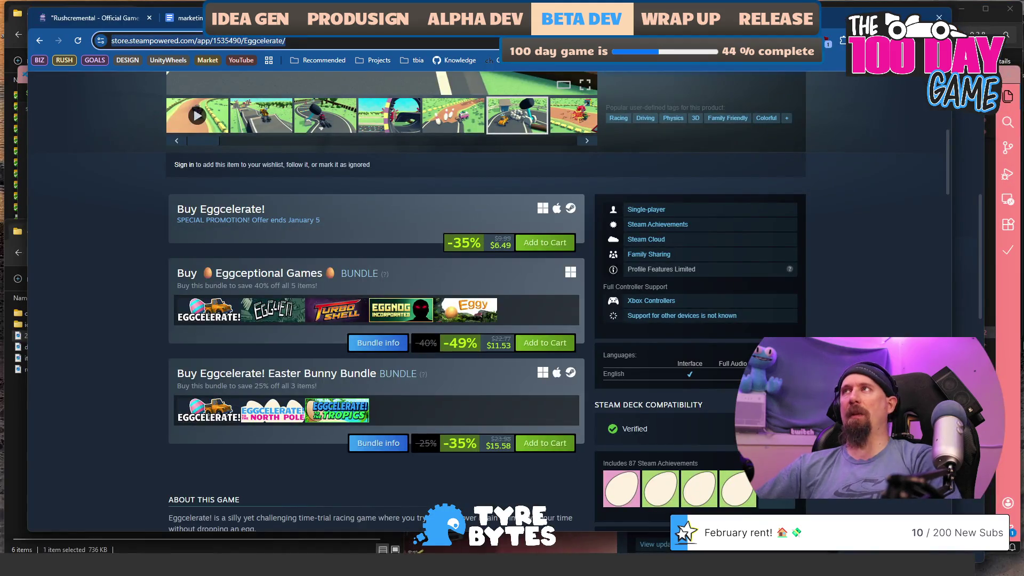
pyautogui.hotkey('ctrl', 't')
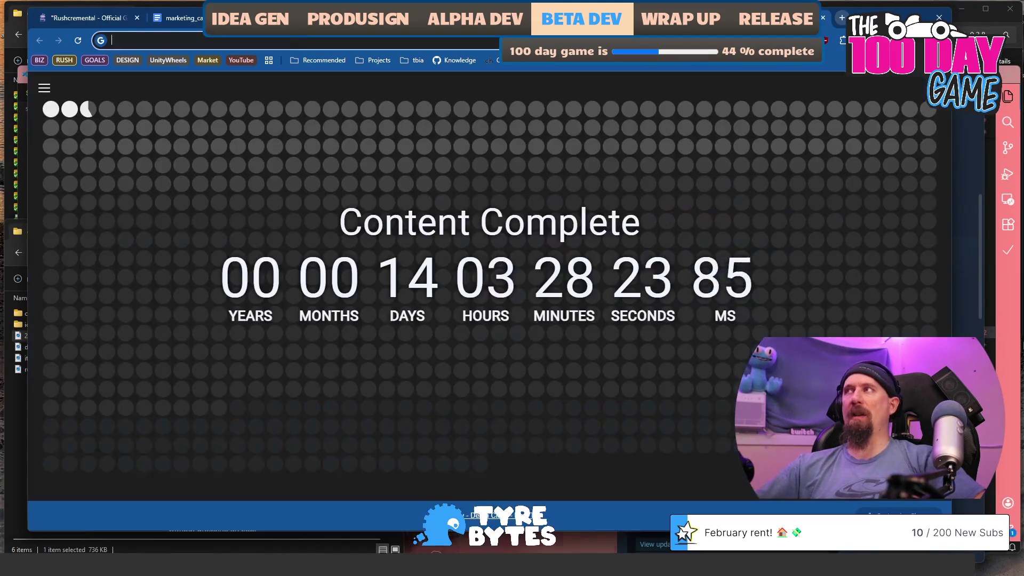
# Go to reddit.com/r/playmygame via the address bar and open the community
pyautogui.write('reddit.com/r/pla')
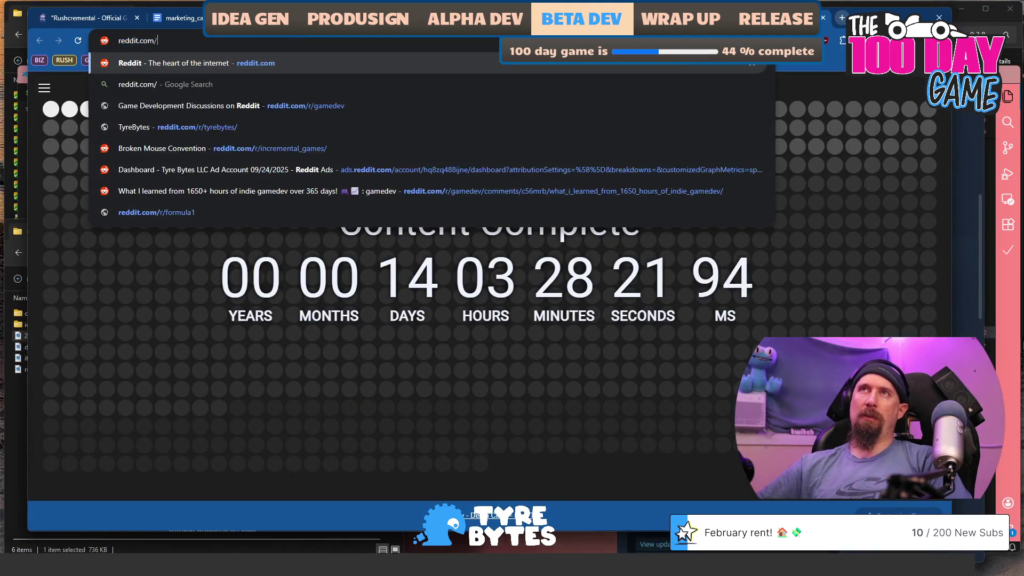
pyautogui.press('Down')
pyautogui.press('Down')
pyautogui.press('Down')
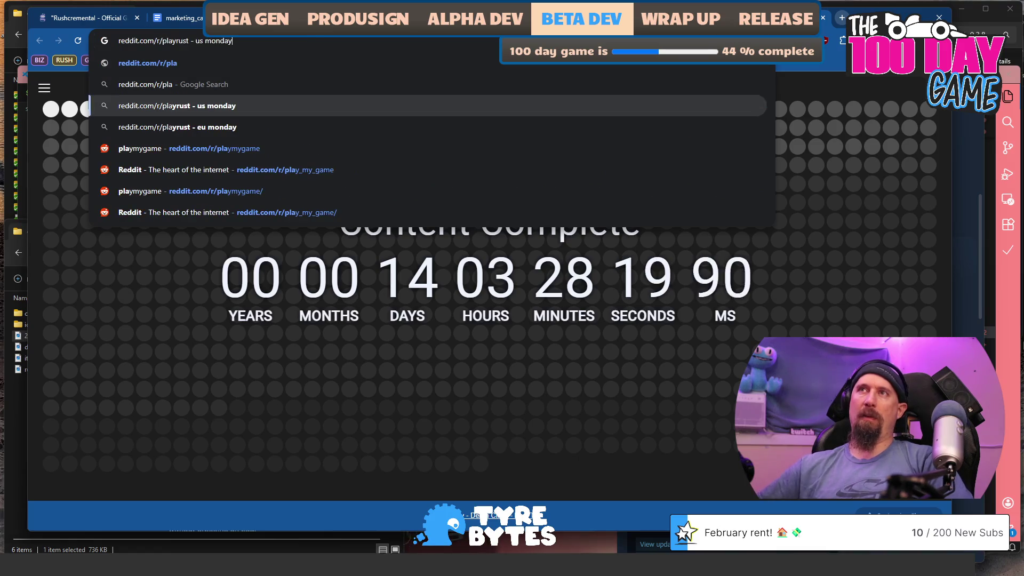
pyautogui.press('Return')
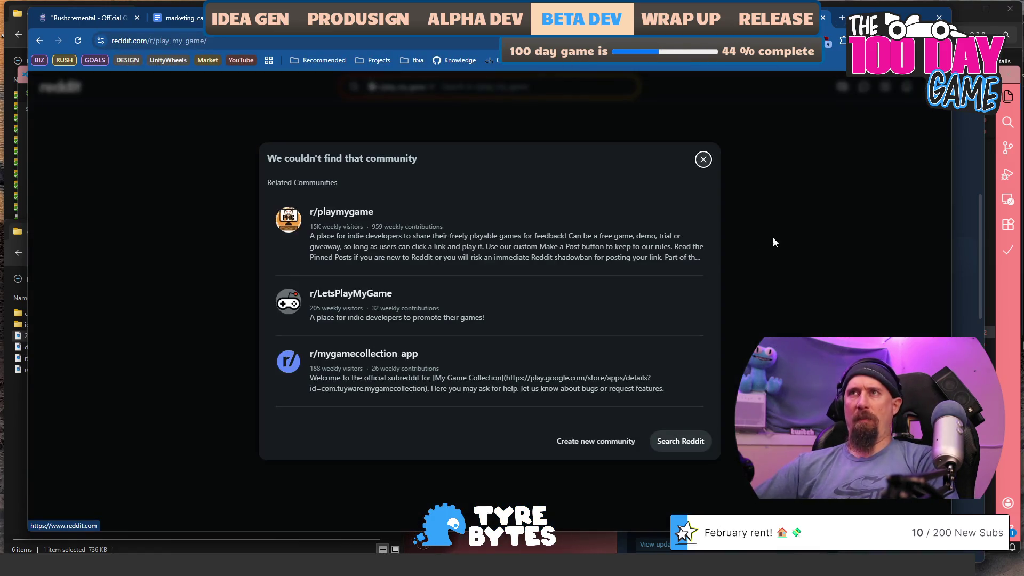
pyautogui.click(358, 214)
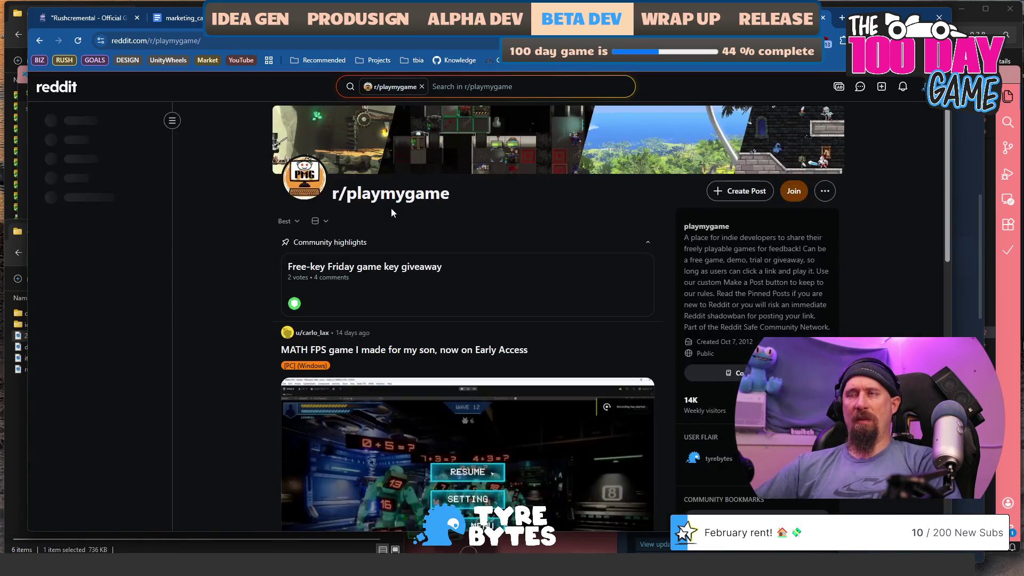
# Read the Free-key Friday giveaway post and its comments, then close the Reddit tab
pyautogui.click(441, 273)
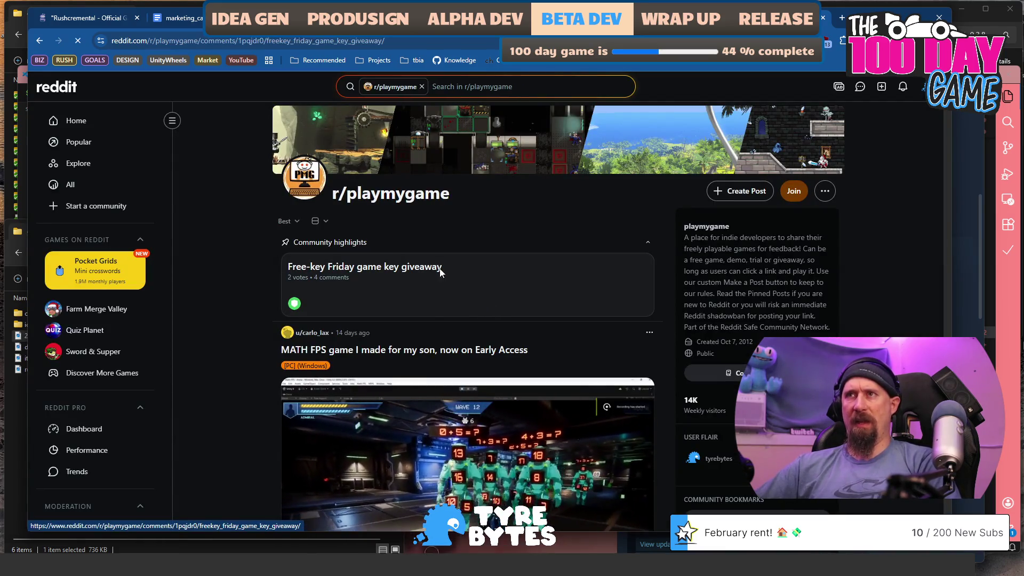
pyautogui.scroll(-10, 266, 267)
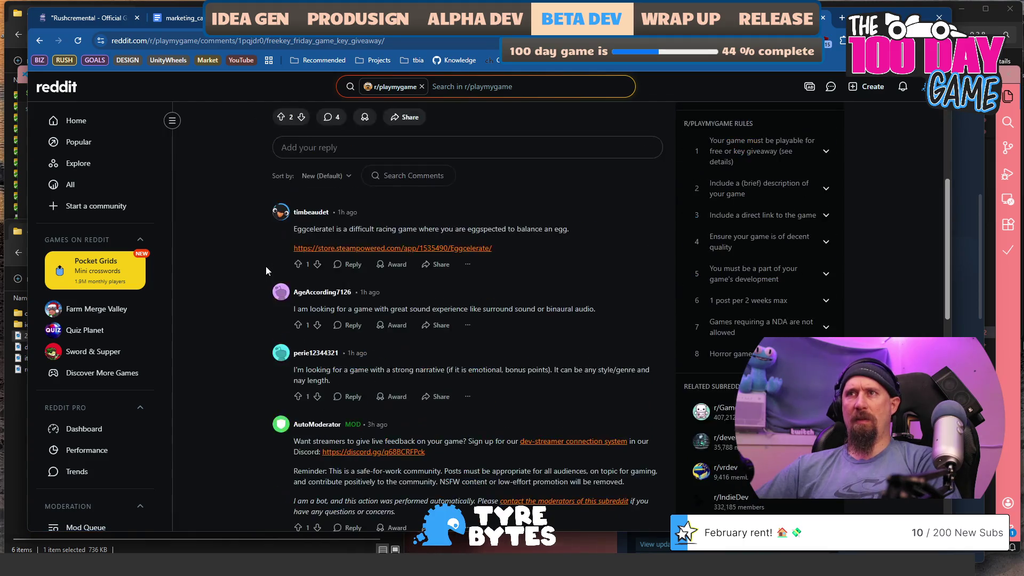
pyautogui.scroll(2, 268, 267)
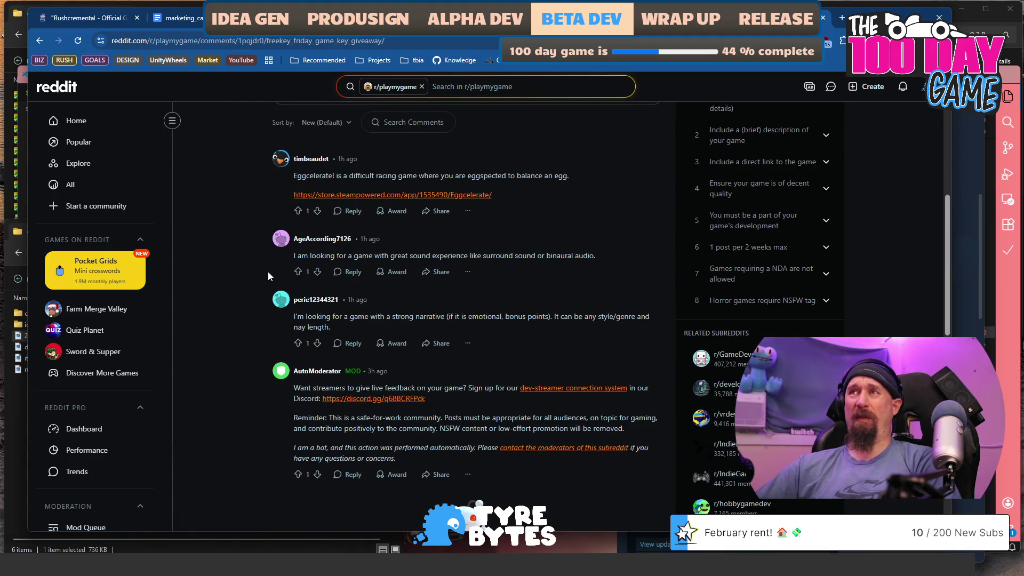
pyautogui.scroll(7, 268, 271)
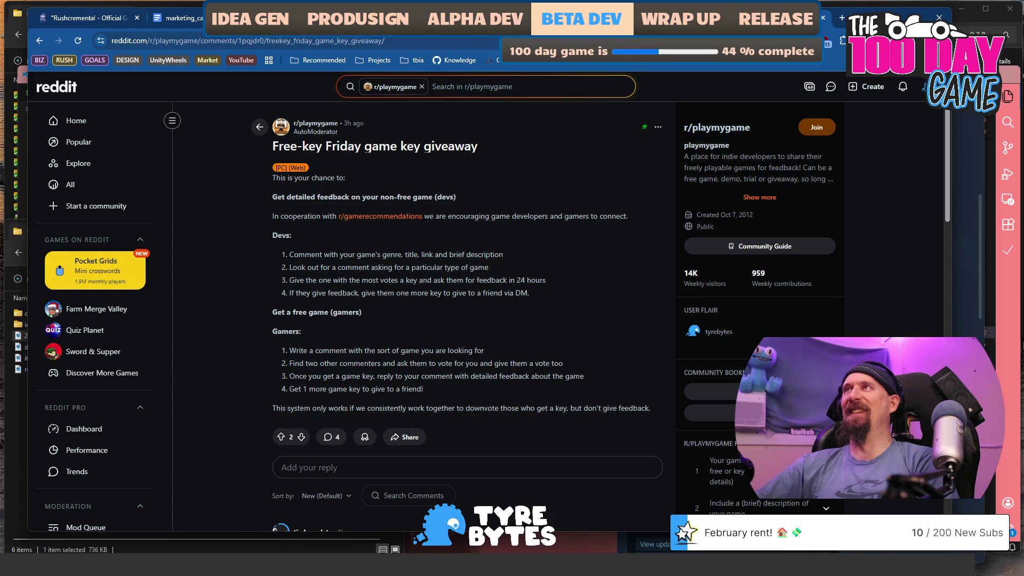
pyautogui.click(824, 18)
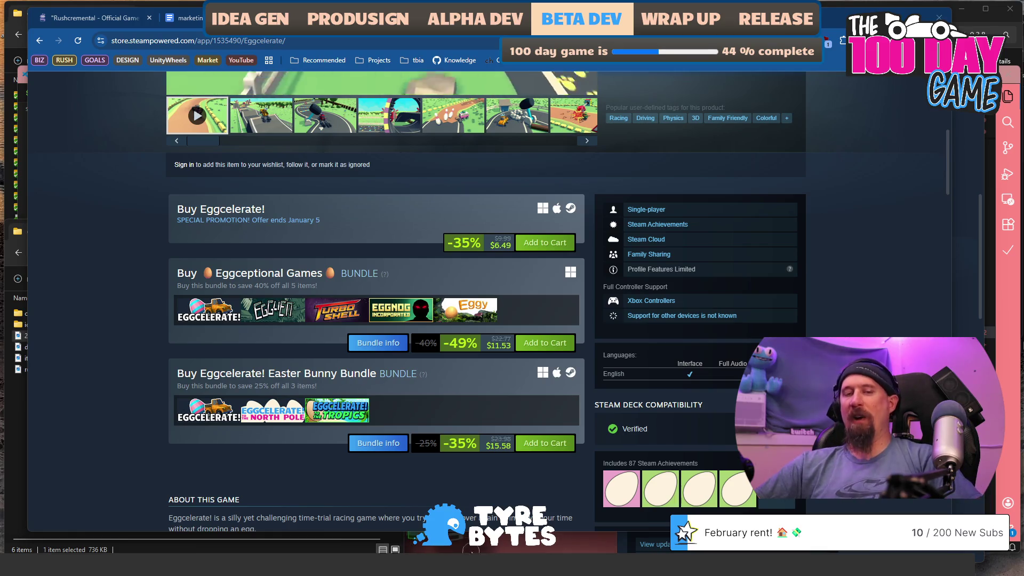
# Switch desktops from the browser's Steam page back to VS Code with tbia_support.md
pyautogui.press('ctrl+super+Right')
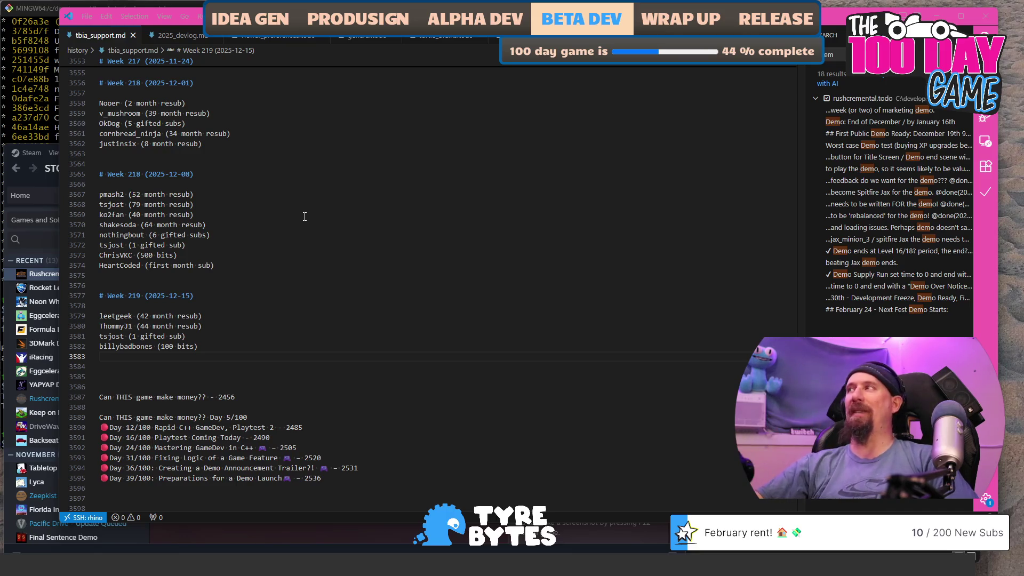
# Create a new untitled file, then paste and undo a file path and a long number
pyautogui.hotkey('ctrl', 'n')
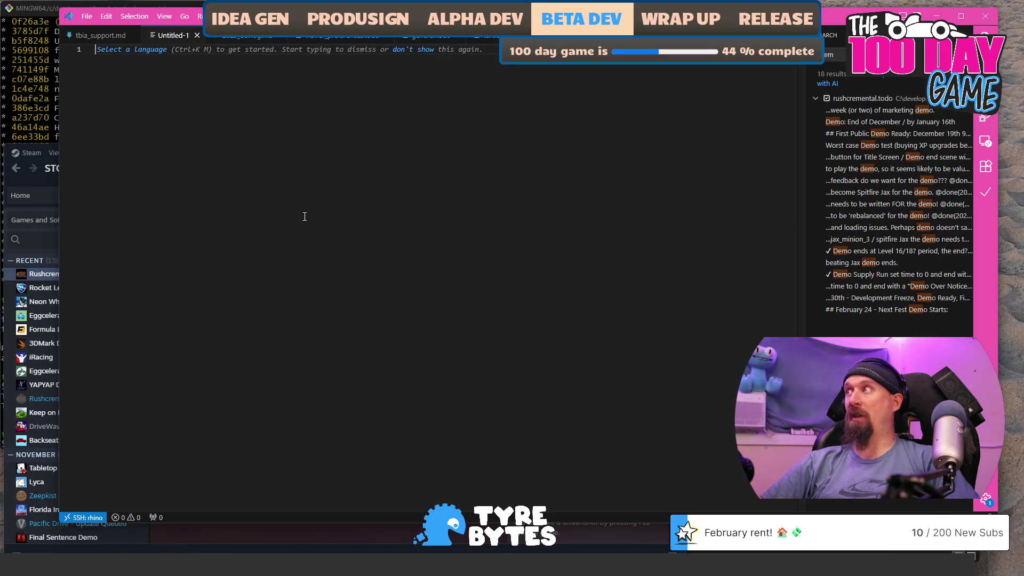
pyautogui.write('c:\\development\\tyre_bytes\\rushcremental\\marketing\\screenshots\\20251204_supply_run_late_2.png')
pyautogui.hotkey('ctrl', 'z')
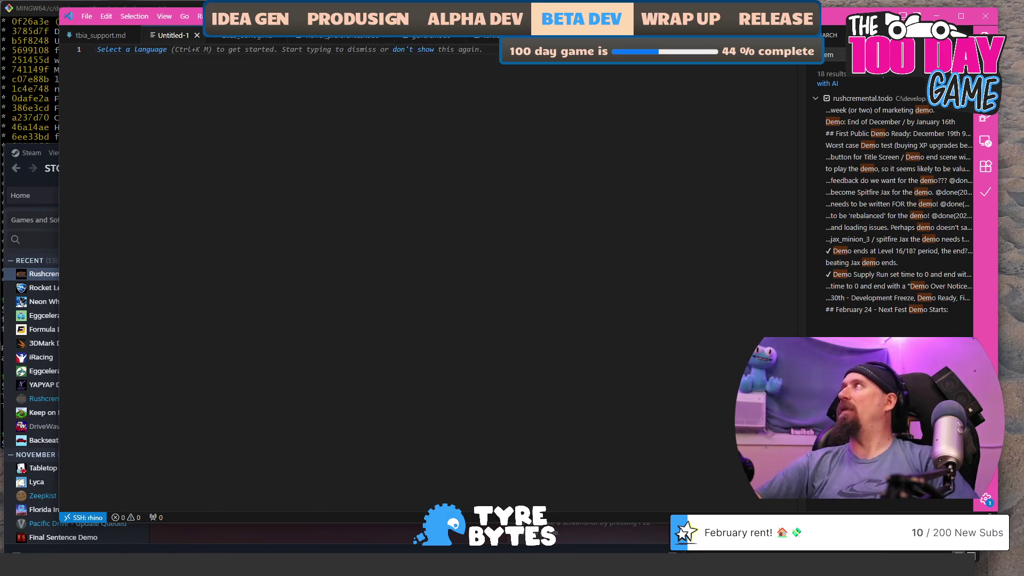
pyautogui.hotkey('alt', 'Tab')
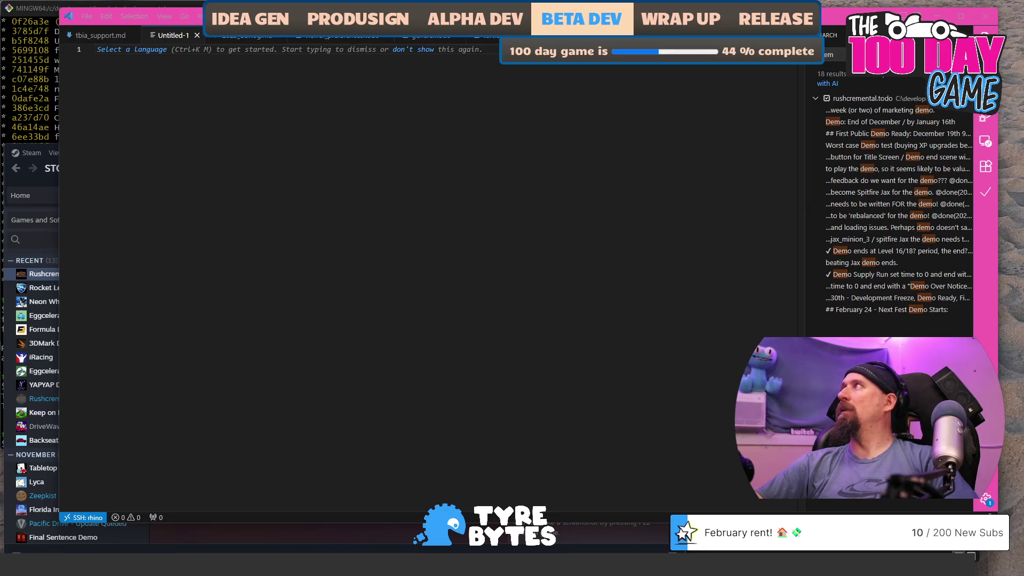
pyautogui.hotkey('alt', 'Tab')
pyautogui.hotkey('ctrl', 'v')
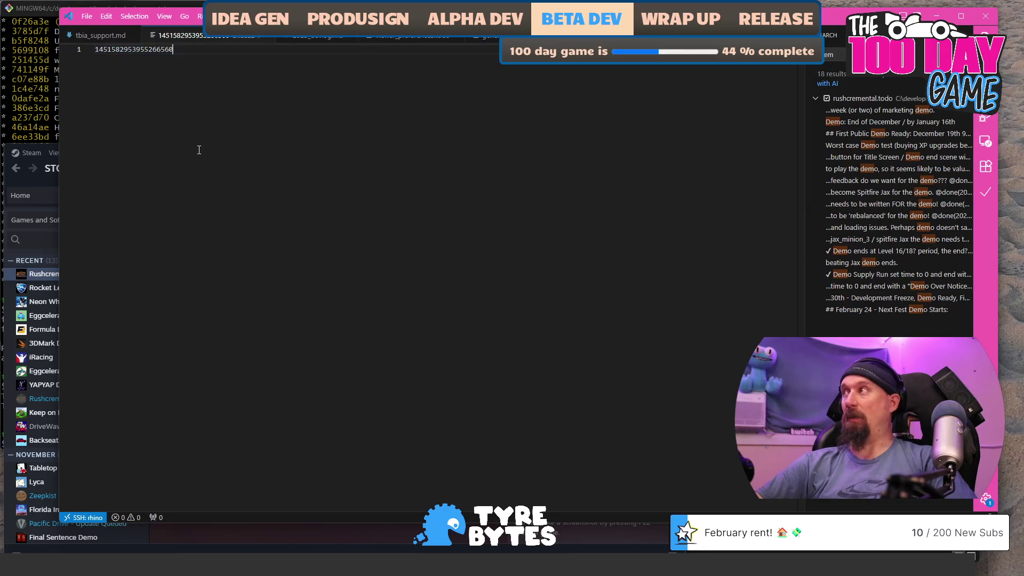
pyautogui.hotkey('ctrl', 'z')
pyautogui.hotkey('alt', 'Tab')
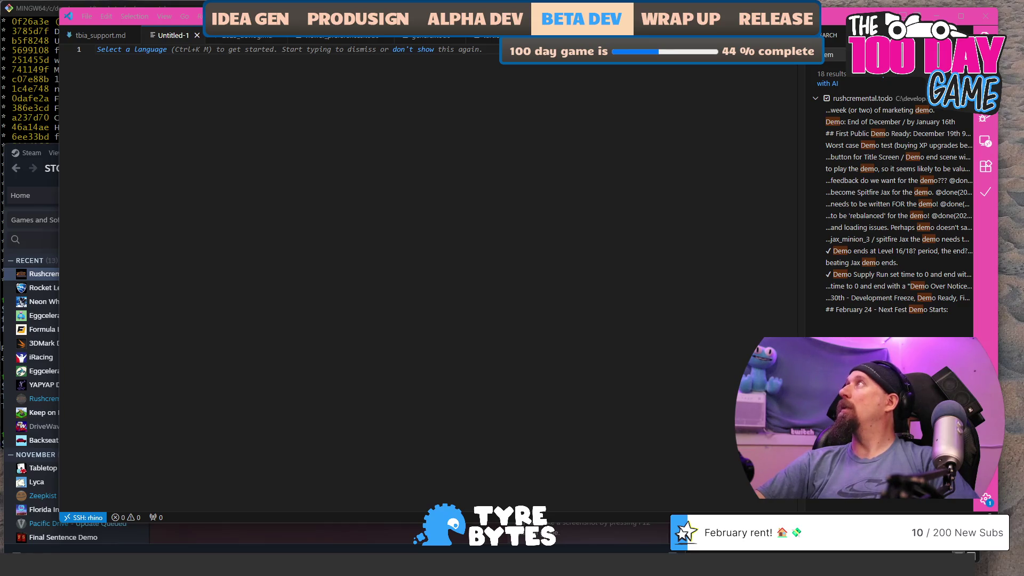
# Type 'system info' in the untitled file, then delete it and close the file
pyautogui.click(279, 237)
pyautogui.write('system info')
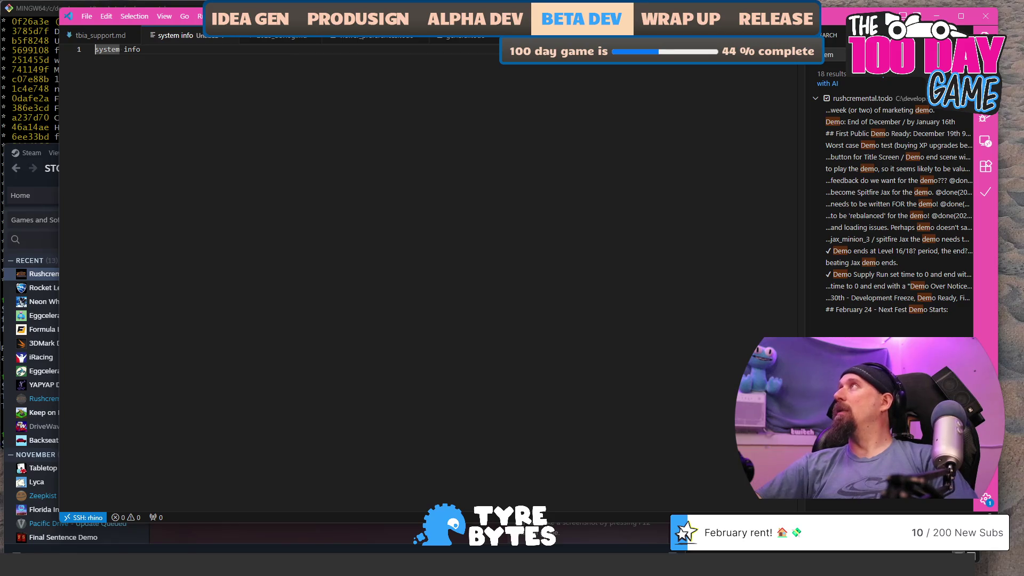
pyautogui.hotkey('alt', 'Tab')
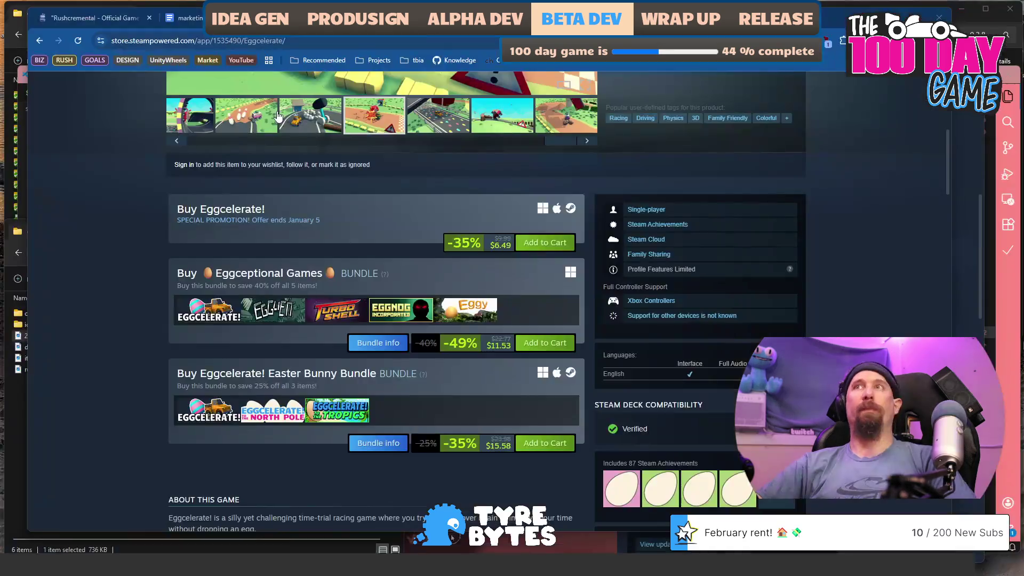
pyautogui.click(358, 258)
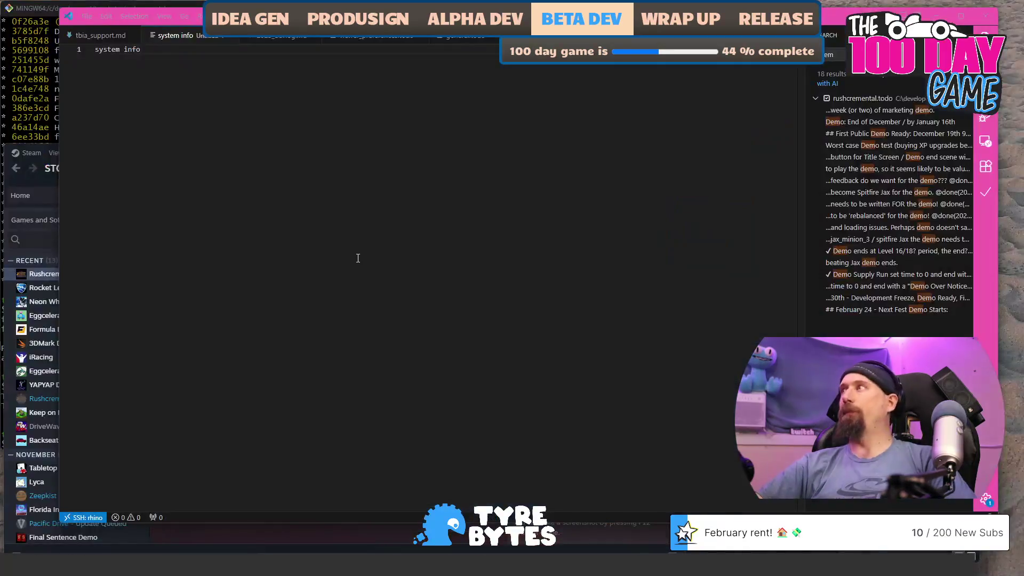
pyautogui.press('Home')
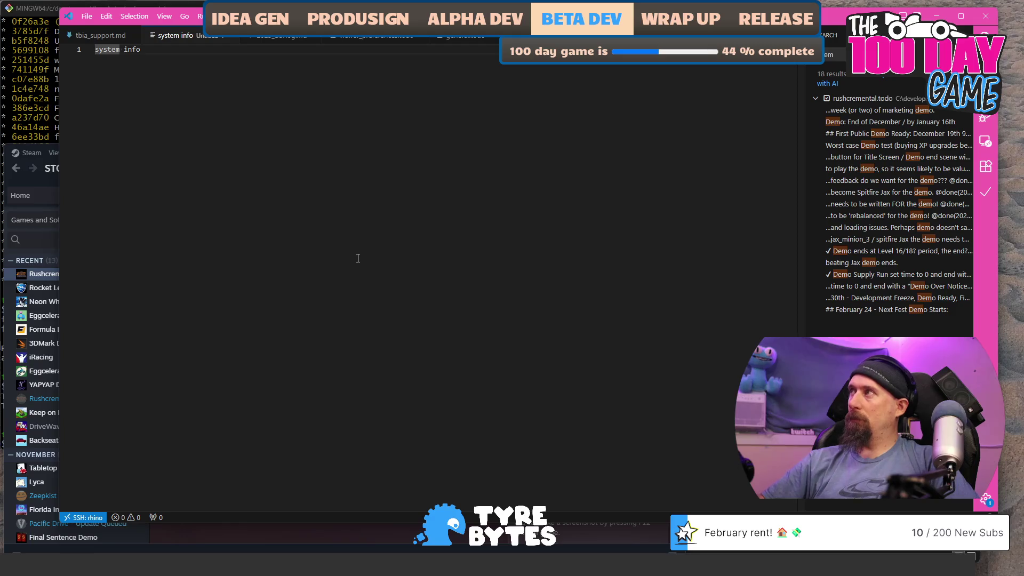
pyautogui.press('BackSpace')
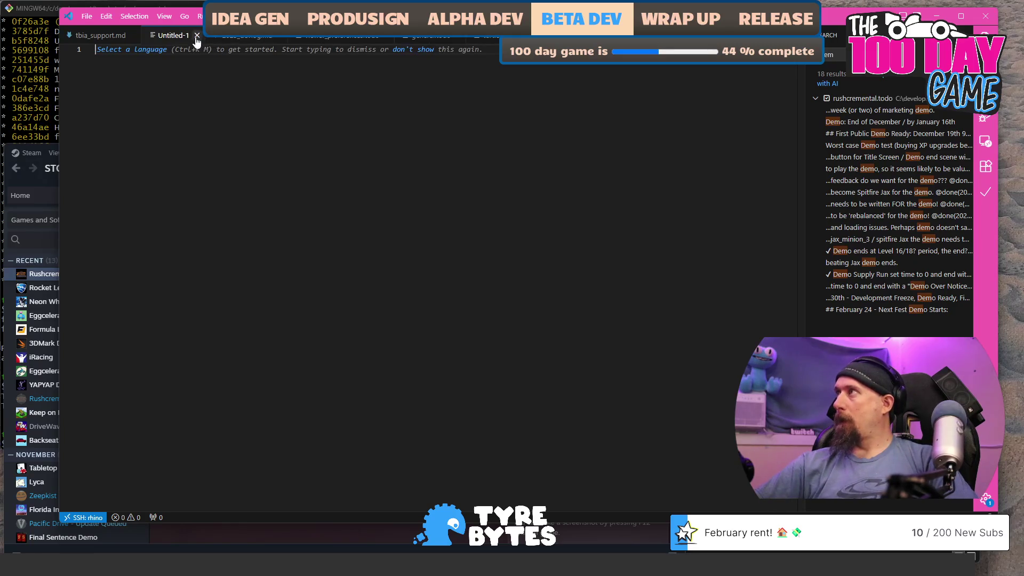
pyautogui.click(197, 36)
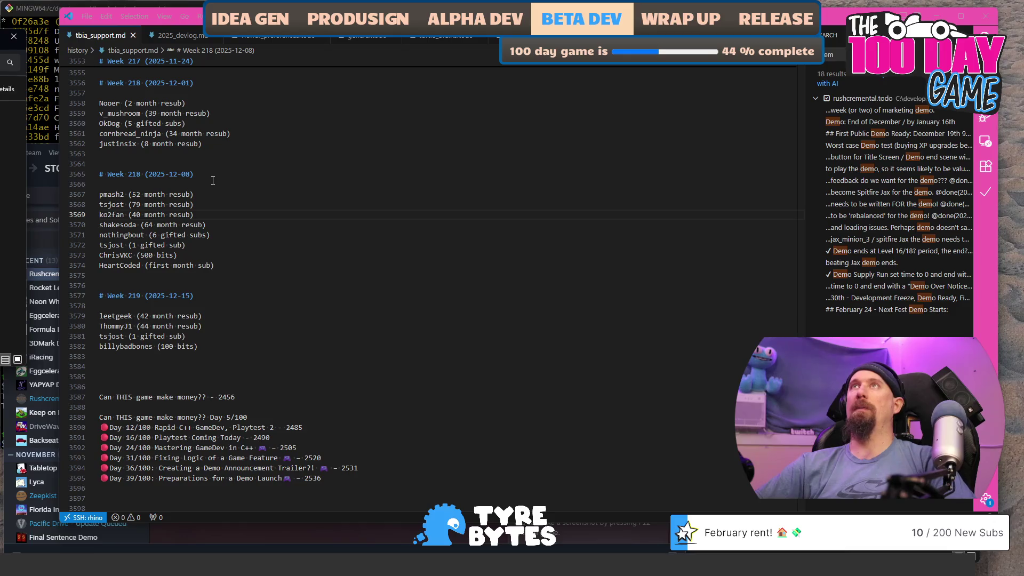
# Navigate File Explorer to the Downloads folder and drag systeminfo.txt toward the code editor
pyautogui.hotkey('alt', 'Tab')
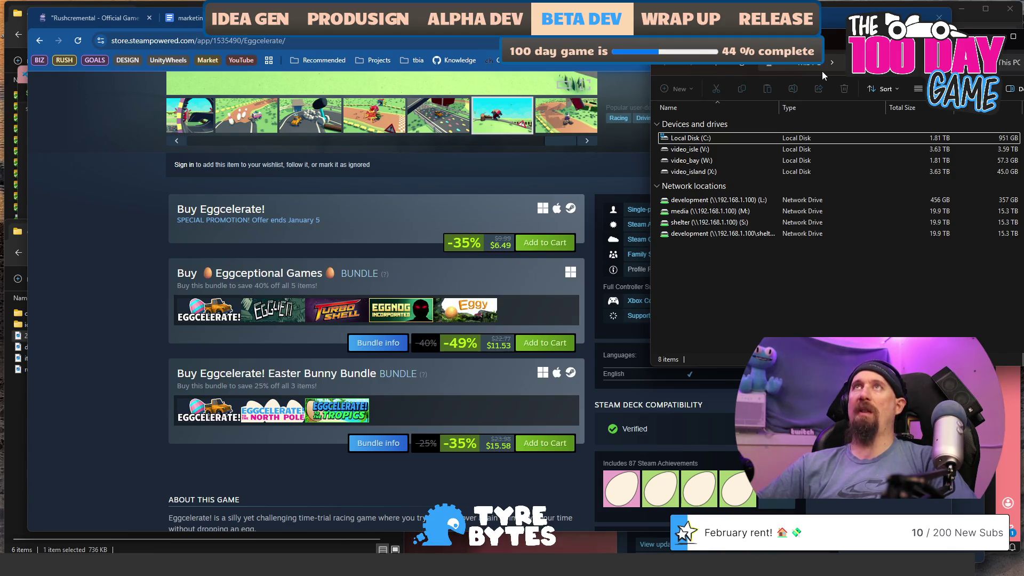
pyautogui.hotkey('ctrl', 'l')
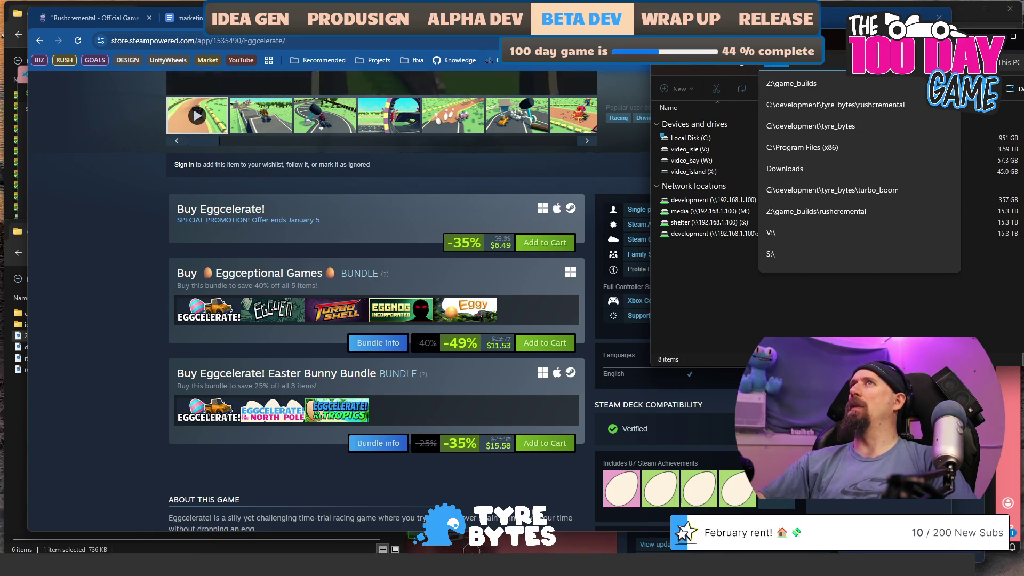
pyautogui.press('Escape')
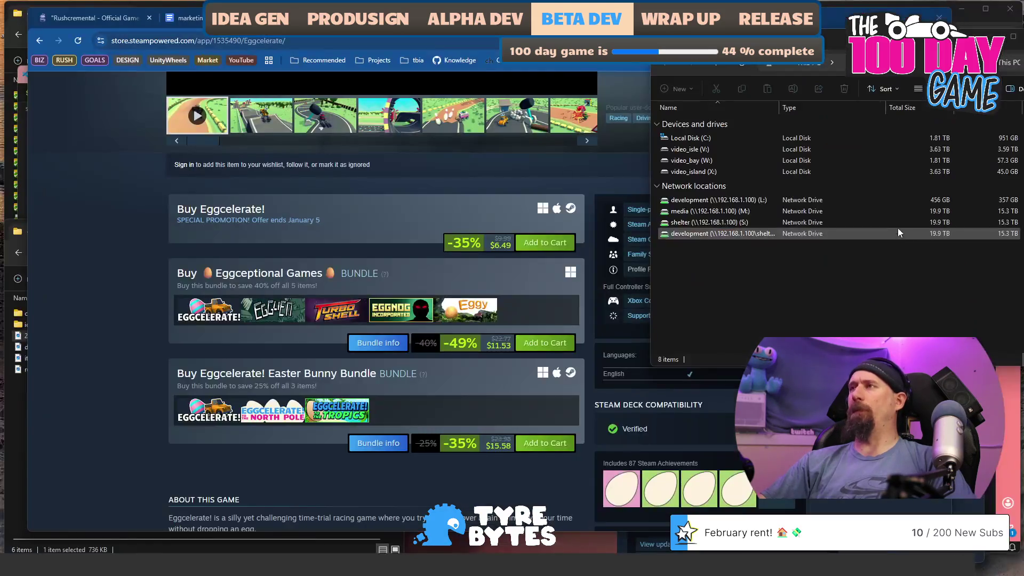
pyautogui.click(800, 63)
pyautogui.write('Downloads')
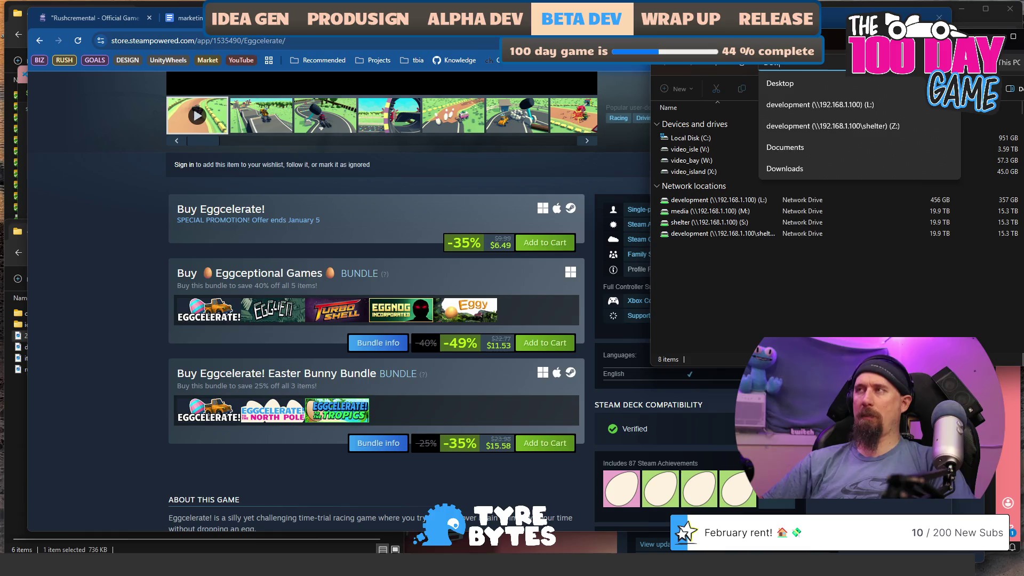
pyautogui.press('Return')
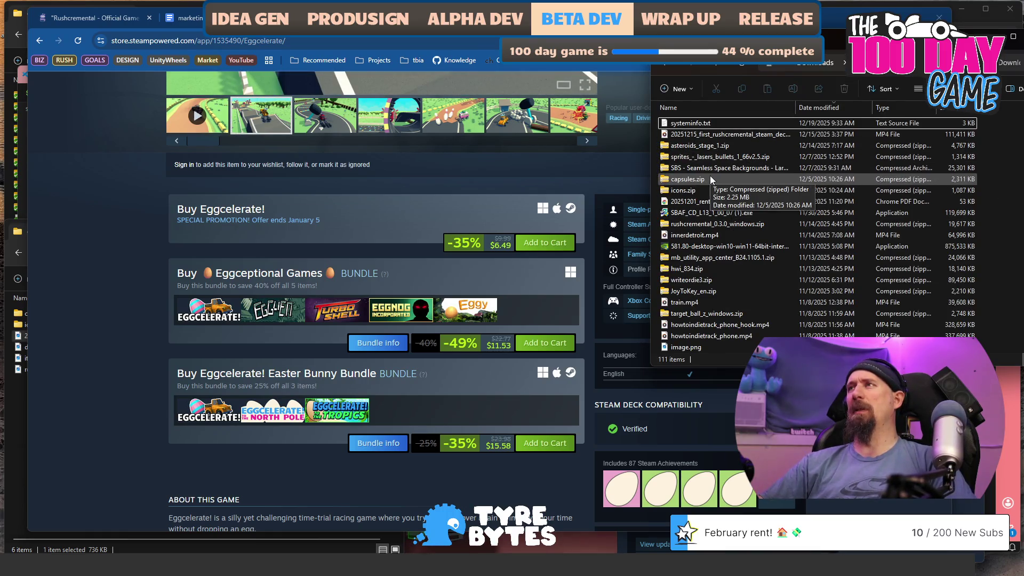
pyautogui.moveTo(691, 123)
pyautogui.mouseDown()
pyautogui.moveTo(747, 104)
pyautogui.moveTo(385, 151)
pyautogui.moveTo(402, 143)
pyautogui.moveTo(614, 160)
pyautogui.moveTo(821, 160)
pyautogui.moveTo(510, 156)
pyautogui.mouseUp()
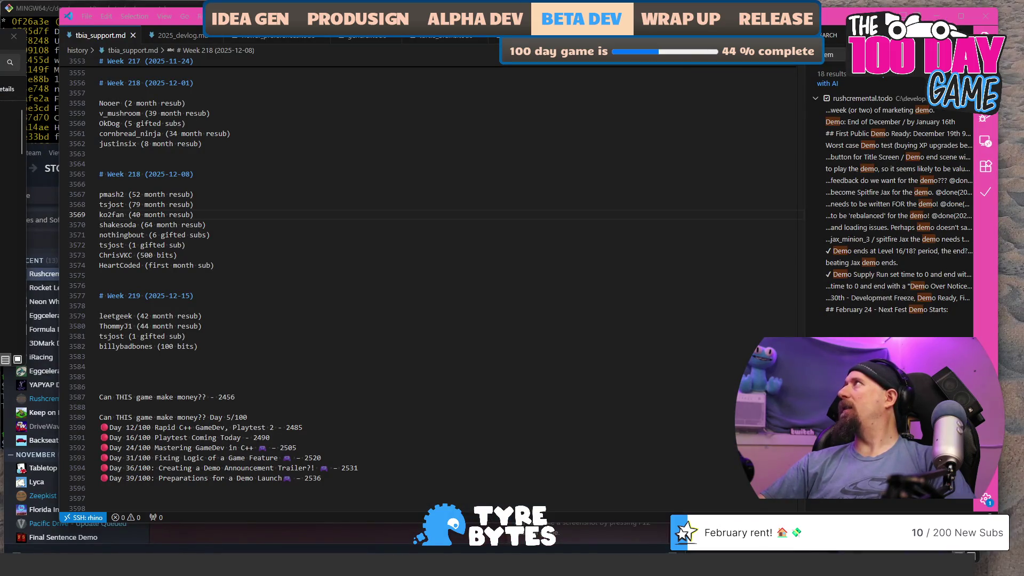
# Return to the browser and bring up the Rushcremental Steam store page
pyautogui.hotkey('alt', 'Tab')
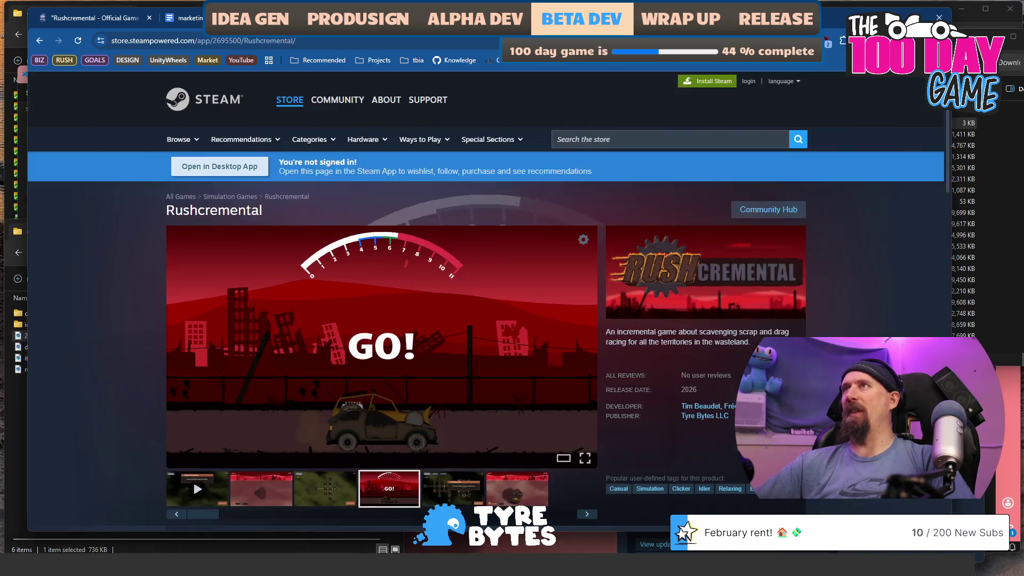
pyautogui.click(474, 41)
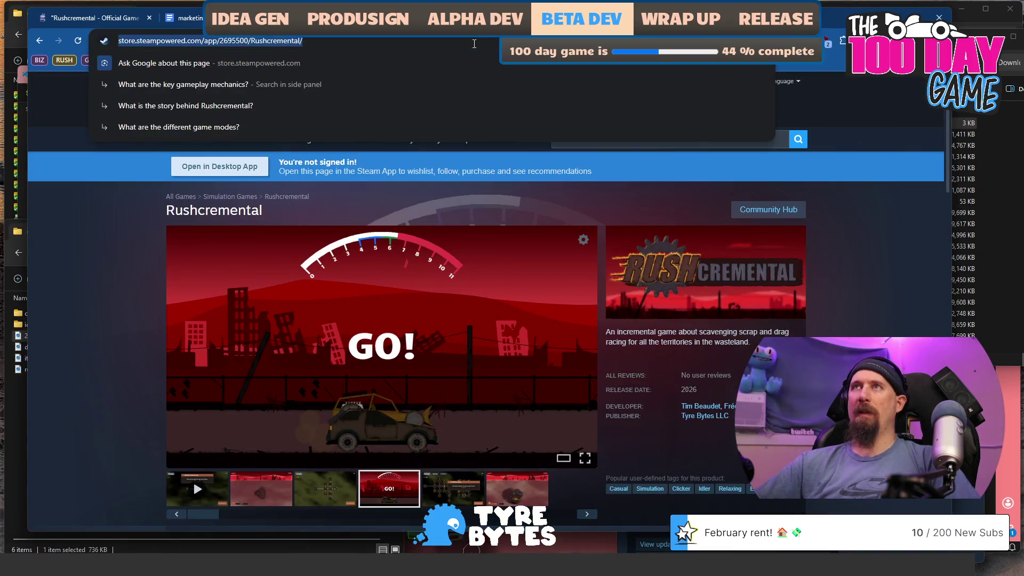
# Scroll the Rushcremental page, then paste the !addcmd availability command into a new VS Code file
pyautogui.scroll(-1, 849, 261)
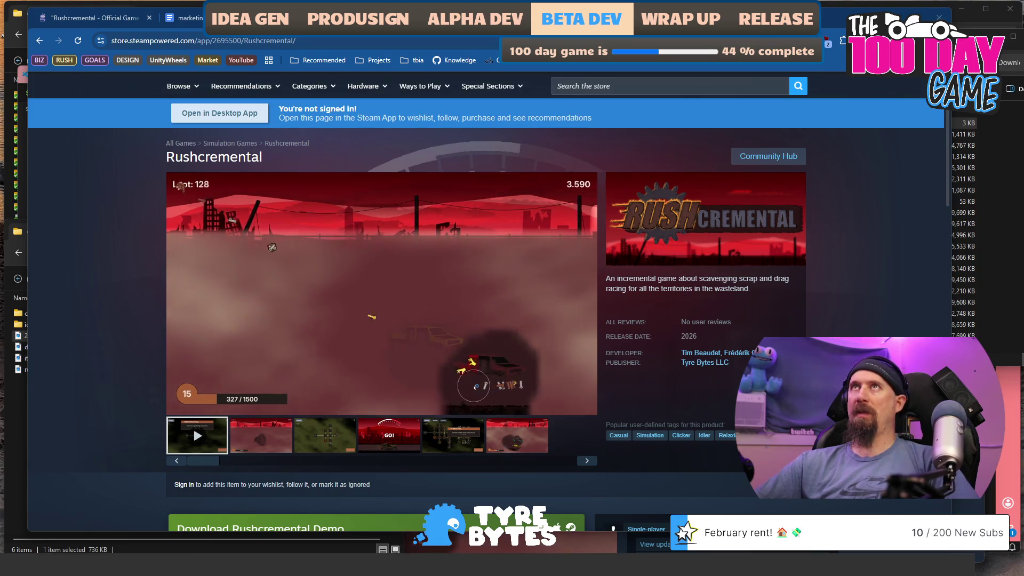
pyautogui.hotkey('alt', 'Tab')
pyautogui.hotkey('ctrl', 'n')
pyautogui.write('!addcmd Rush Rushcremental is now available on Steam')
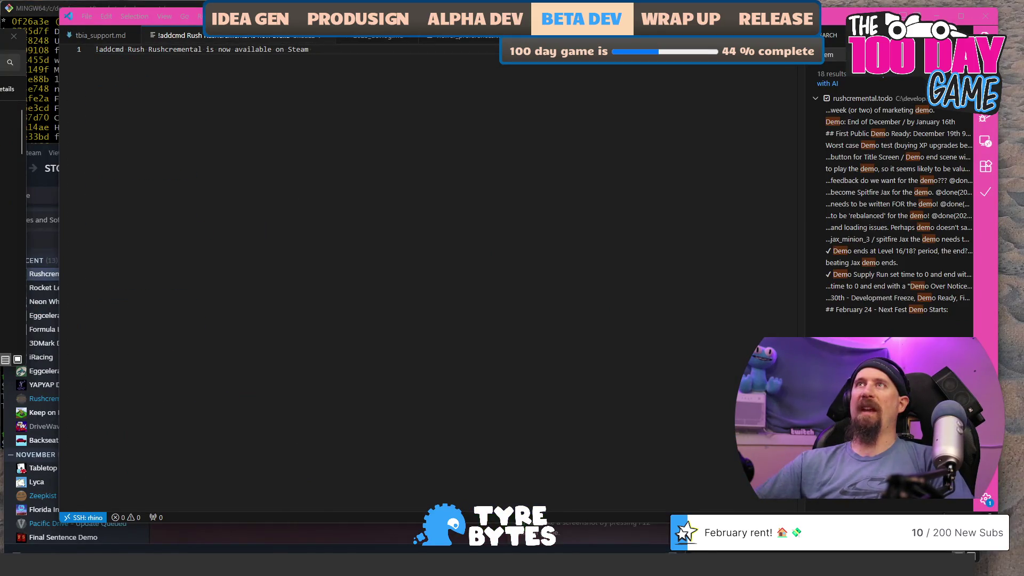
pyautogui.hotkey('alt', 'Tab')
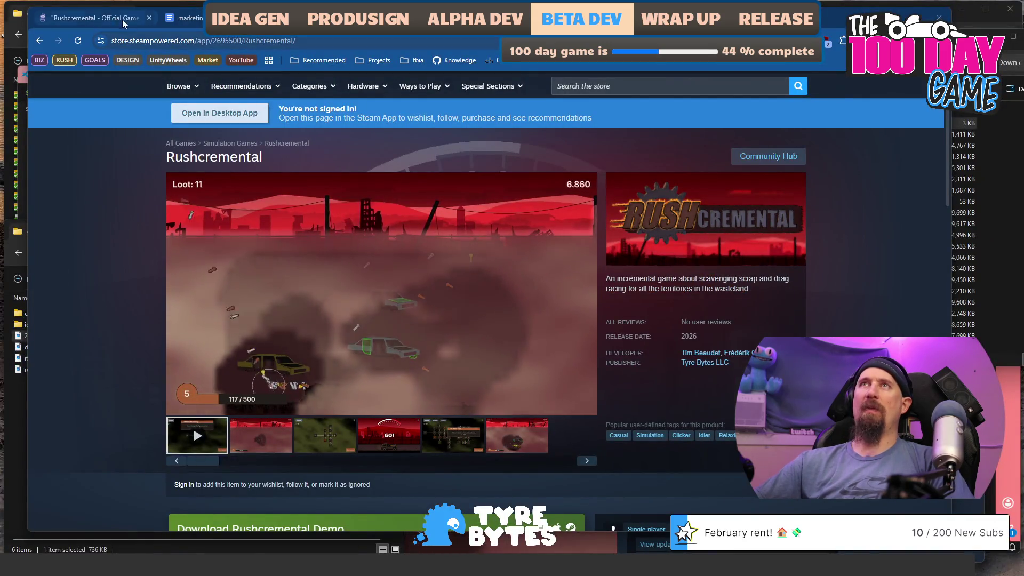
# Switch to the gamespress tab and scroll through the Rushcremental press release
pyautogui.click(106, 17)
pyautogui.scroll(-1, 346, 267)
pyautogui.scroll(-2, 347, 267)
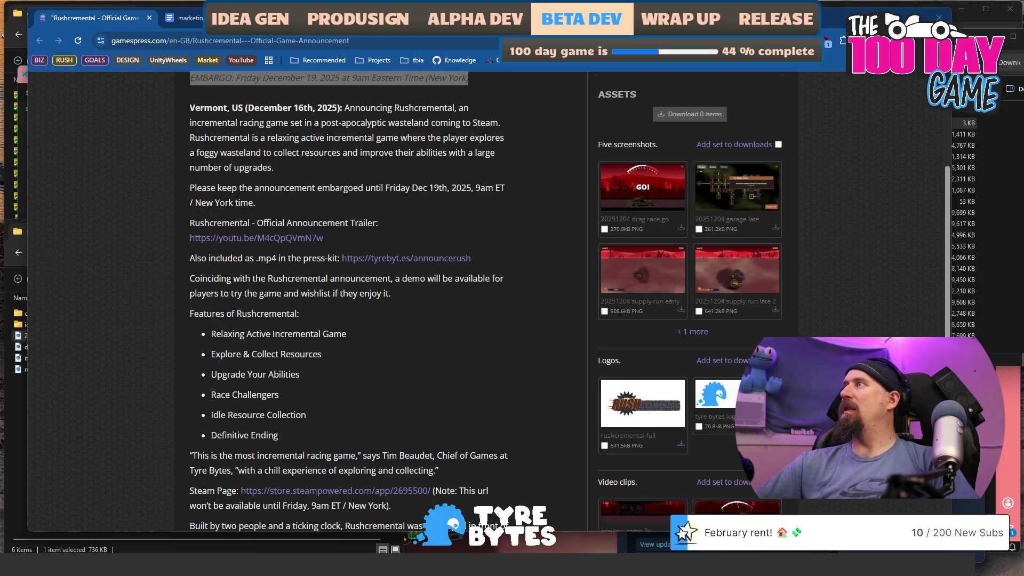
# Paste the tyrebyt.es/rush link, insert ', go play the demo and wishlist if you'd like' after Steam, and cut the whole line
pyautogui.hotkey('alt', 'Tab')
pyautogui.write('https://tyrebyt.es/rush')
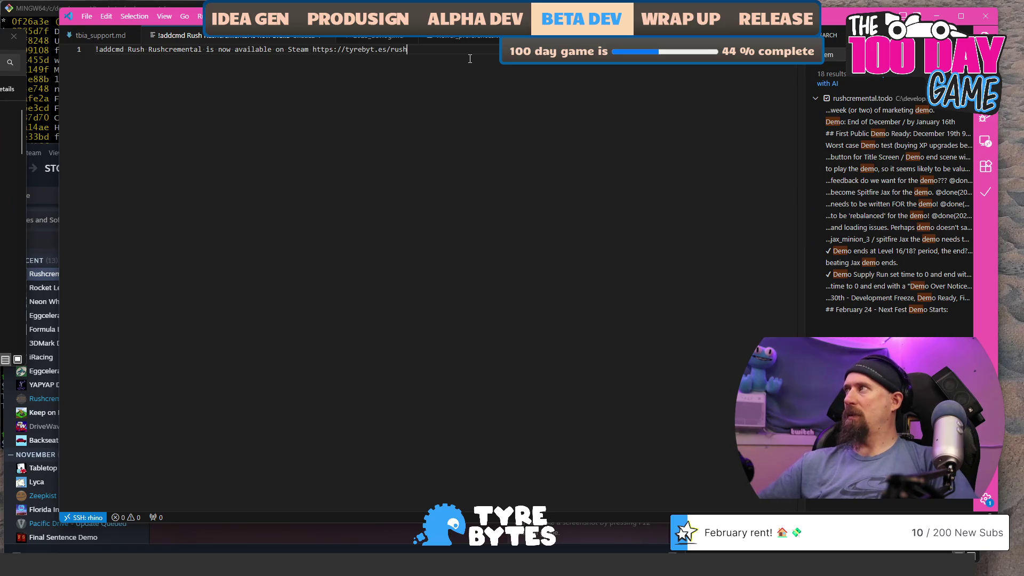
pyautogui.hotkey('ctrl', 'Left')
pyautogui.hotkey('ctrl', 'Left')
pyautogui.hotkey('ctrl', 'Left')
pyautogui.press('Left')
pyautogui.write(', g')
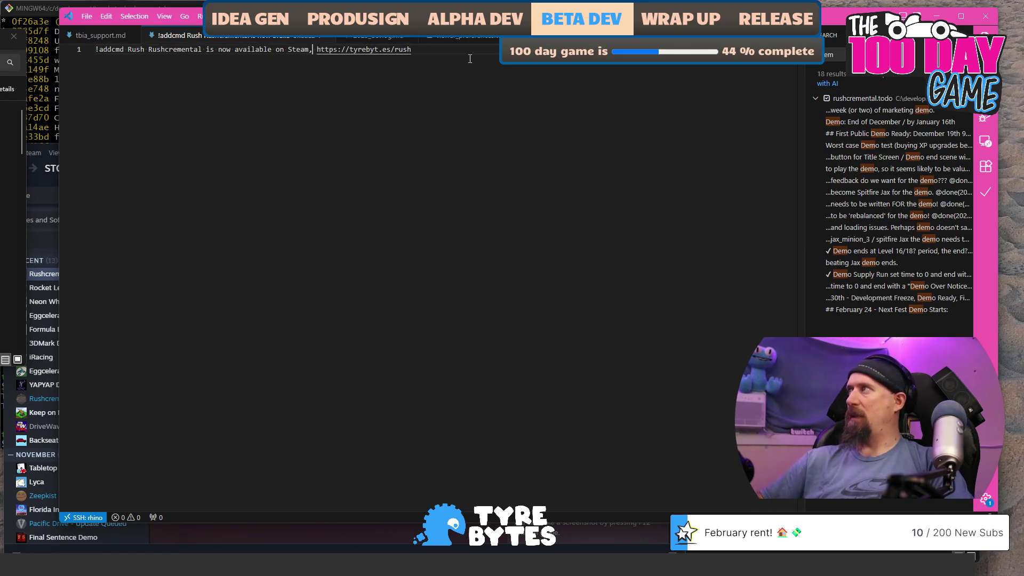
pyautogui.write('o play th')
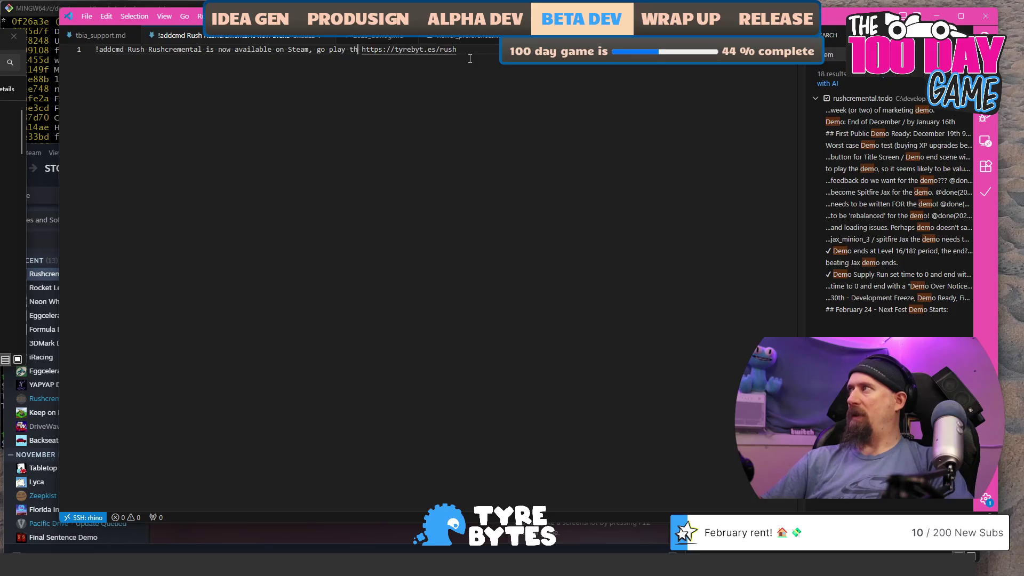
pyautogui.hotkey('ctrl', 'BackSpace')
pyautogui.hotkey('ctrl', 'BackSpace')
pyautogui.write('play the demo a')
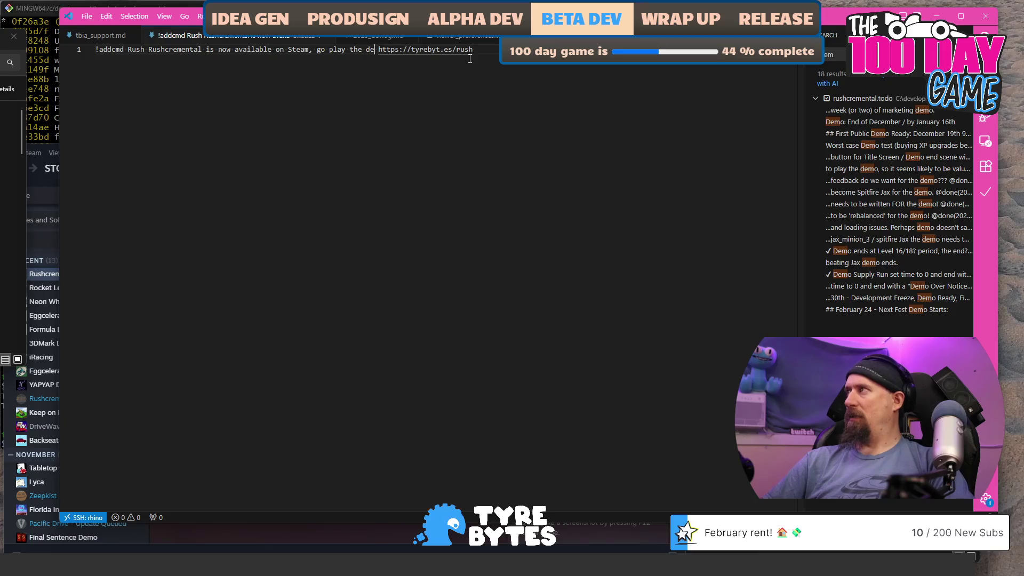
pyautogui.write('nd wishlist y')
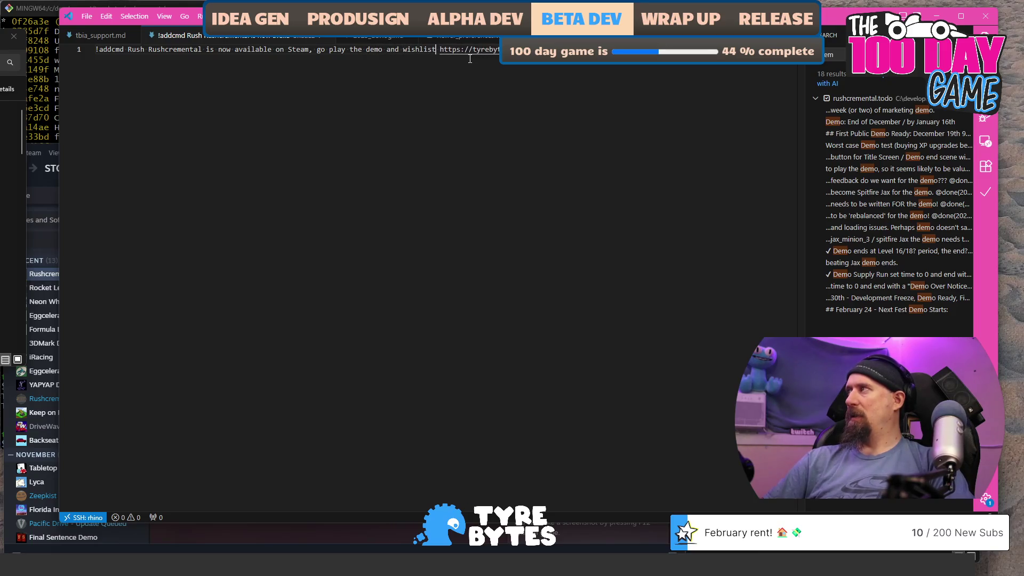
pyautogui.press('BackSpace')
pyautogui.write("if you'd  ")
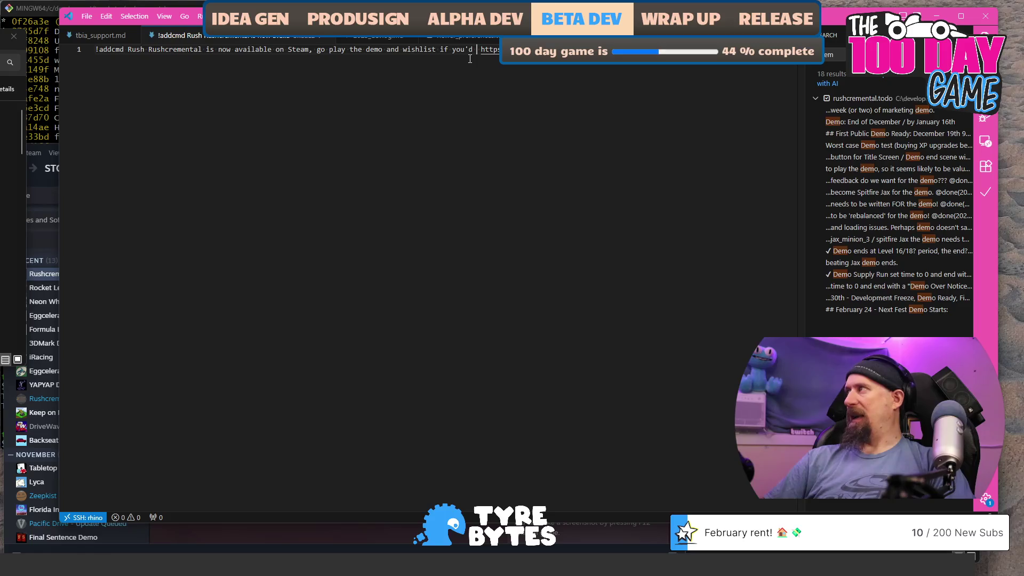
pyautogui.write('like t')
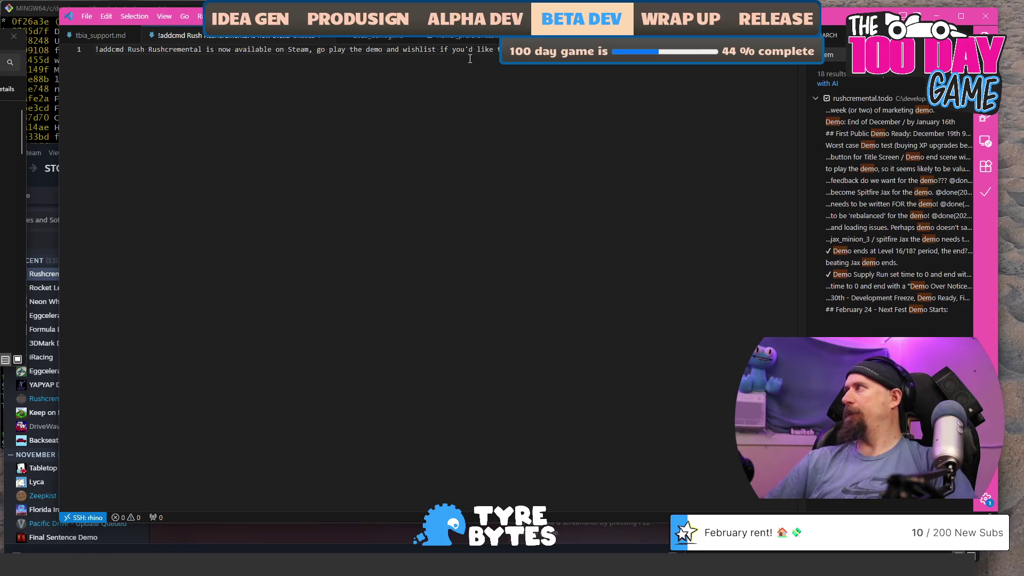
pyautogui.hotkey('ctrl', 'a')
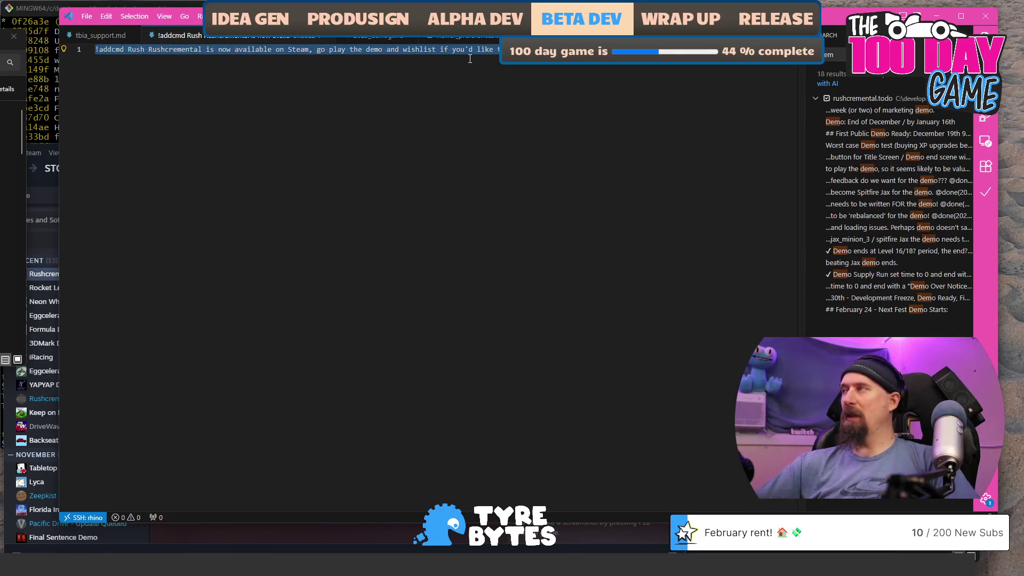
pyautogui.hotkey('ctrl', 'x')
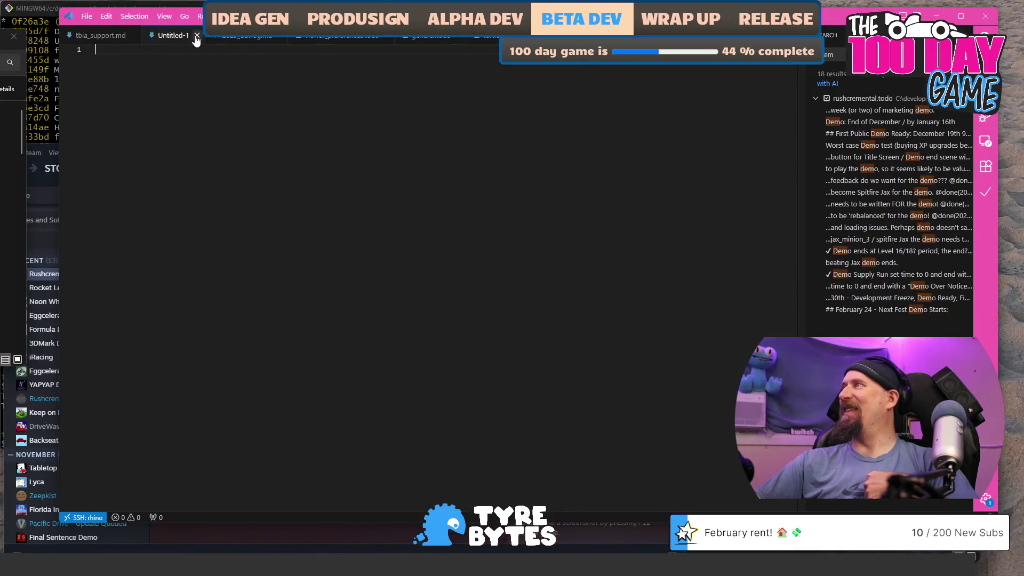
# Close the empty Untitled-1 scratch file and return to the gamespress press release
pyautogui.click(197, 35)
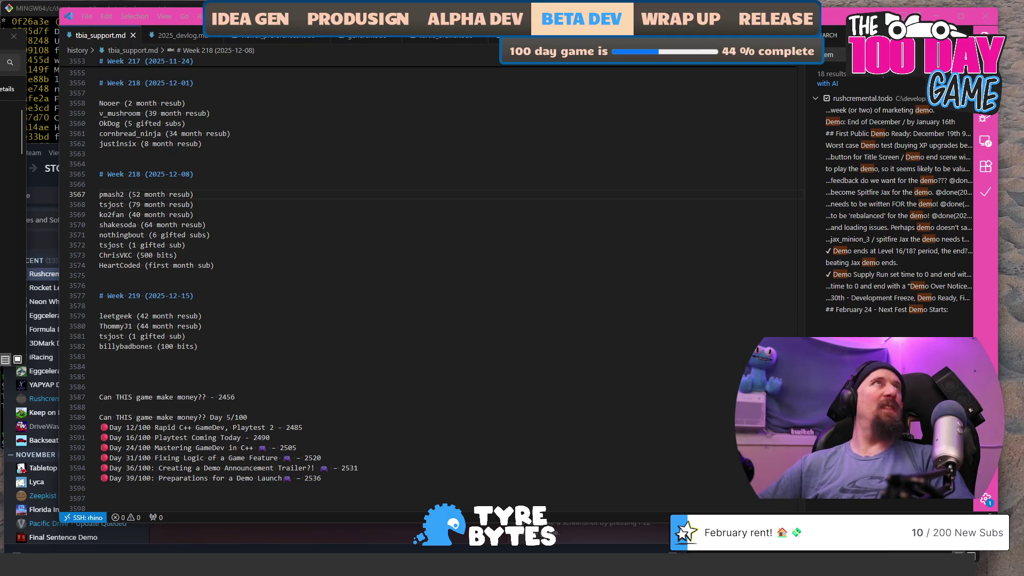
pyautogui.hotkey('alt', 'Tab')
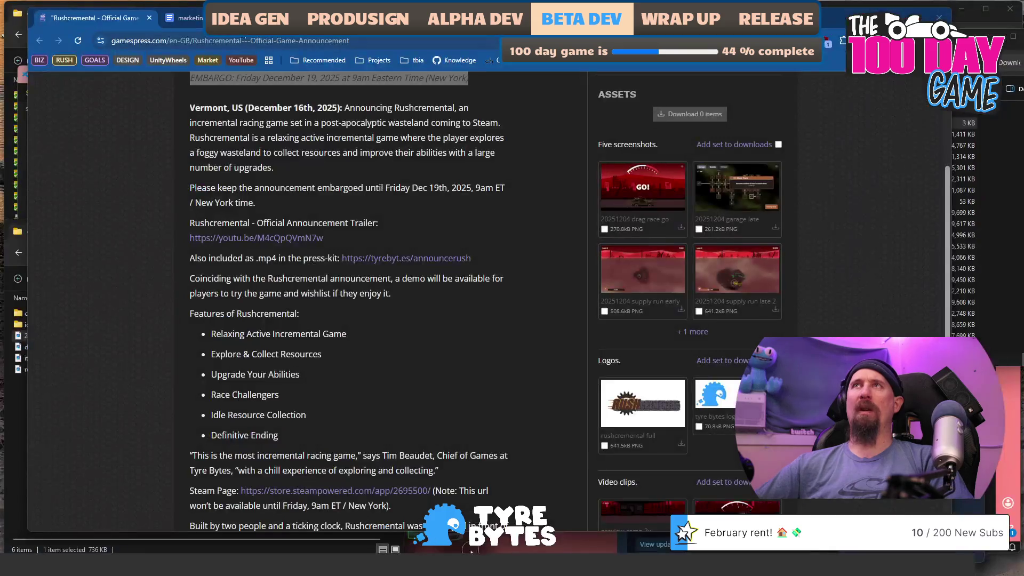
# Replace 'PREPARED:' with 'DONE:' on the /r/incremental_games and /r/playmygame post lines
pyautogui.hotkey('ctrl', 'Tab')
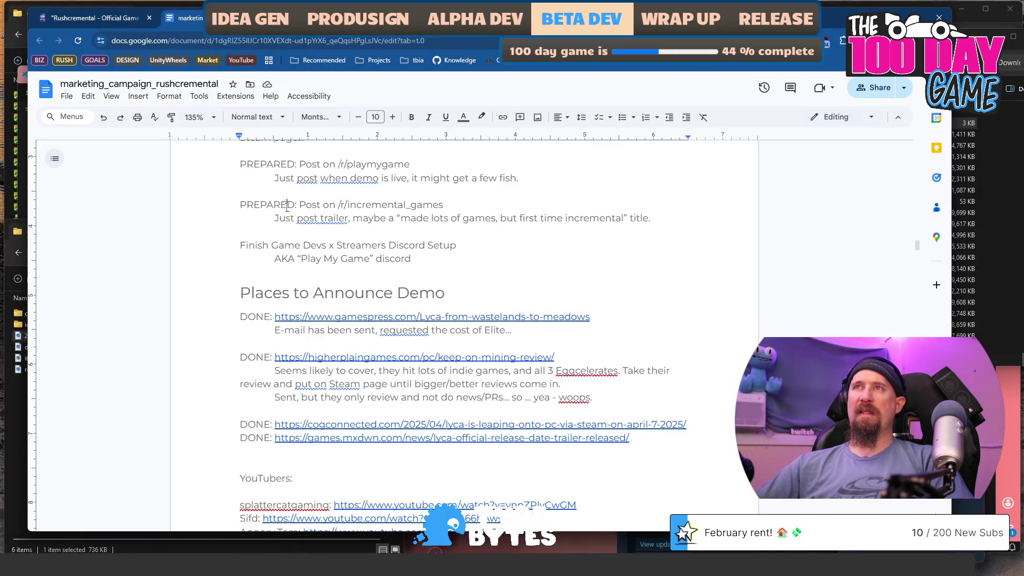
pyautogui.press('BackSpace')
pyautogui.press('BackSpace')
pyautogui.press('BackSpace')
pyautogui.press('Delete')
pyautogui.press('Delete')
pyautogui.press('Delete')
pyautogui.write('DONE:')
pyautogui.press('Up')
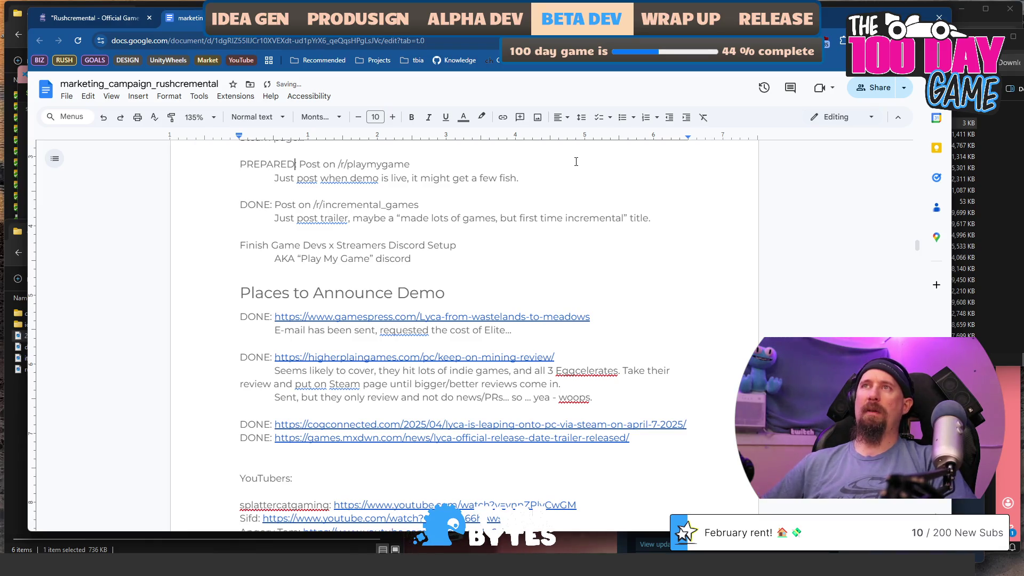
pyautogui.press('Delete')
pyautogui.press('Delete')
pyautogui.press('Delete')
pyautogui.write('DONE')
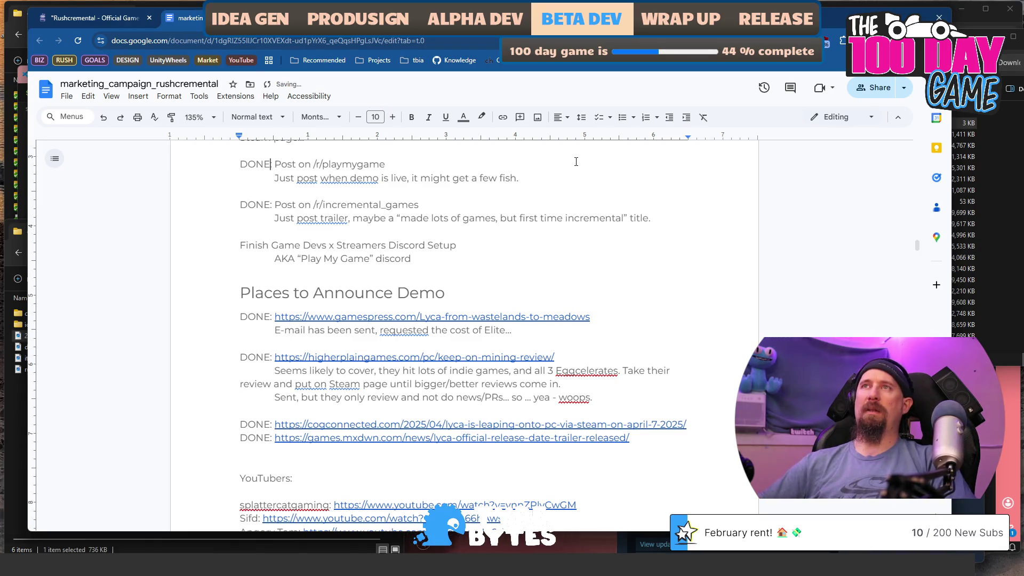
pyautogui.write(':')
pyautogui.scroll(3, 549, 236)
pyautogui.click(488, 401)
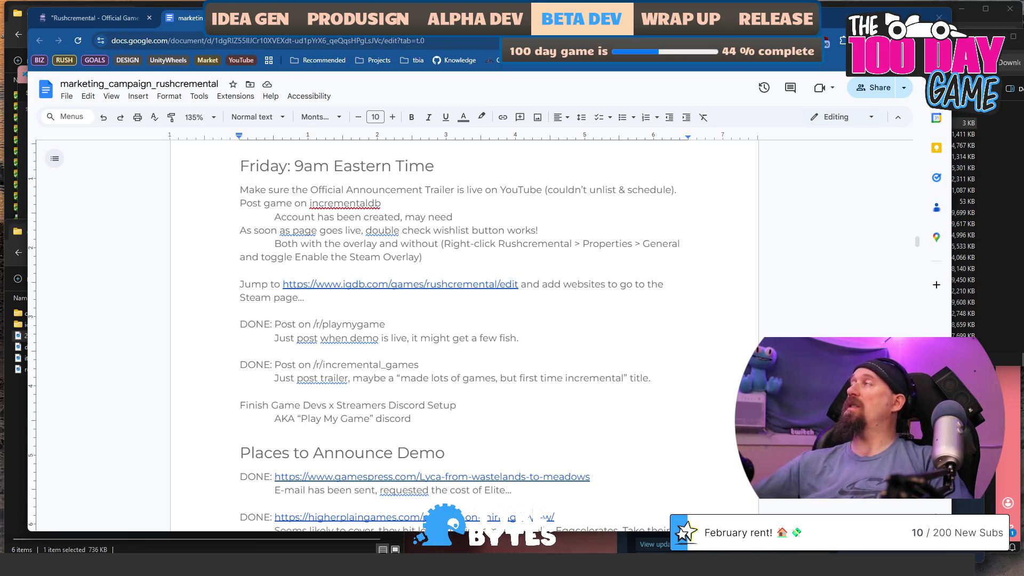
# Prefix the Discord setup task and the 'As soon as page goes live' task with DONE
pyautogui.moveTo(450, 317); pyautogui.dragTo(435, 384)
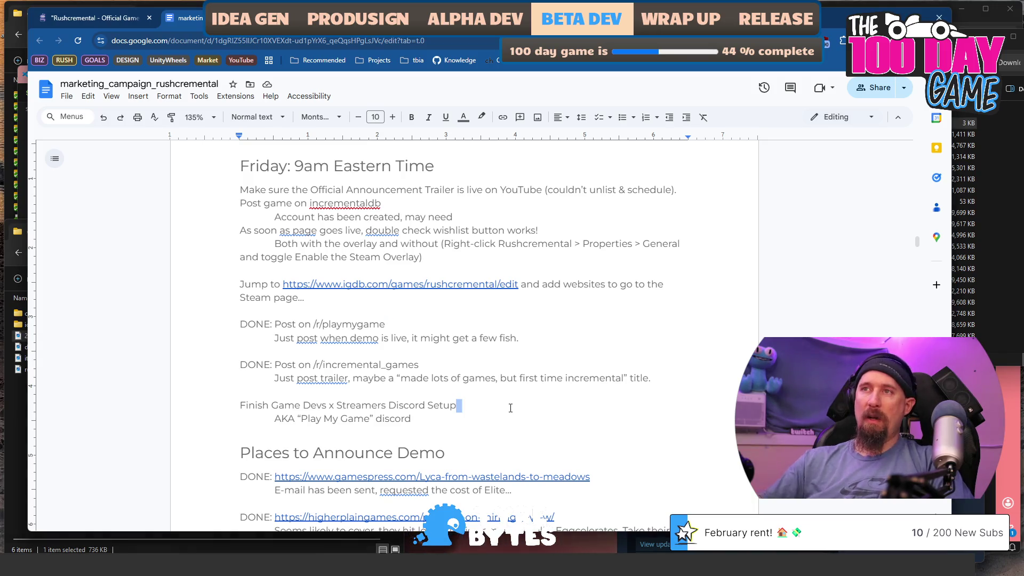
pyautogui.press('Home')
pyautogui.write('DONE:')
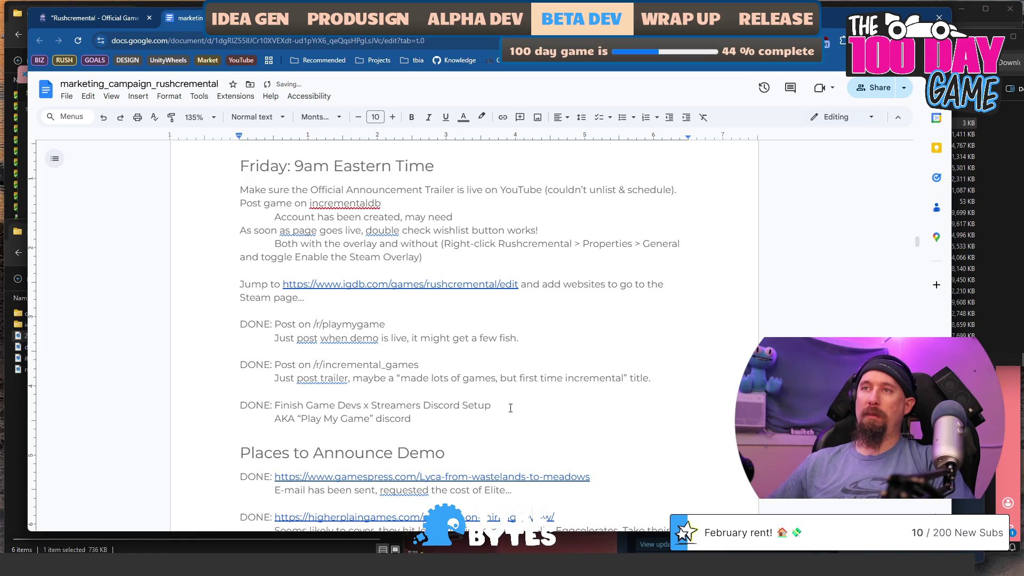
pyautogui.press('Down')
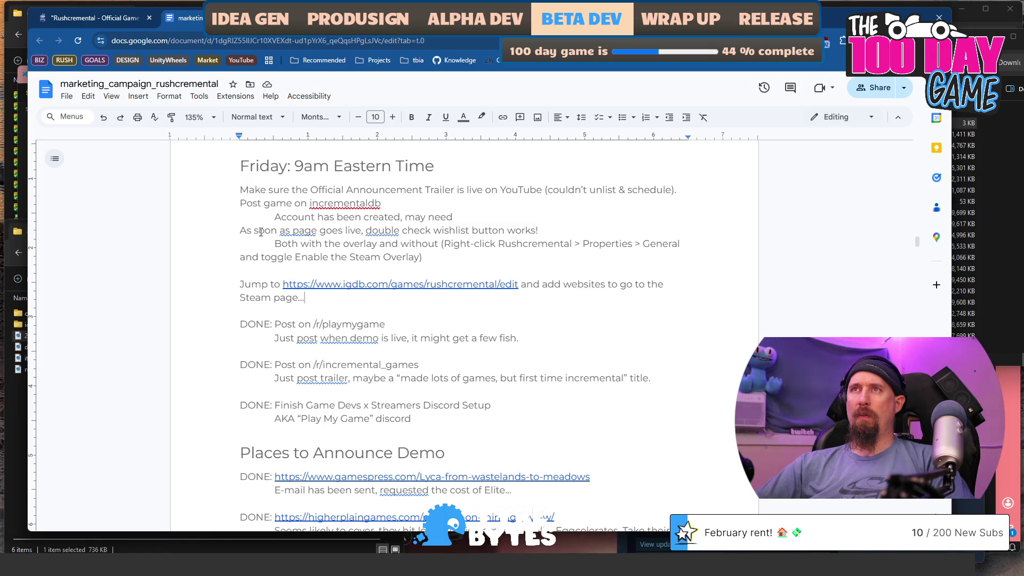
pyautogui.write('DONE')
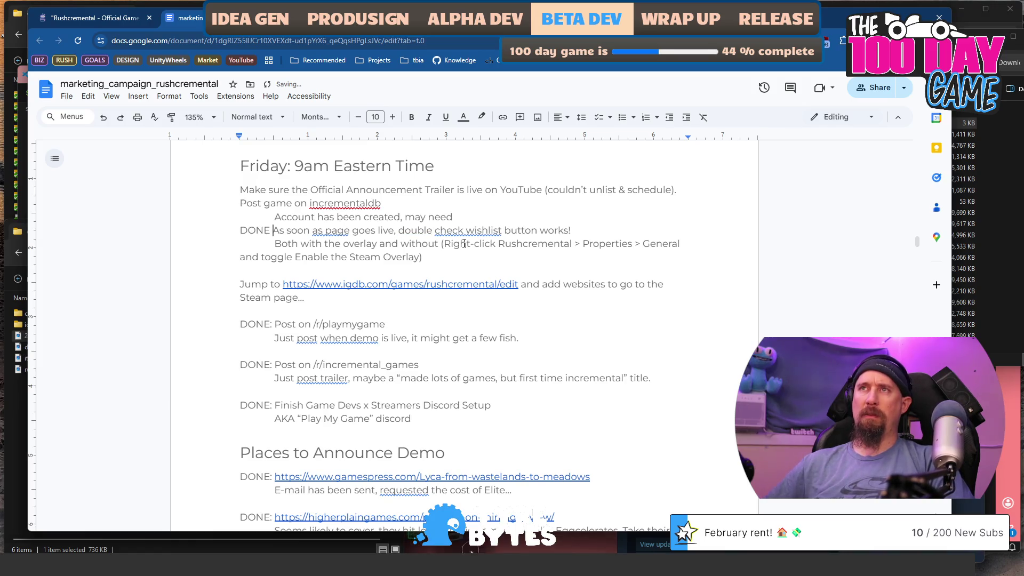
pyautogui.press('Down')
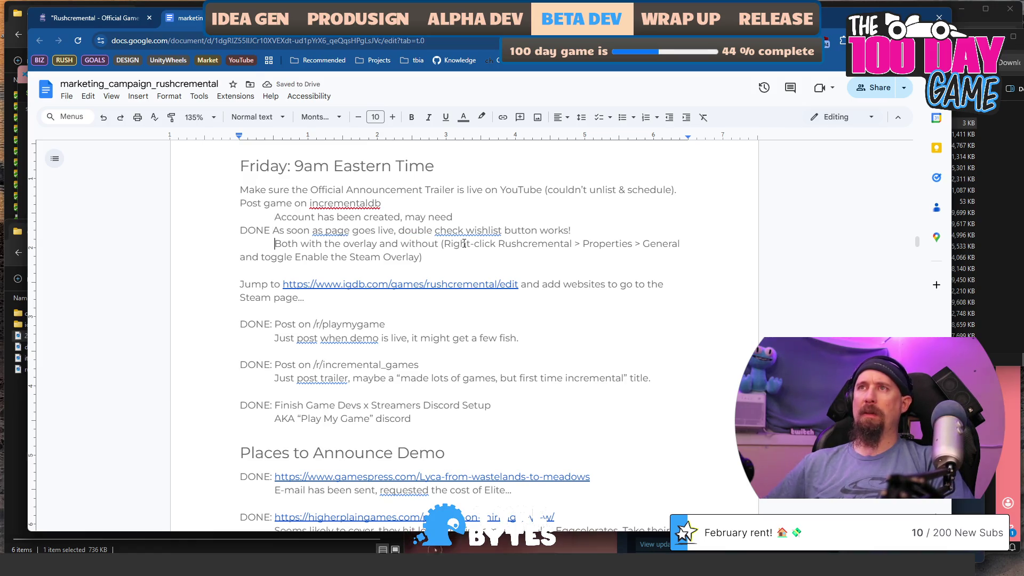
# Highlight the wishlist-check task and its Steam Overlay note in light green
pyautogui.moveTo(422, 258); pyautogui.dragTo(241, 229)
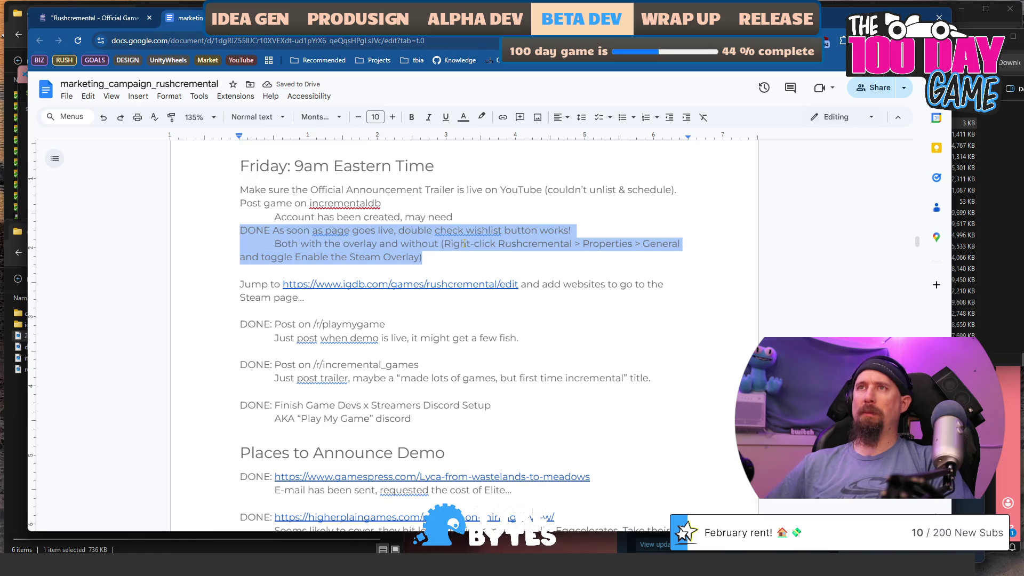
pyautogui.click(463, 117)
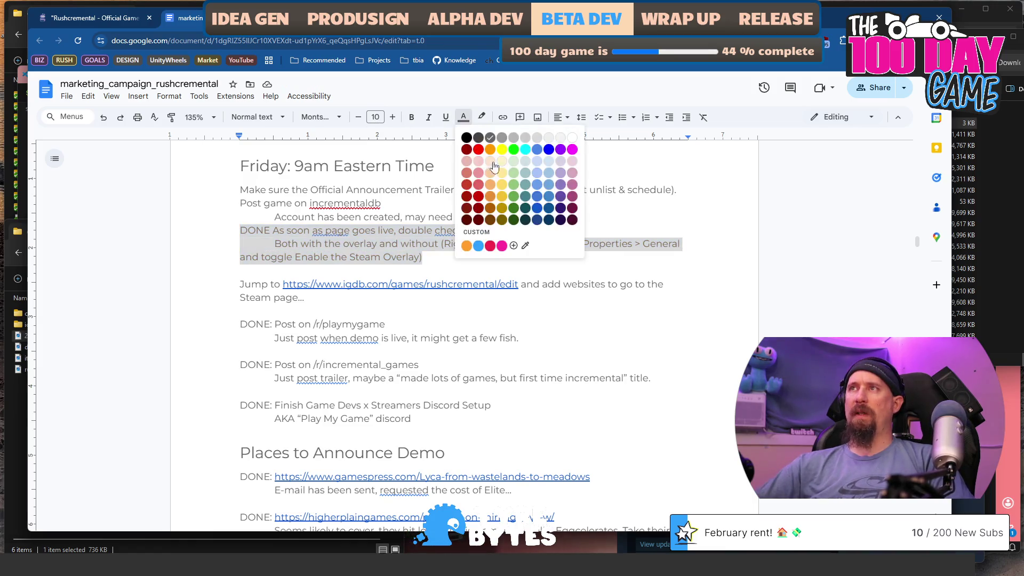
pyautogui.press('Escape')
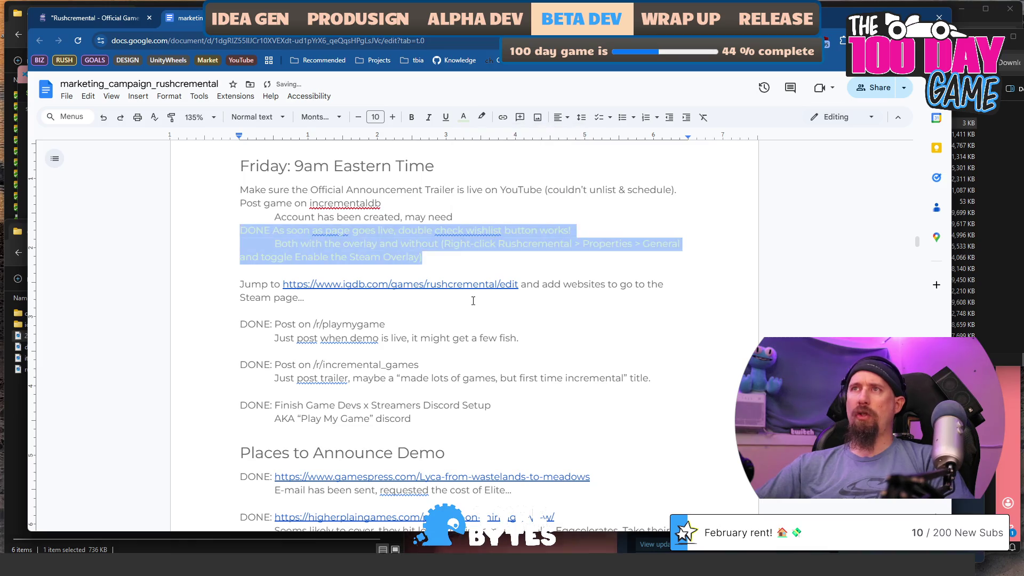
pyautogui.click(481, 117)
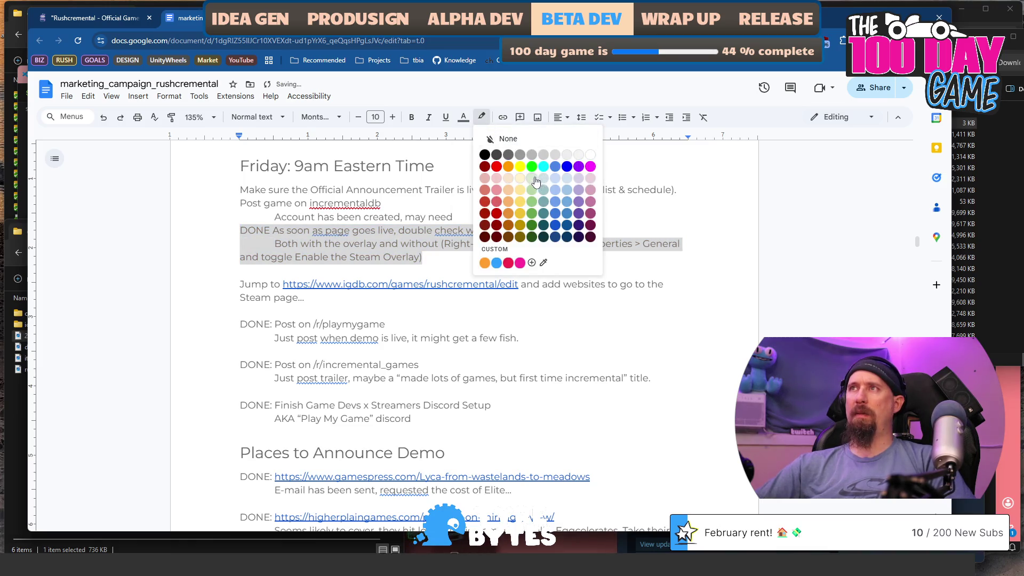
pyautogui.click(532, 190)
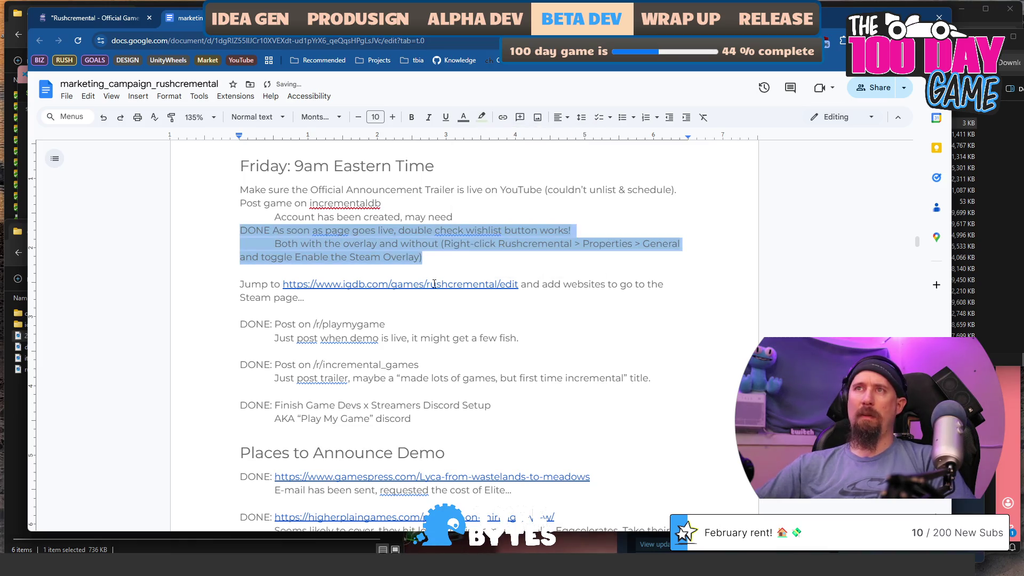
pyautogui.click(492, 297)
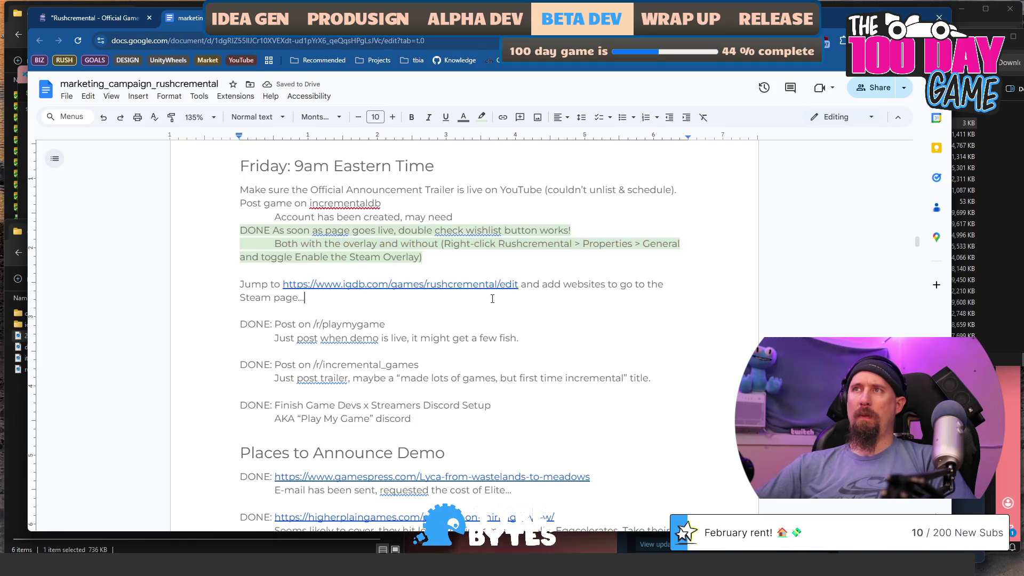
pyautogui.click(415, 287)
# Open the IGDB edit link in a new tab and look over the page
pyautogui.click(355, 300)
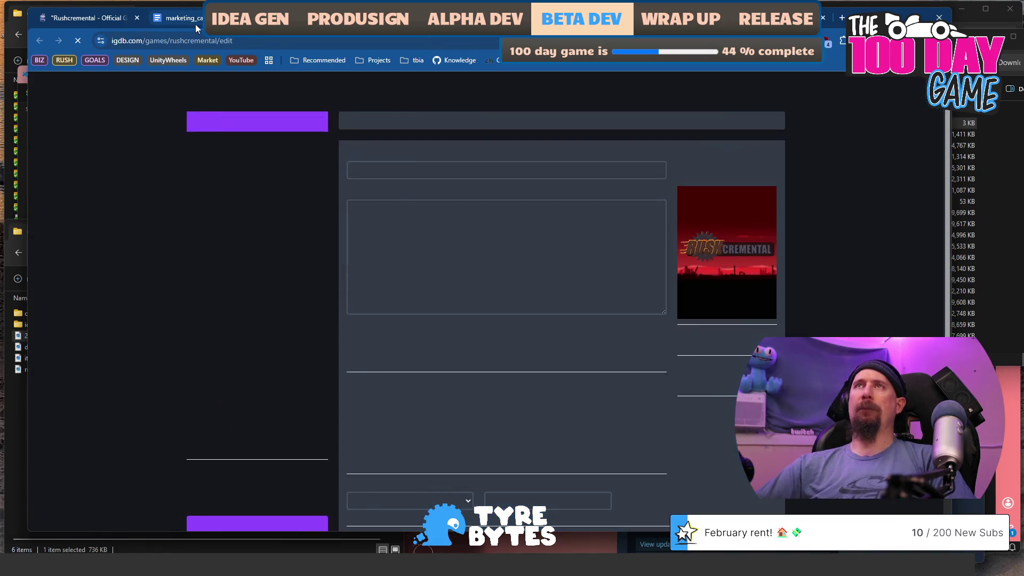
pyautogui.scroll(-6, 594, 255)
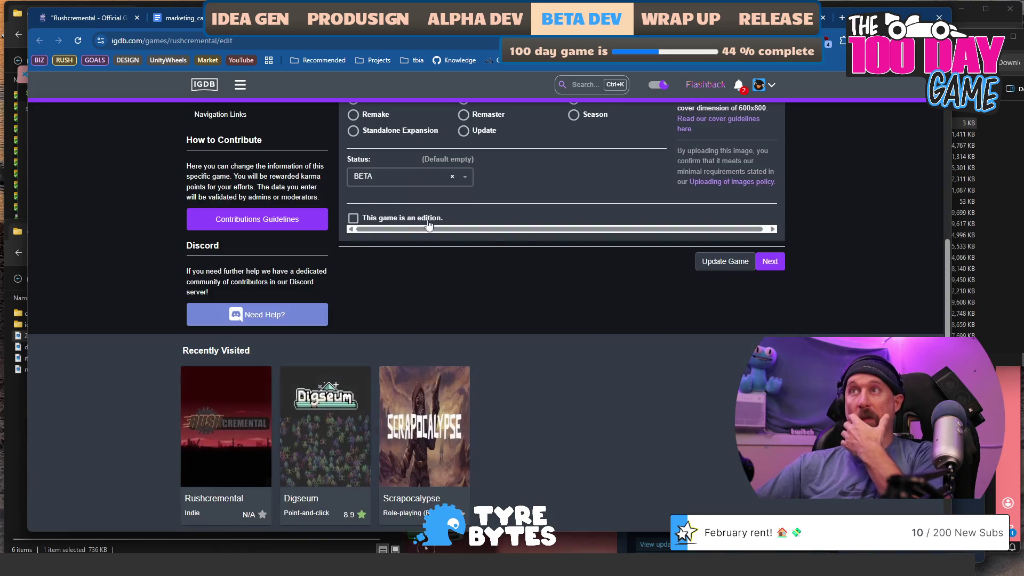
pyautogui.scroll(-2, 453, 230)
pyautogui.scroll(6, 538, 187)
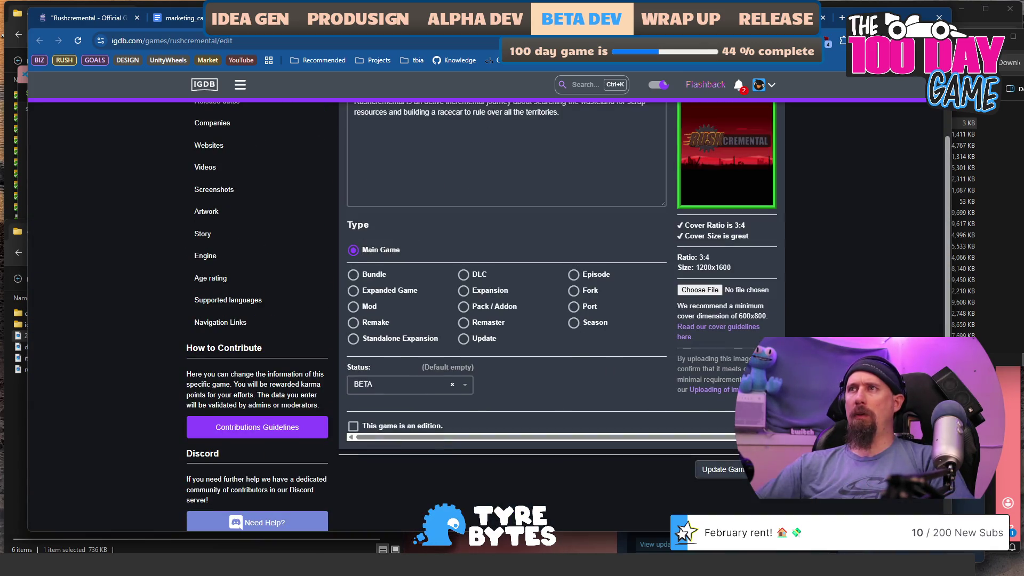
pyautogui.scroll(1, 507, 299)
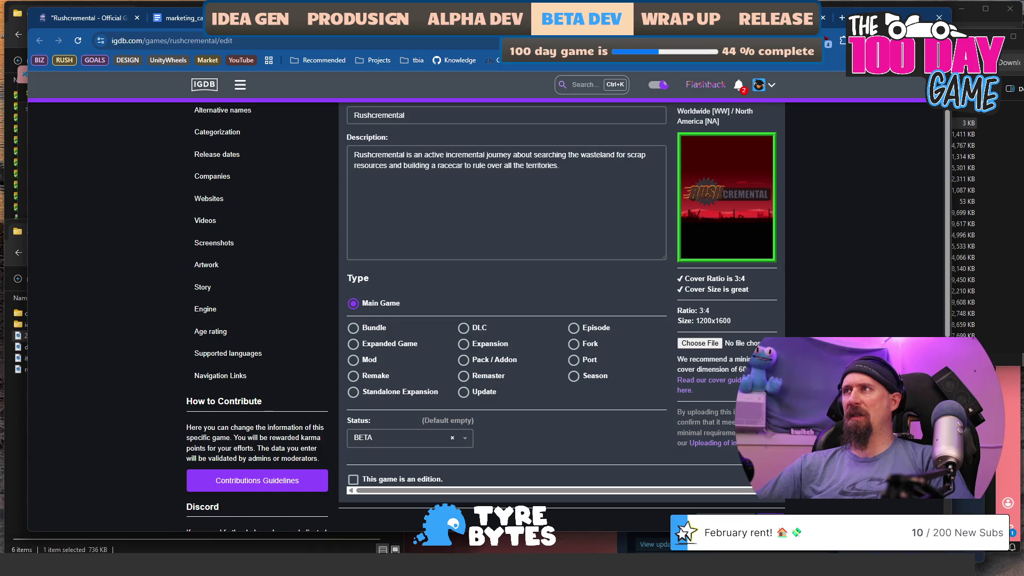
pyautogui.scroll(1, 638, 377)
pyautogui.scroll(-1, 637, 376)
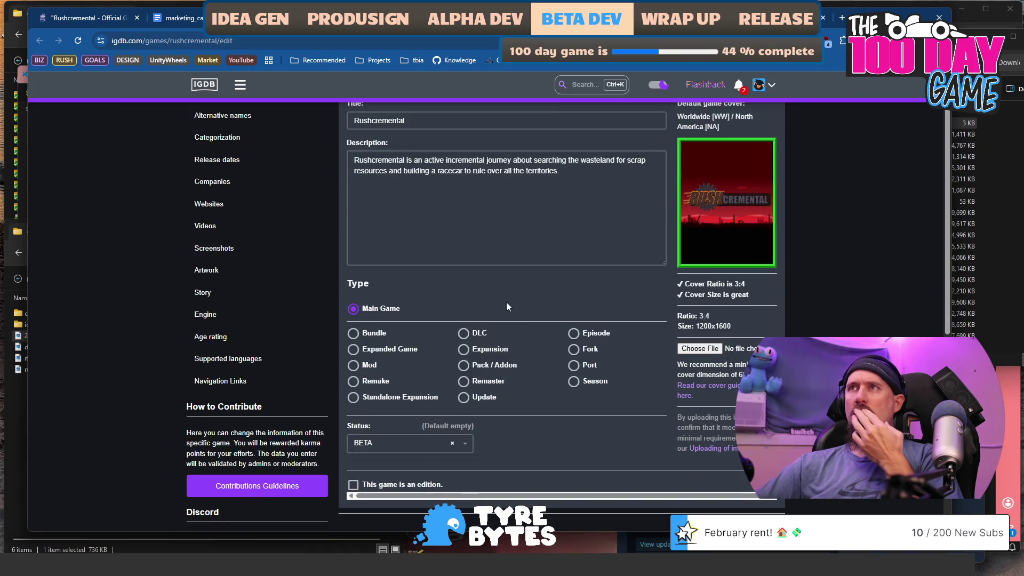
pyautogui.scroll(-4, 510, 304)
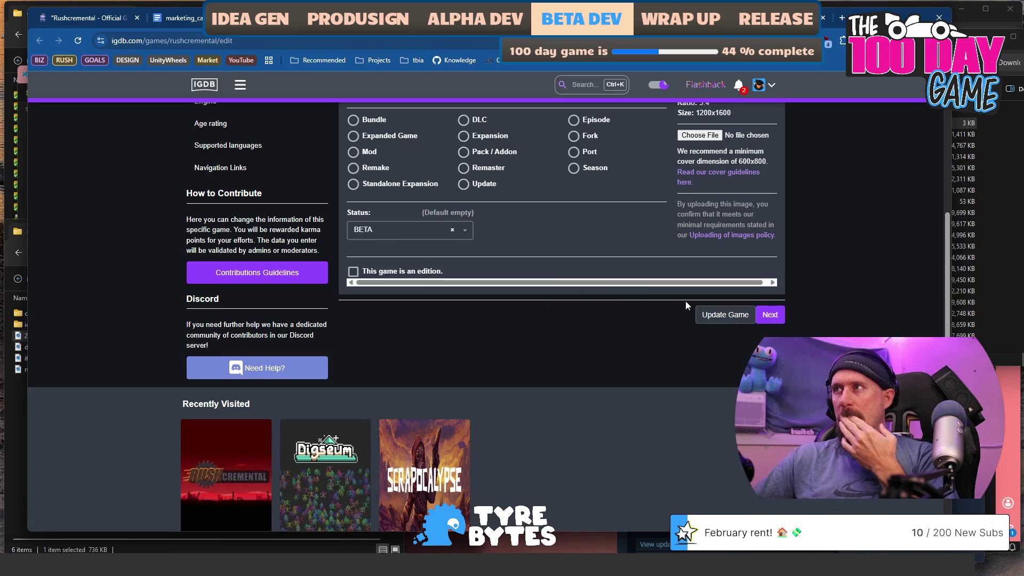
pyautogui.scroll(4, 447, 354)
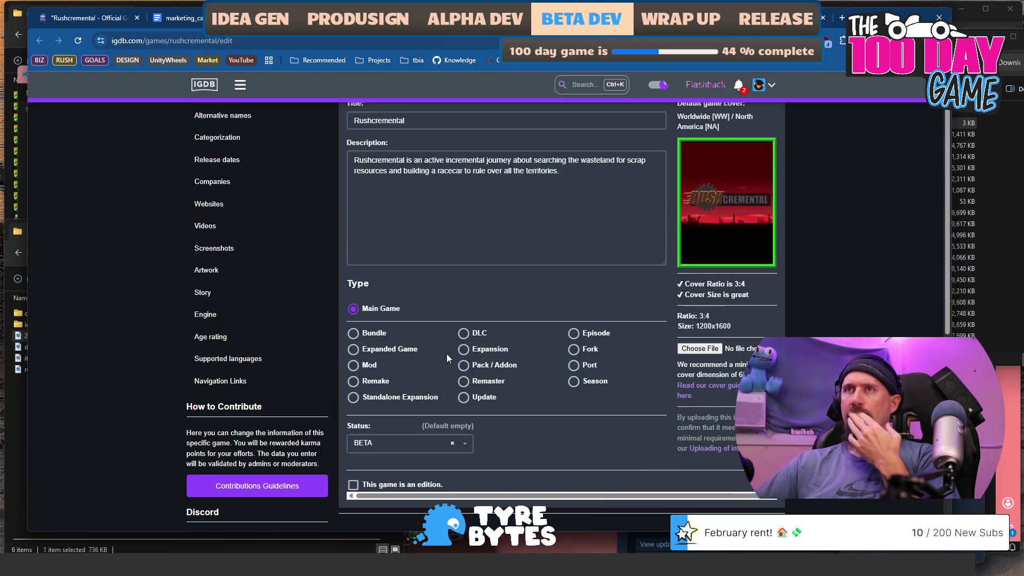
pyautogui.scroll(1, 614, 370)
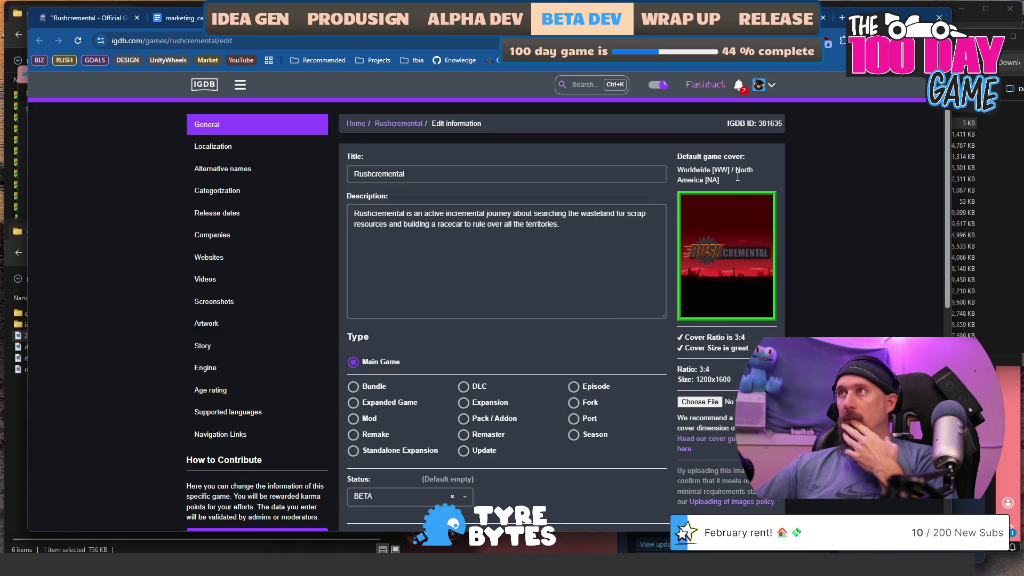
pyautogui.scroll(-3, 795, 326)
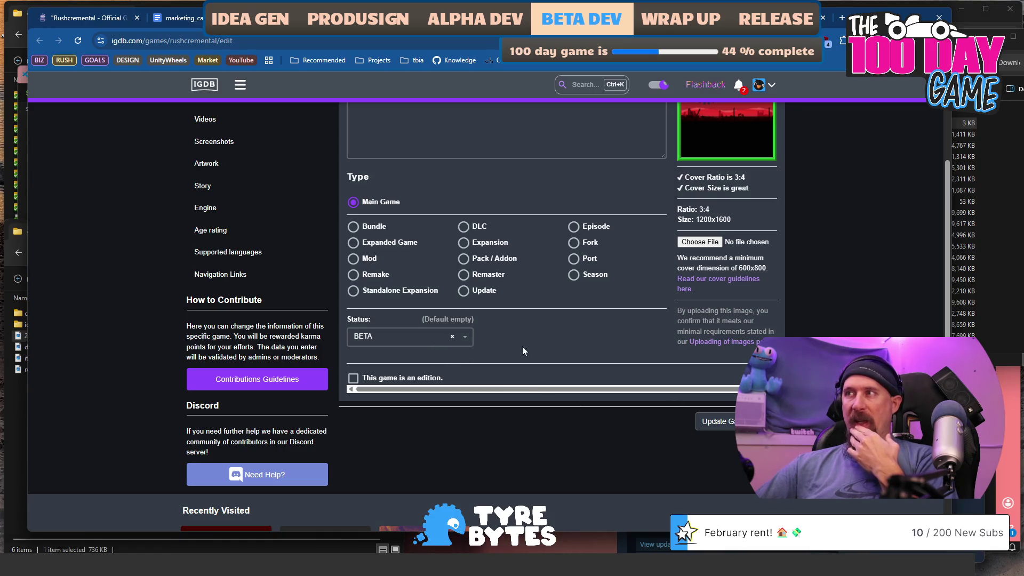
pyautogui.scroll(3, 472, 349)
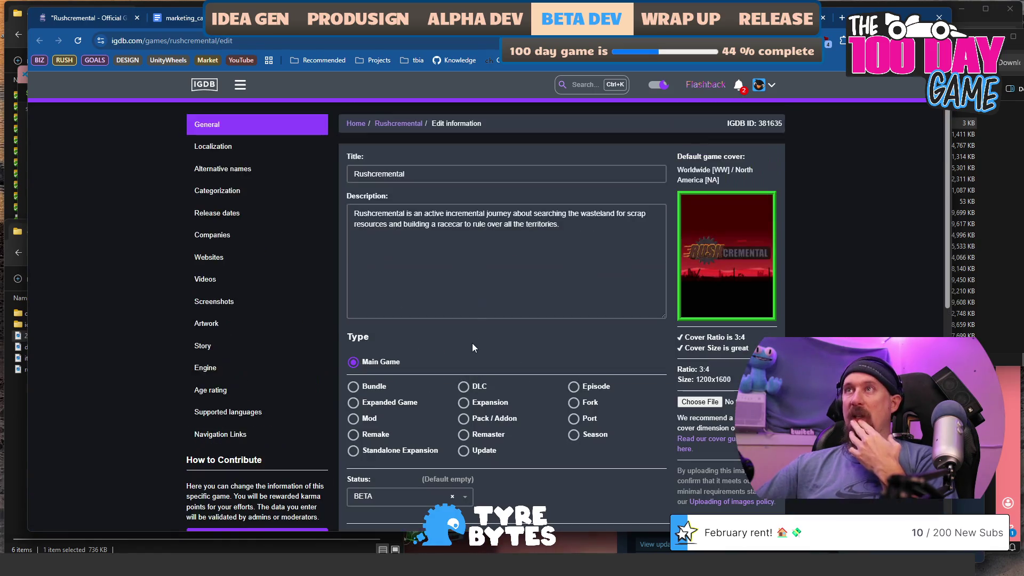
# Go back to the Rushcremental game page on IGDB, briefly opening and closing the add-to-lists options
pyautogui.click(412, 124)
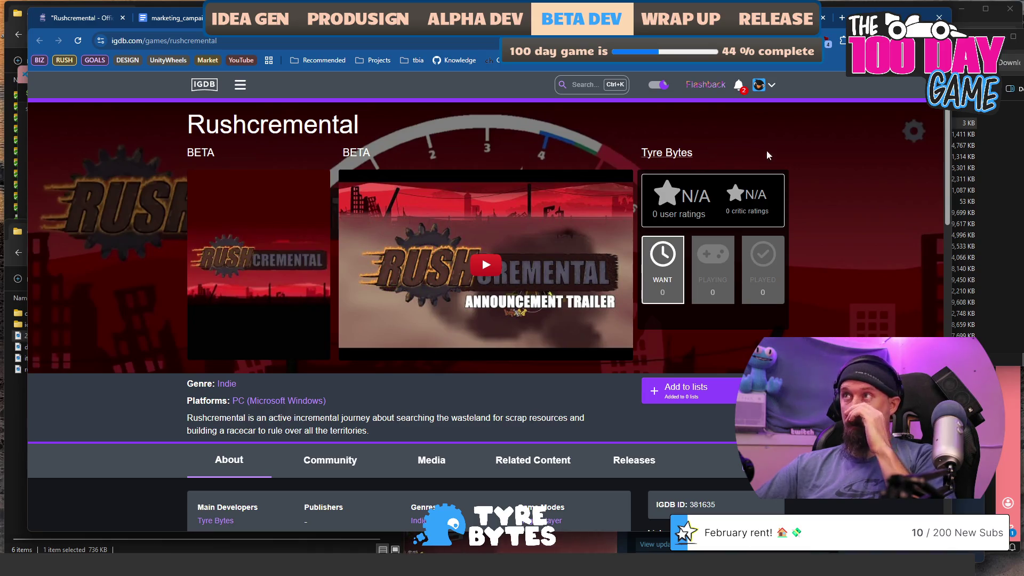
pyautogui.scroll(-3, 900, 150)
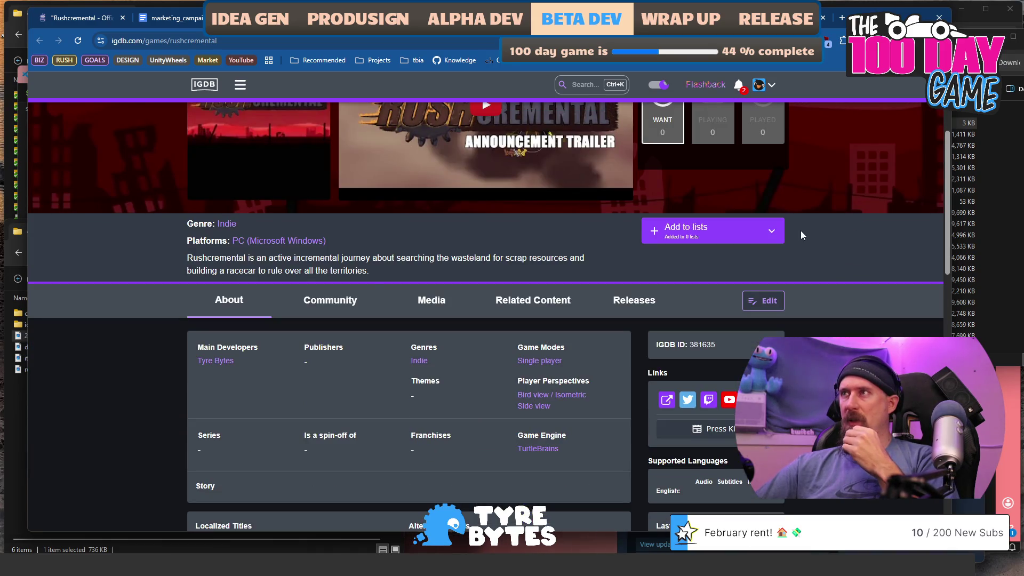
pyautogui.click(771, 231)
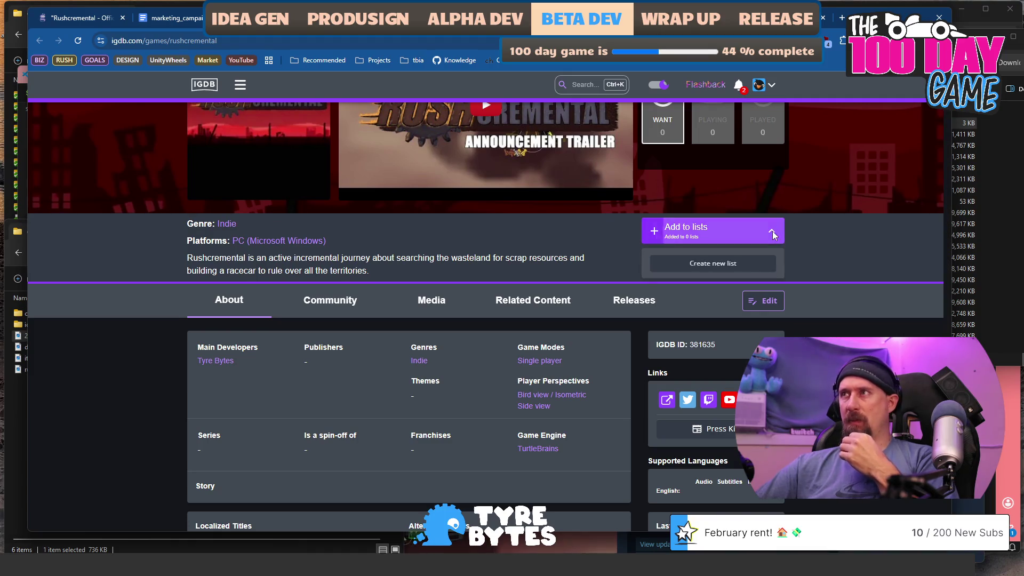
pyautogui.click(658, 228)
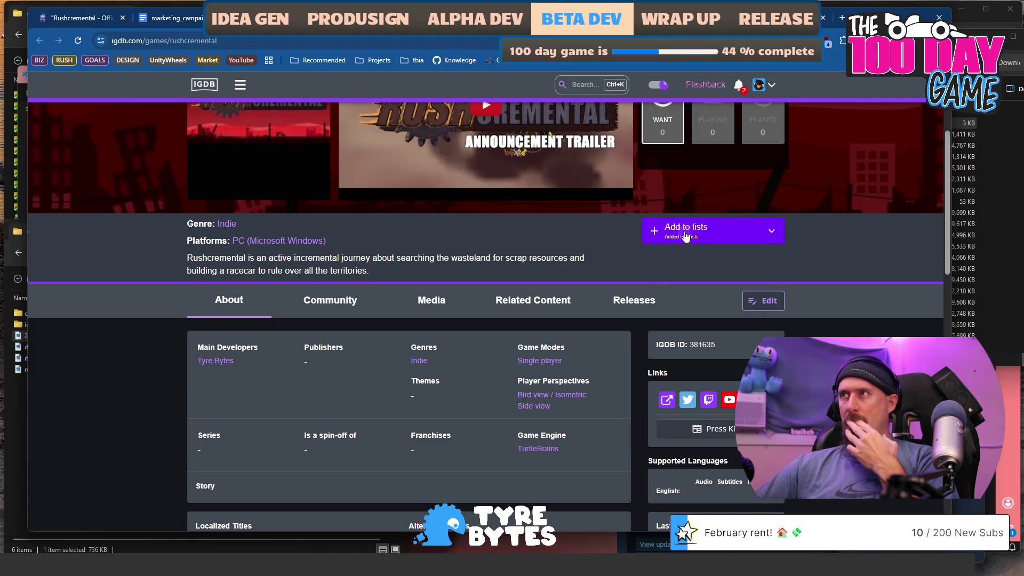
pyautogui.click(658, 228)
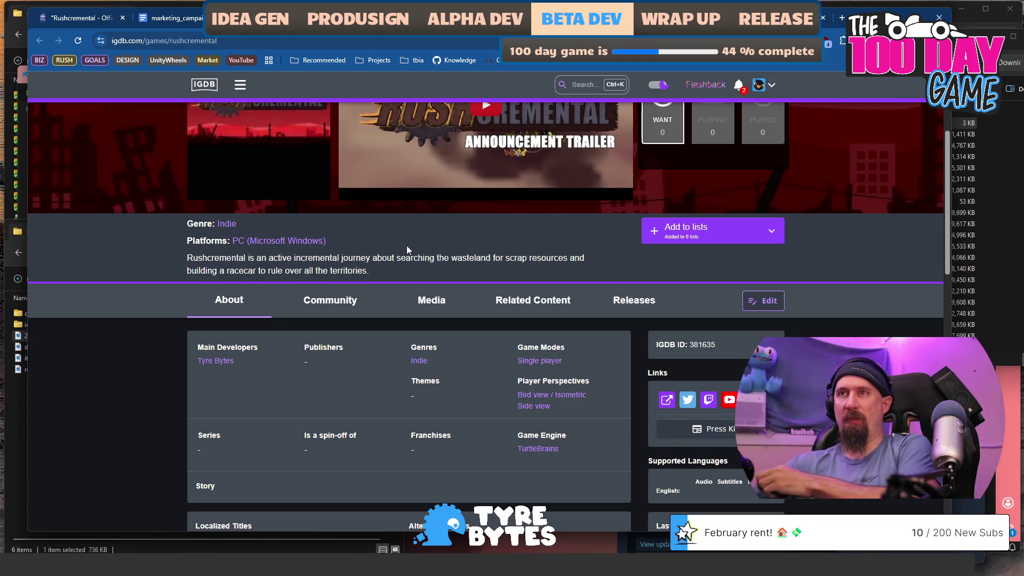
pyautogui.scroll(-2, 407, 250)
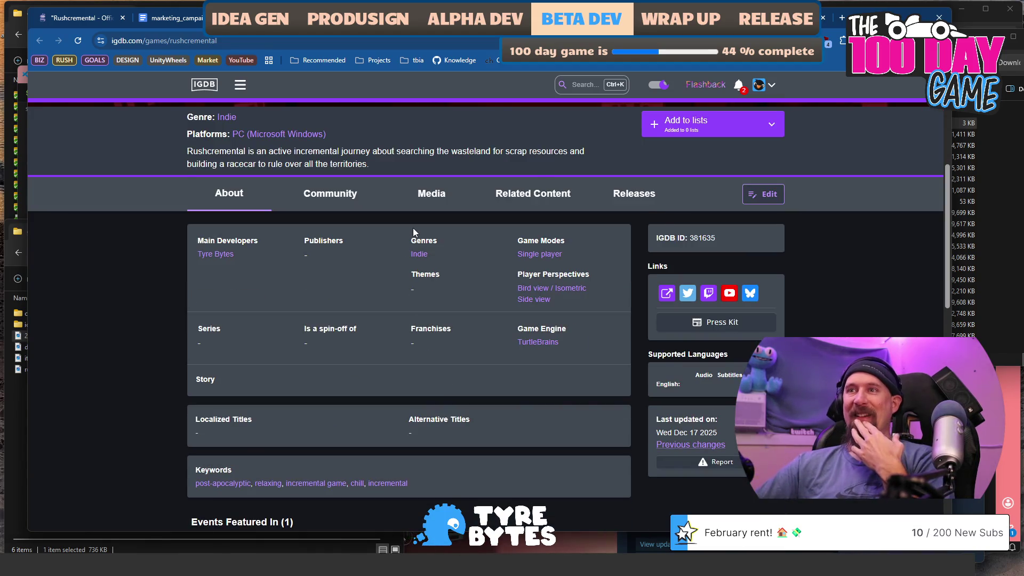
pyautogui.scroll(-3, 413, 228)
pyautogui.scroll(5, 545, 229)
# Open the game's edit form and advance past Alternative names and Categorization to Websites
pyautogui.click(762, 300)
pyautogui.scroll(-4, 454, 273)
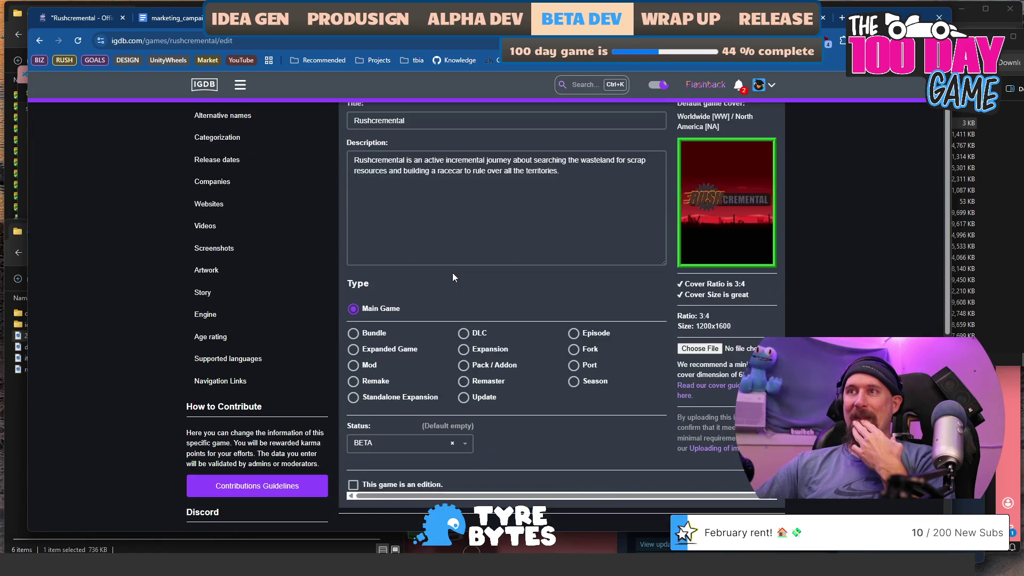
pyautogui.scroll(1, 527, 309)
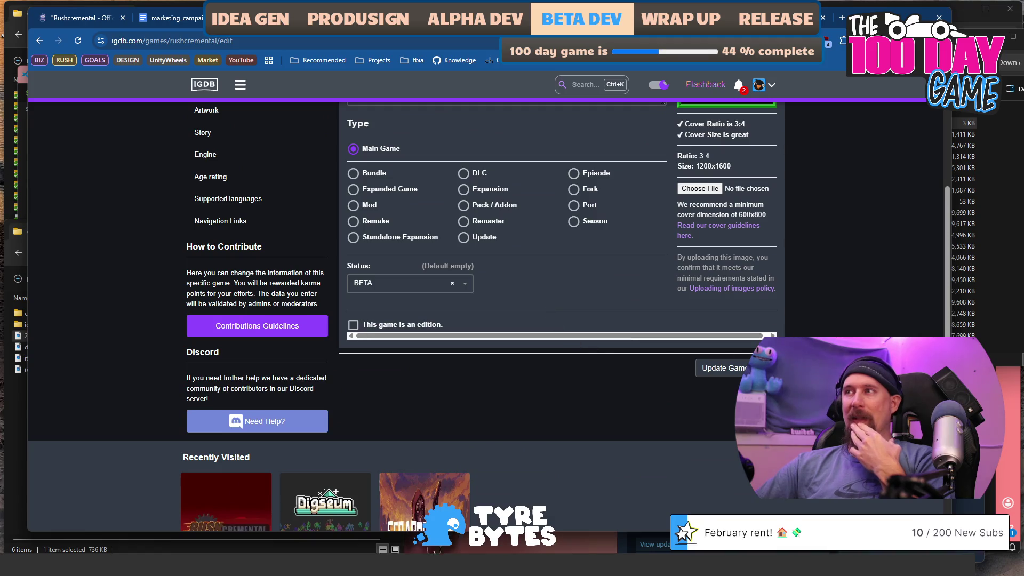
pyautogui.hscroll(2, 584, 341)
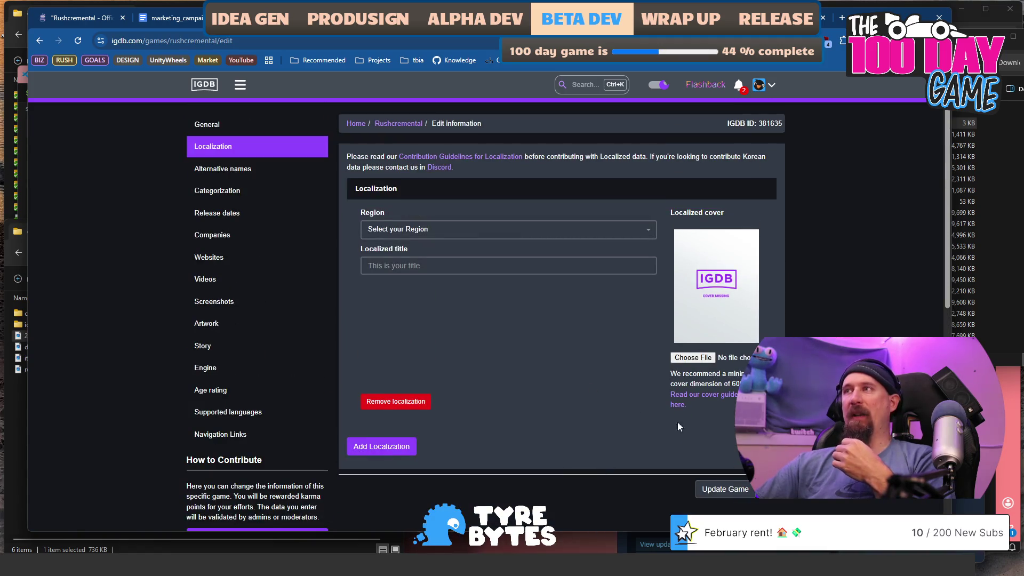
pyautogui.click(766, 500)
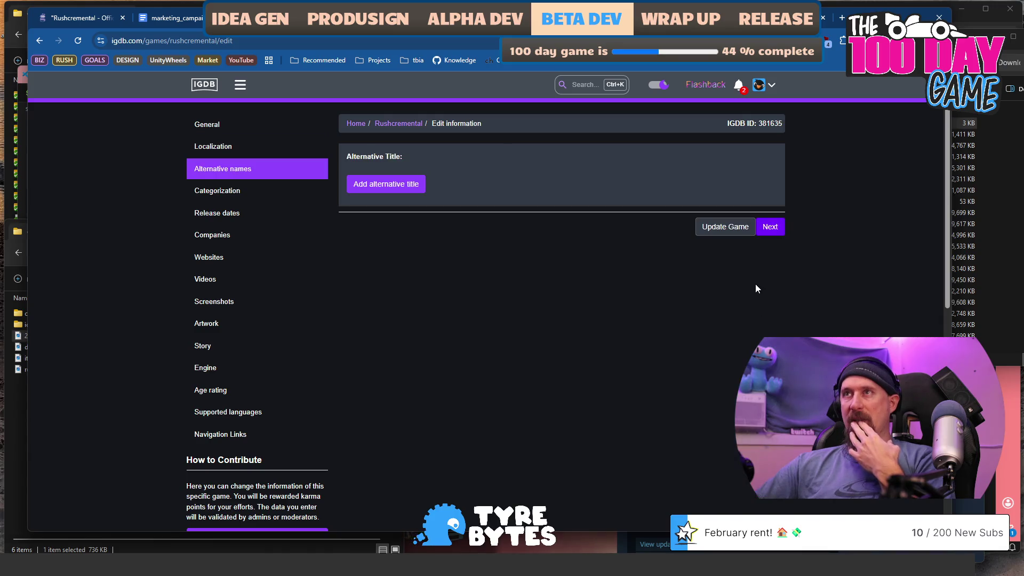
pyautogui.click(768, 230)
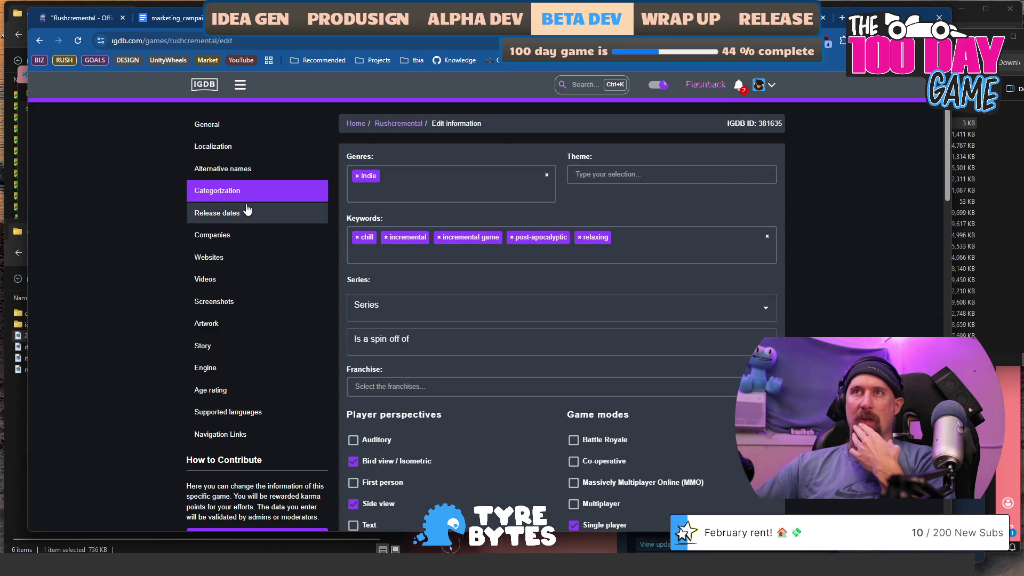
pyautogui.click(227, 259)
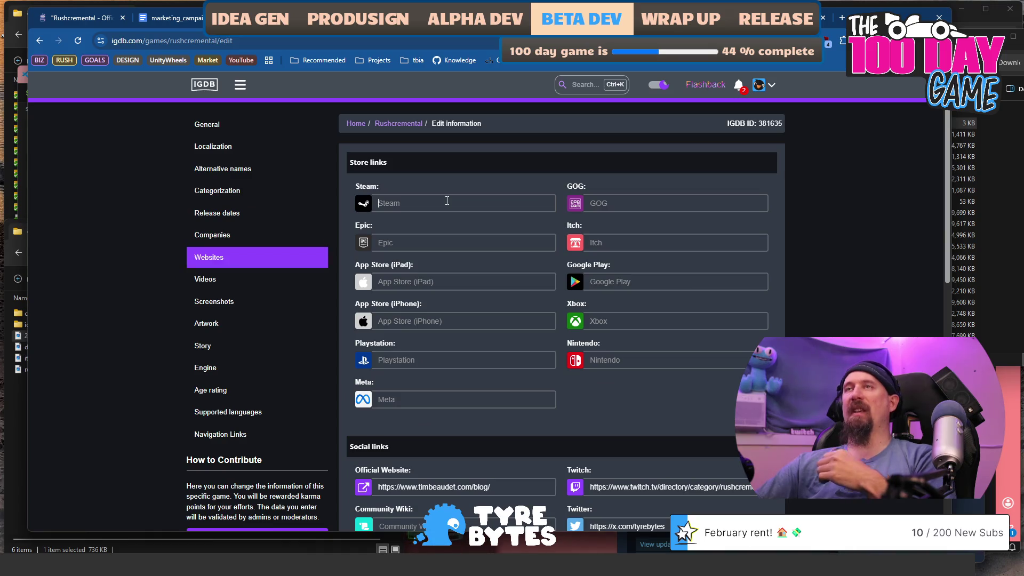
pyautogui.hotkey('ctrl', 'Tab')
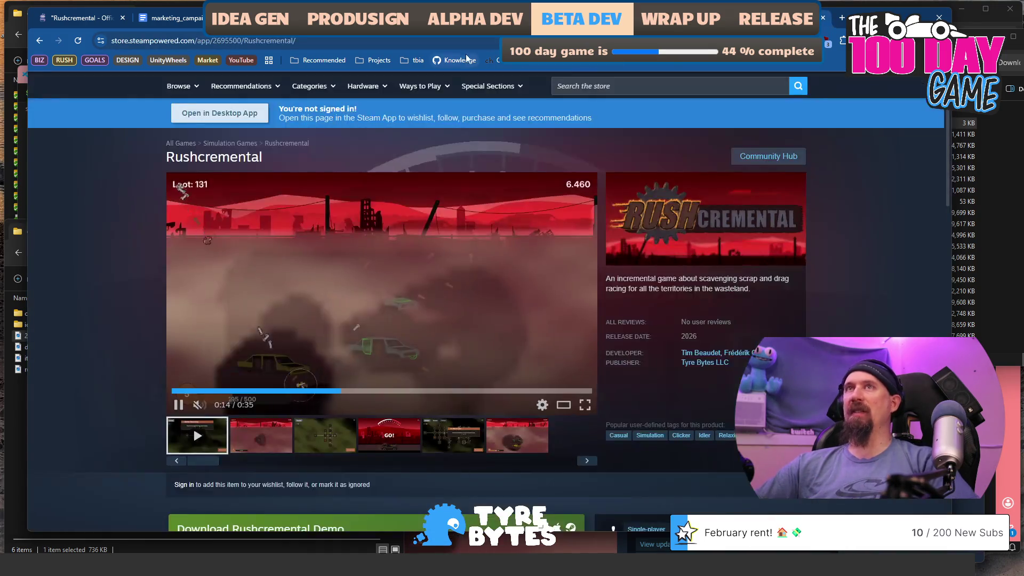
# Append a utm_source tag and utm_medium=igdb to the Steam store URL and copy it
pyautogui.hotkey('ctrl', 'l')
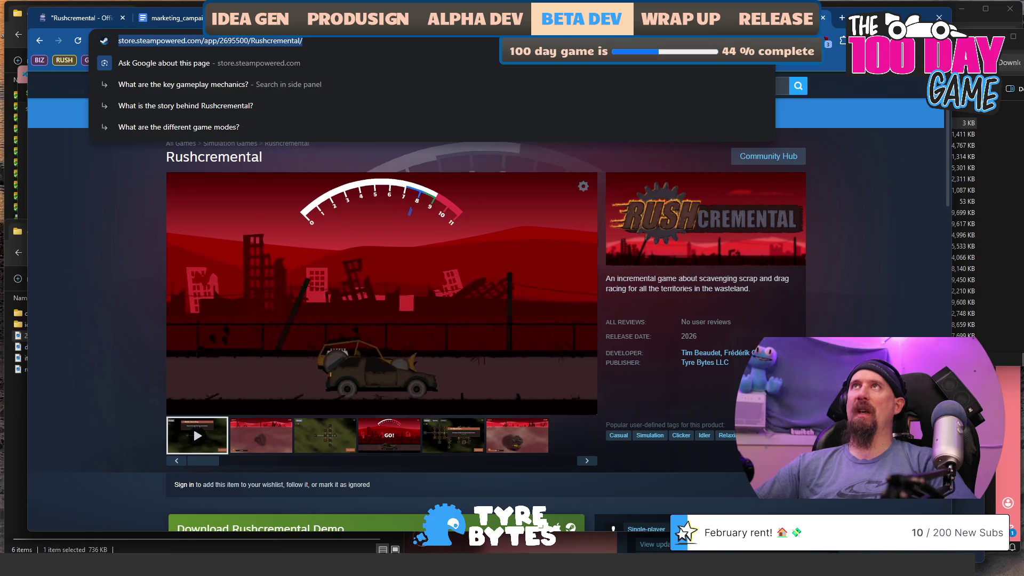
pyautogui.press('Escape')
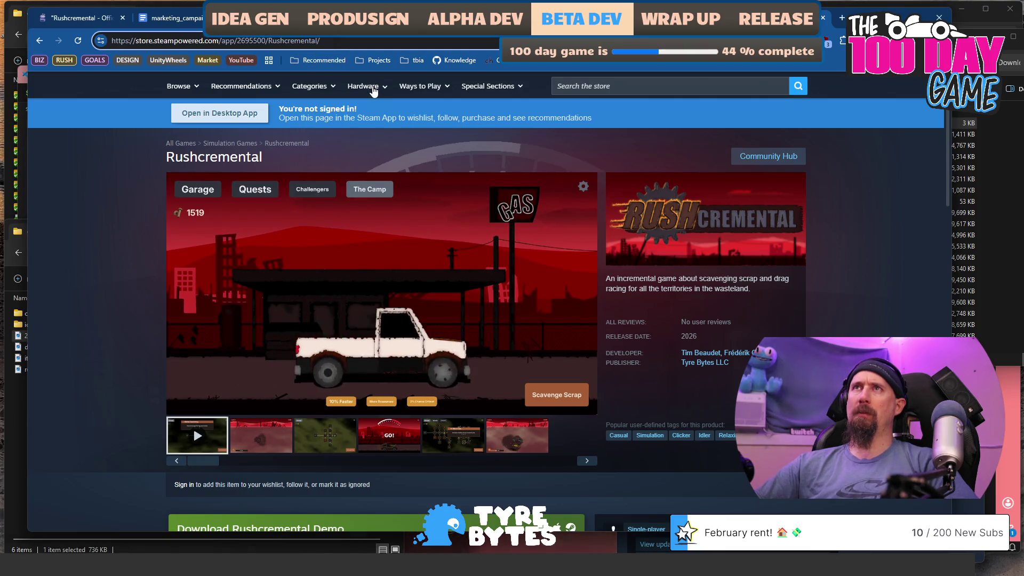
pyautogui.write('?utm_source=timbeaudet&utm_medium=twitch')
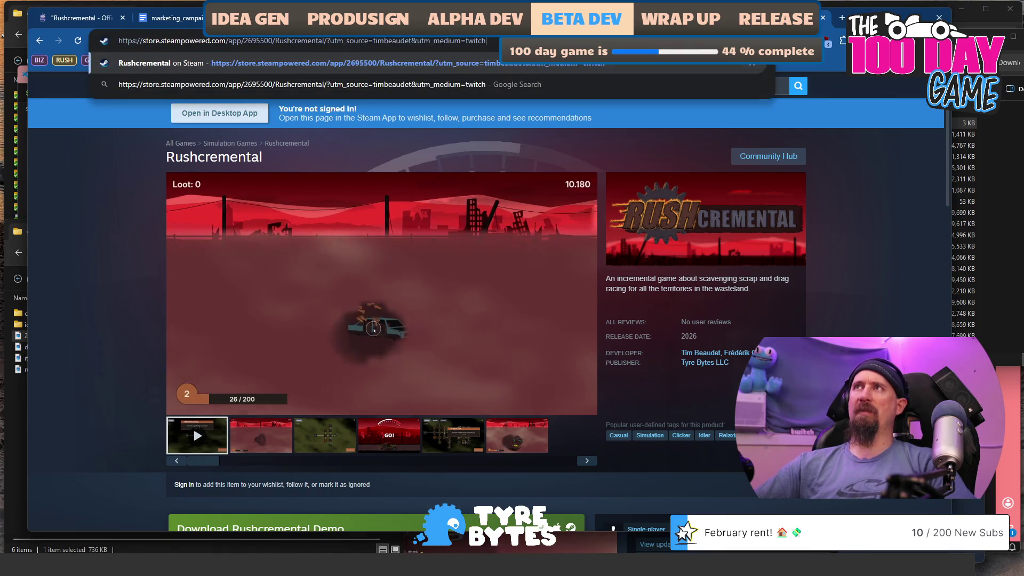
pyautogui.press('BackSpace')
pyautogui.press('BackSpace')
pyautogui.press('BackSpace')
pyautogui.write('igd')
pyautogui.write('m')
pyautogui.press('BackSpace')
pyautogui.write('b')
pyautogui.hotkey('ctrl', 'a')
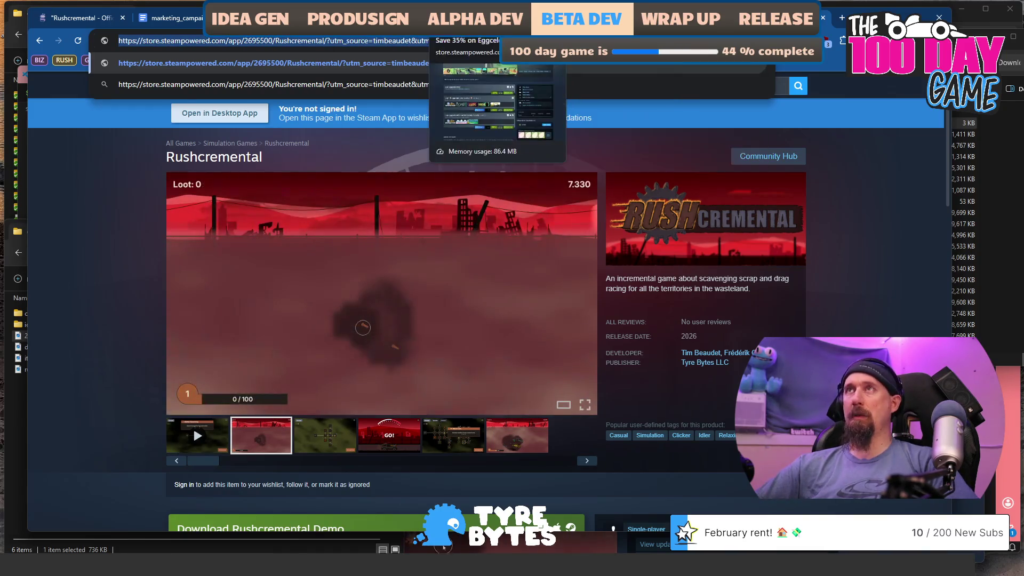
pyautogui.click(246, 18)
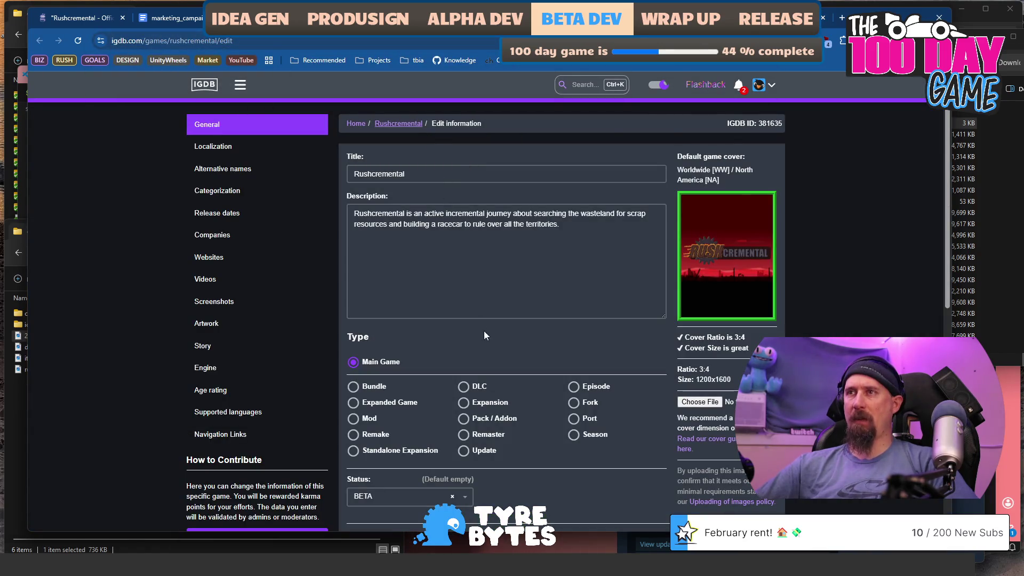
# Paste the tagged Steam URL into the empty Websites Steam field and submit the update
pyautogui.click(209, 257)
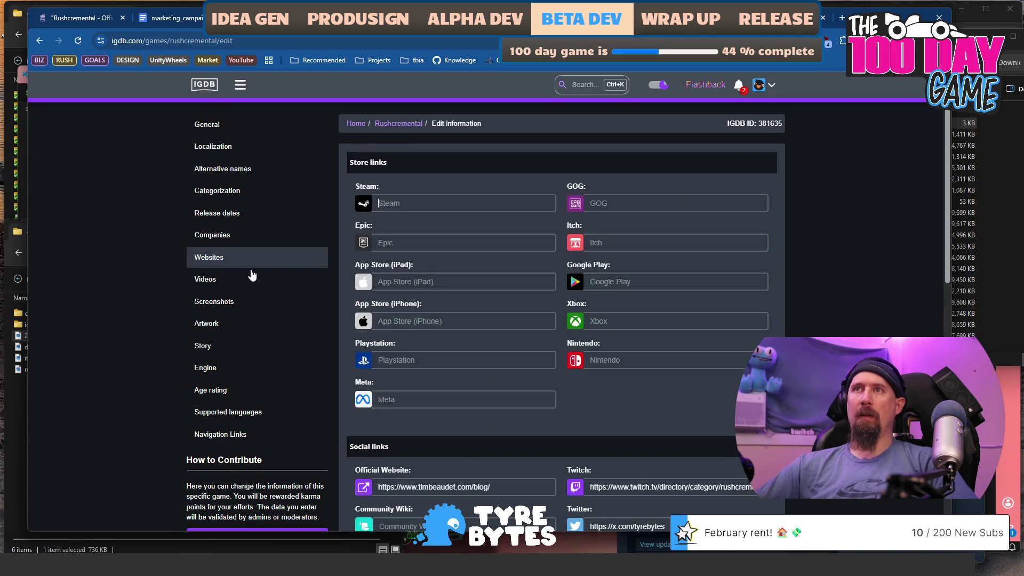
pyautogui.click(444, 204)
pyautogui.hotkey('ctrl', 'v')
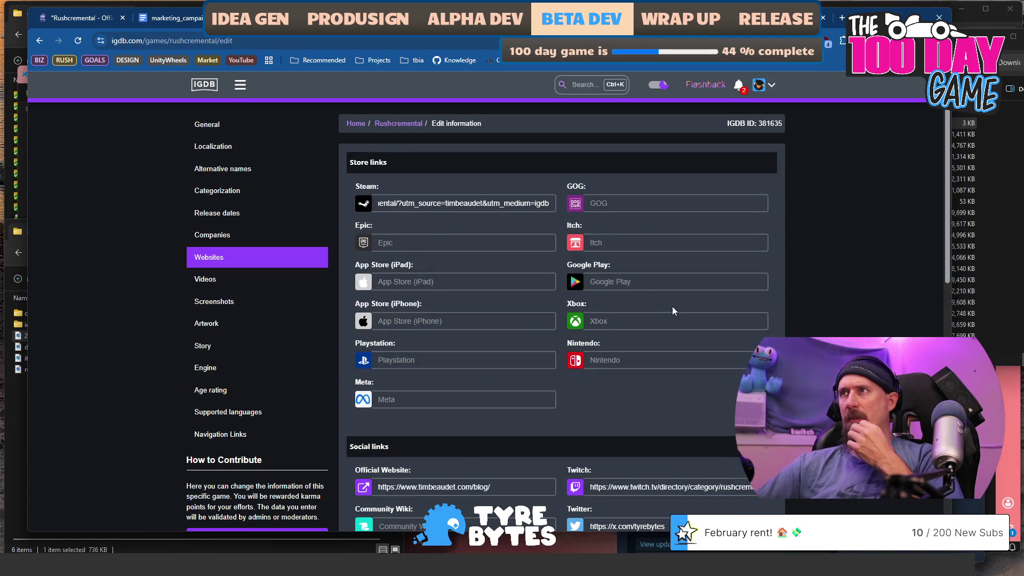
pyautogui.scroll(-3, 686, 304)
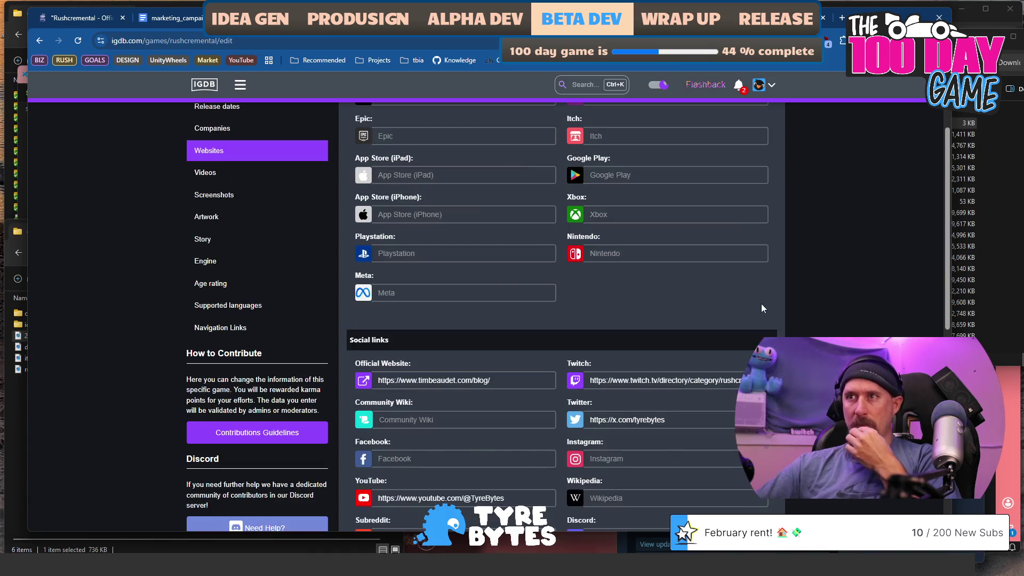
pyautogui.scroll(-4, 846, 303)
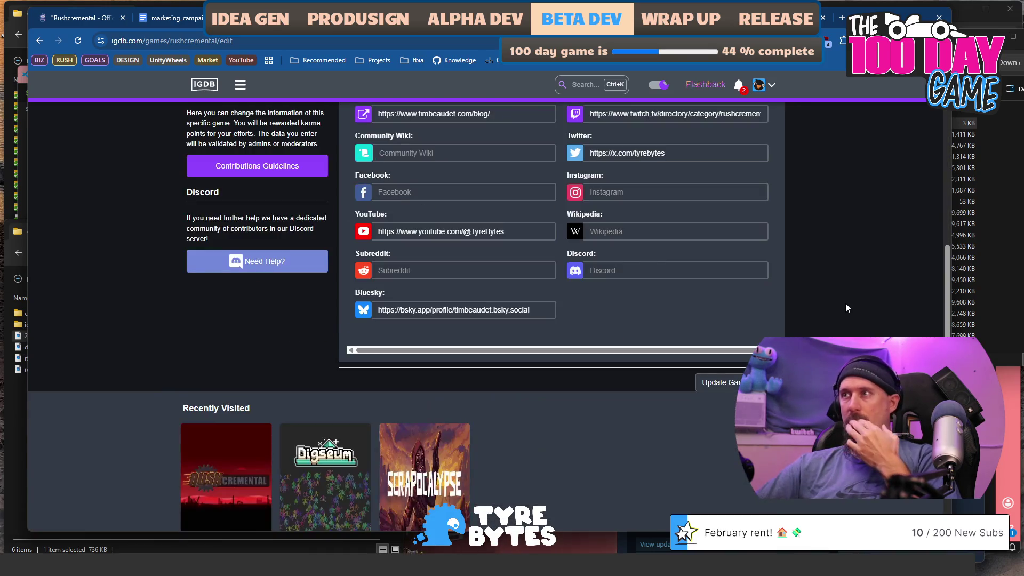
pyautogui.scroll(-2, 846, 303)
pyautogui.press('Return')
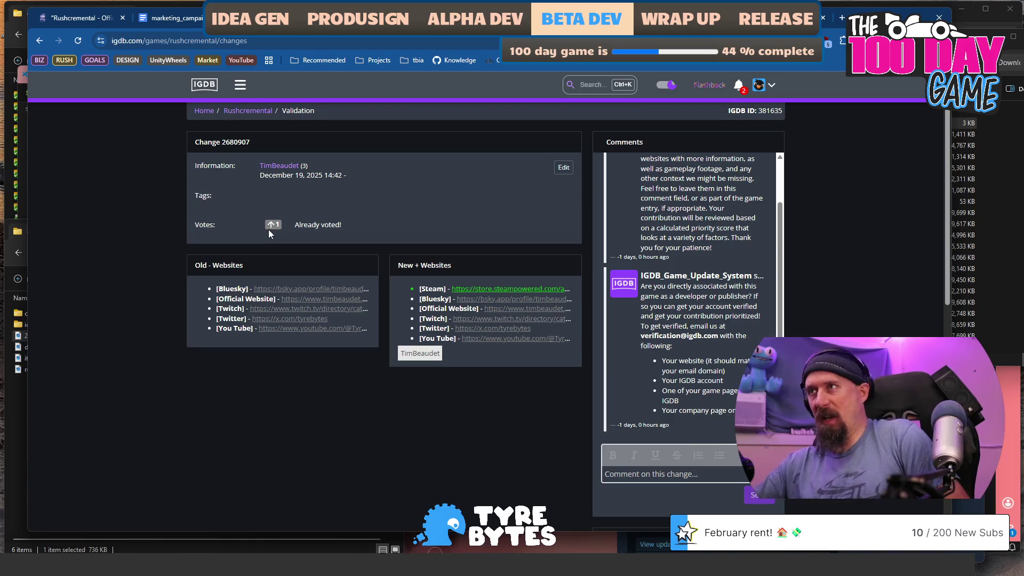
# Post the comment 'Added Steam link since it is now available.' on the pending IGDB change
pyautogui.scroll(-2, 825, 327)
pyautogui.scroll(-4, 826, 326)
pyautogui.scroll(6, 600, 299)
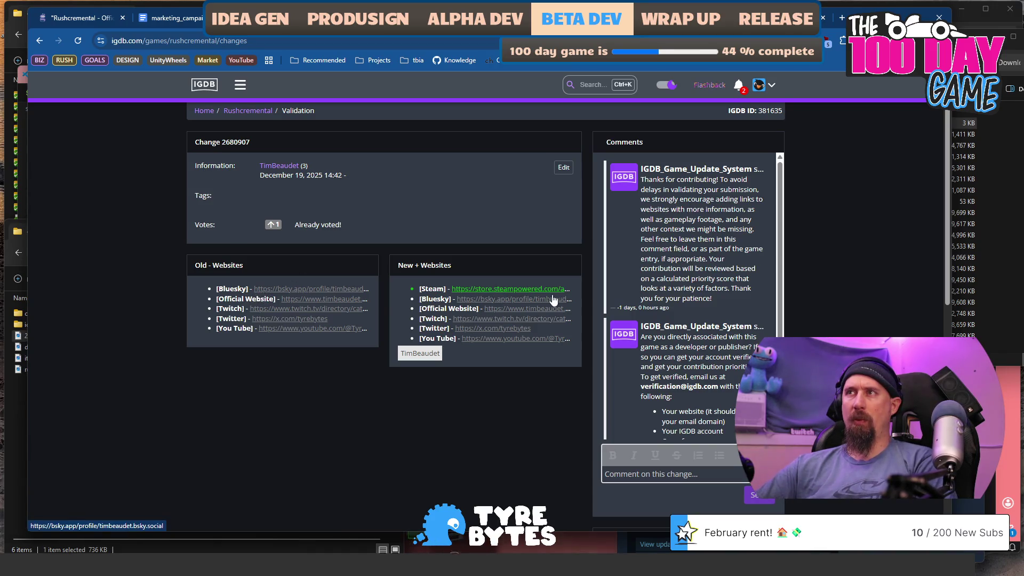
pyautogui.scroll(-7, 552, 300)
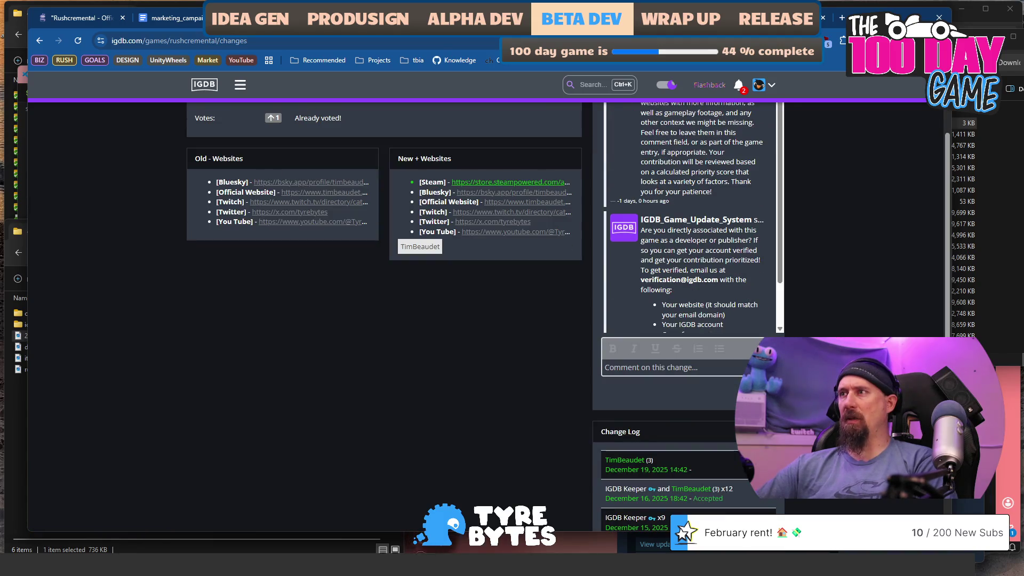
pyautogui.scroll(7, 549, 416)
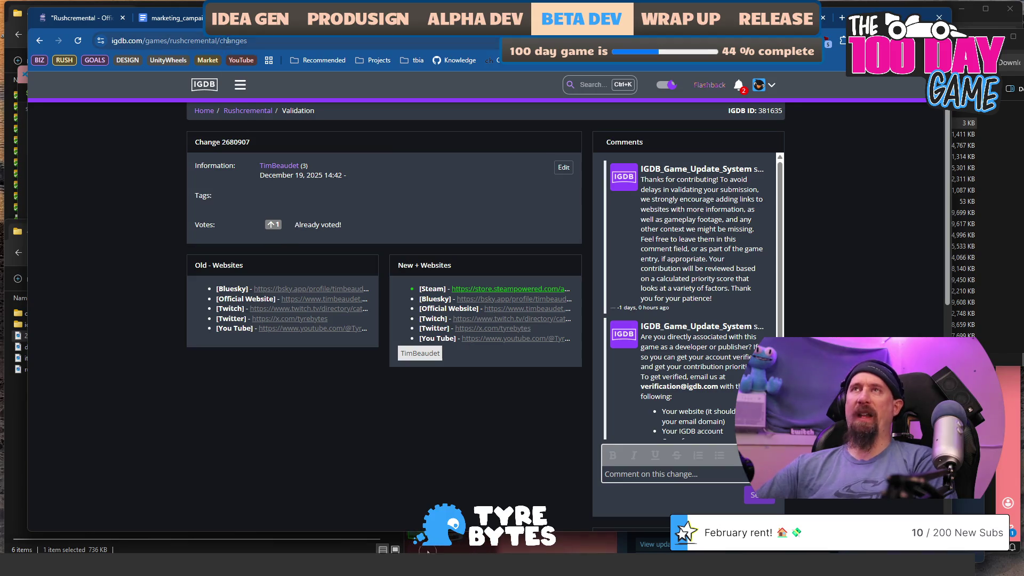
pyautogui.scroll(-3, 604, 369)
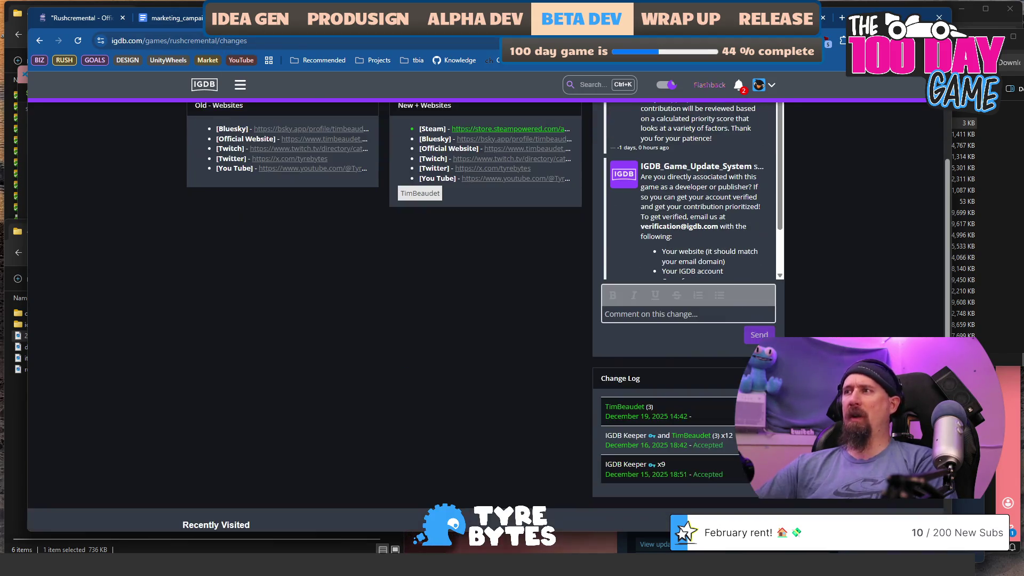
pyautogui.scroll(-3, 587, 370)
pyautogui.scroll(5, 568, 370)
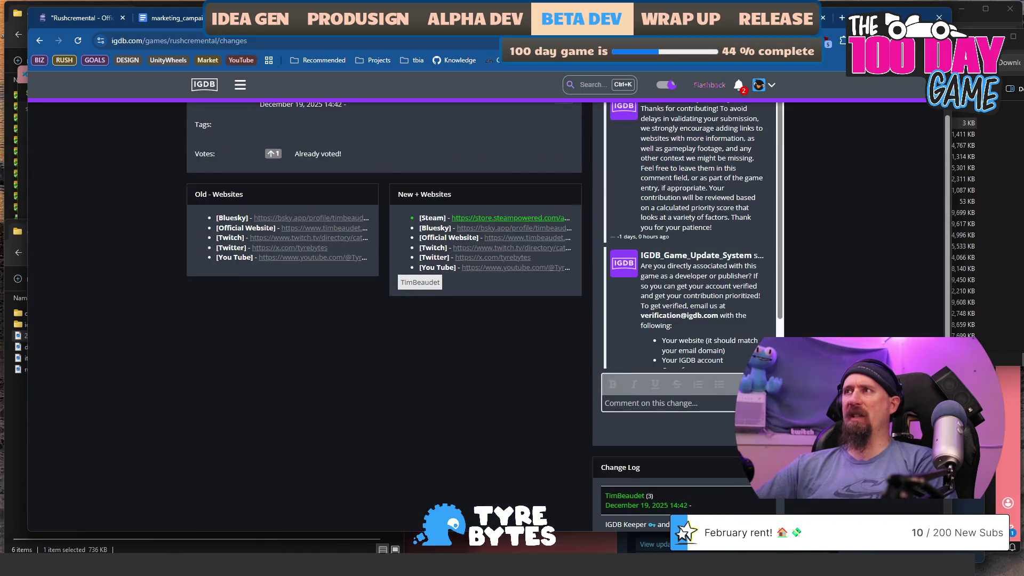
pyautogui.click(683, 403)
pyautogui.scroll(2, 683, 403)
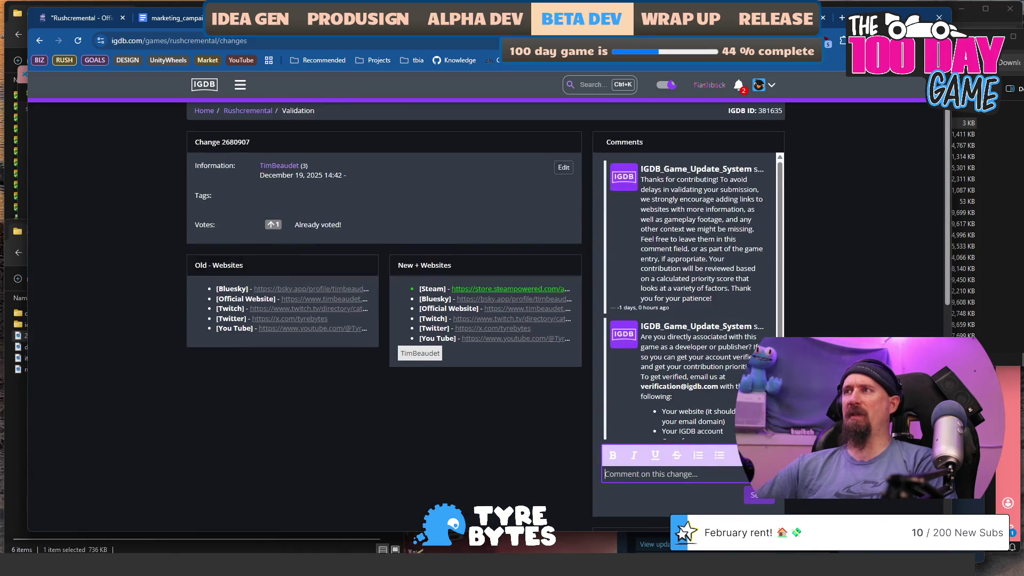
pyautogui.write('Adde')
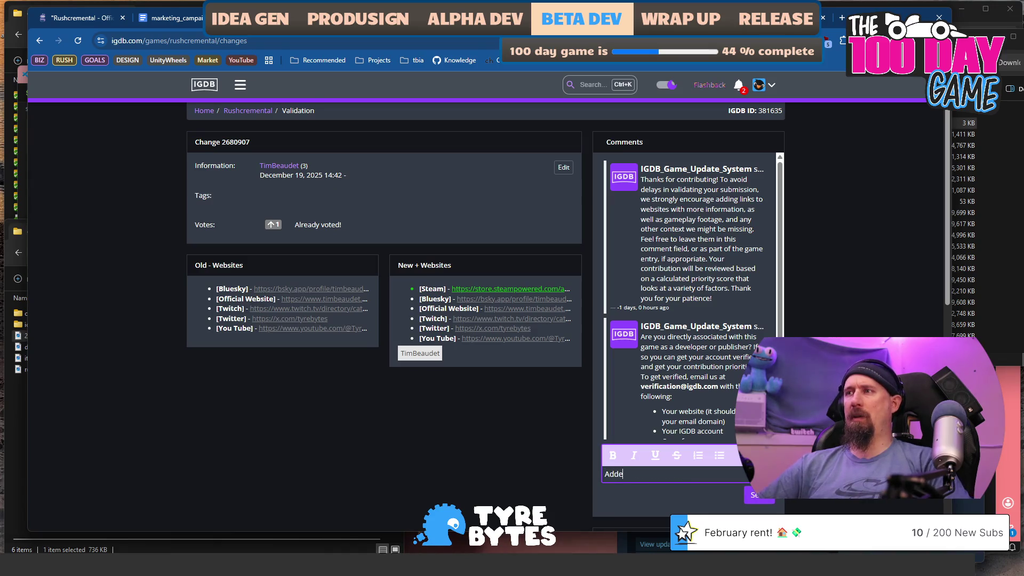
pyautogui.write('d Store ')
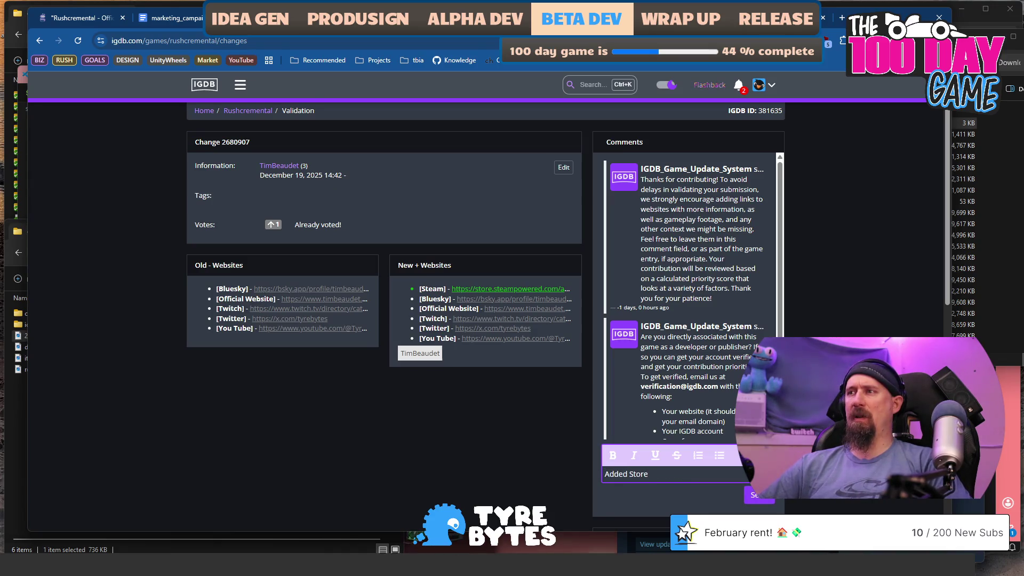
pyautogui.press('BackSpace')
pyautogui.press('BackSpace')
pyautogui.press('BackSpace')
pyautogui.press('BackSpace')
pyautogui.write('eam link ')
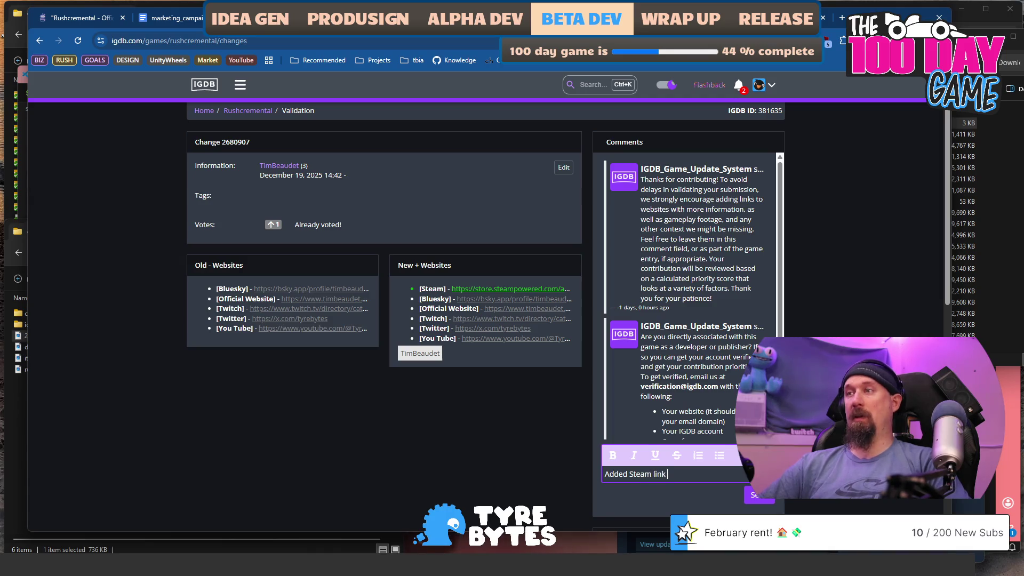
pyautogui.write('since it is now avai')
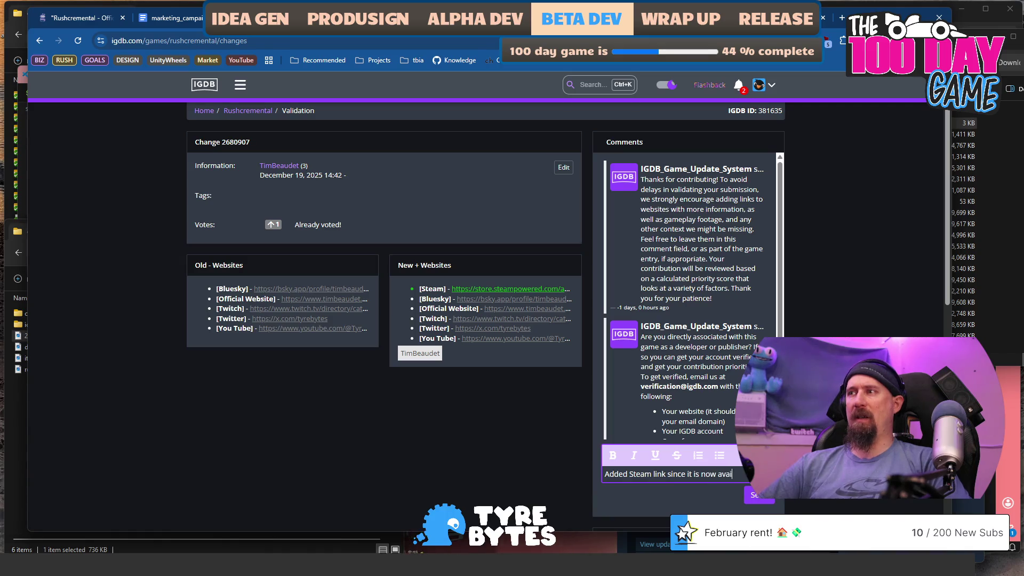
pyautogui.write('lable')
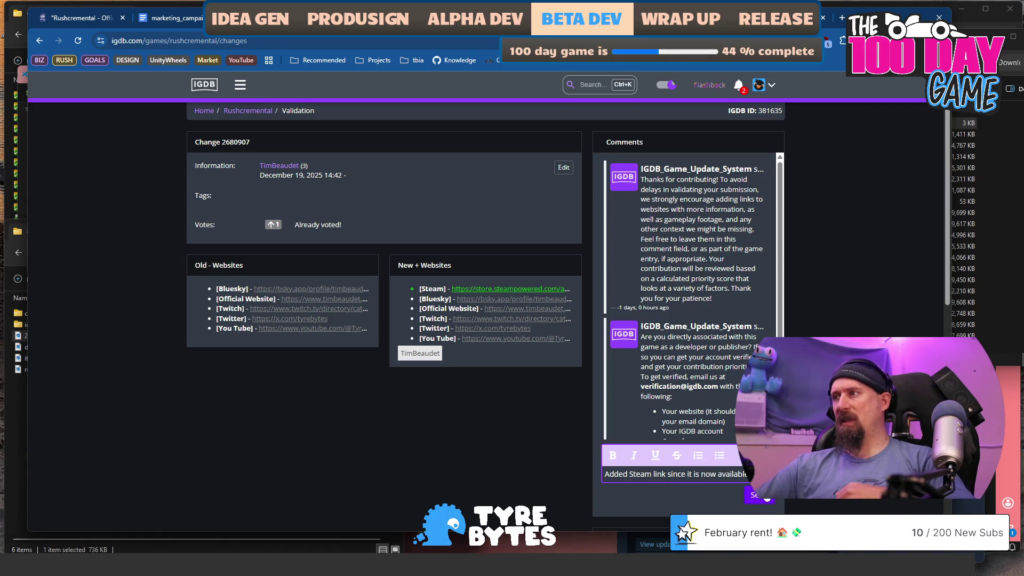
pyautogui.click(759, 495)
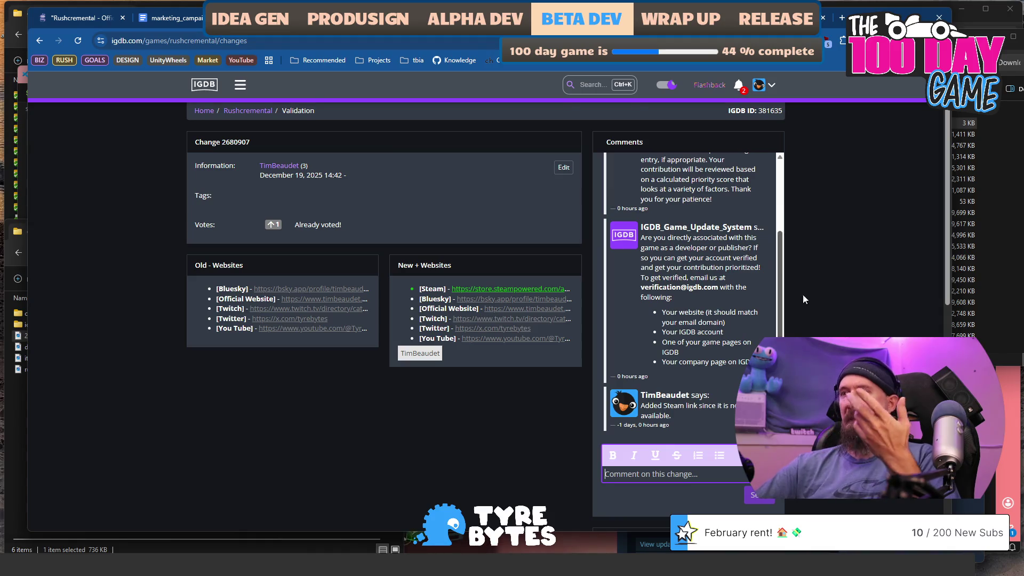
pyautogui.scroll(2, 745, 207)
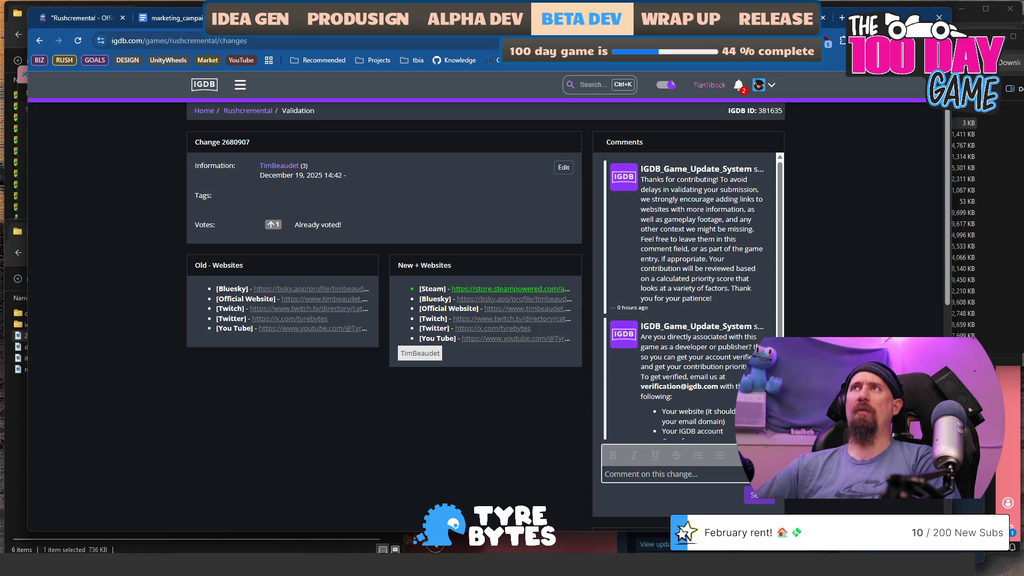
pyautogui.hotkey('ctrl', 'Tab')
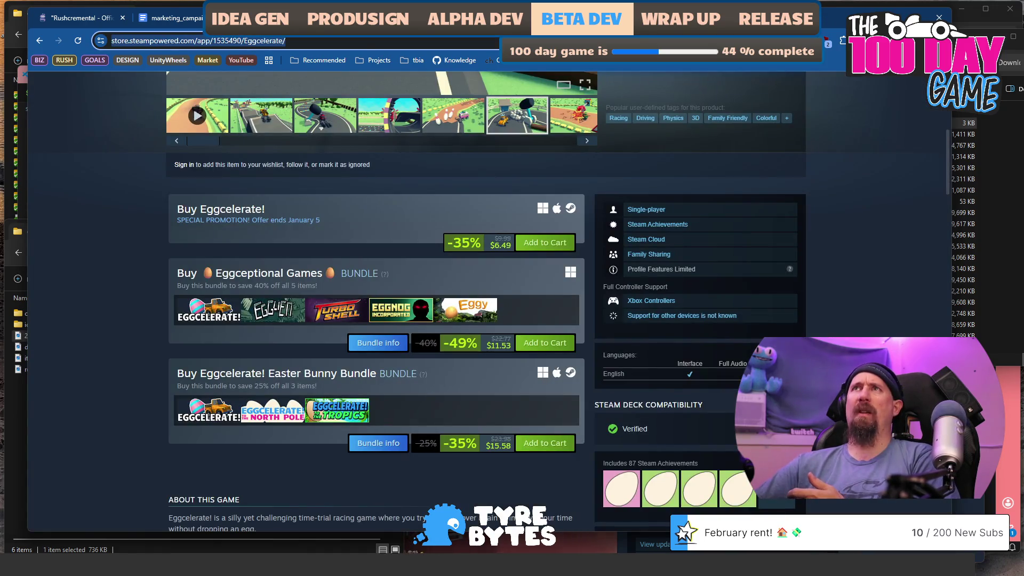
# Prefix the IGDB task with 'DONE:' and highlight it light green
pyautogui.click(185, 24)
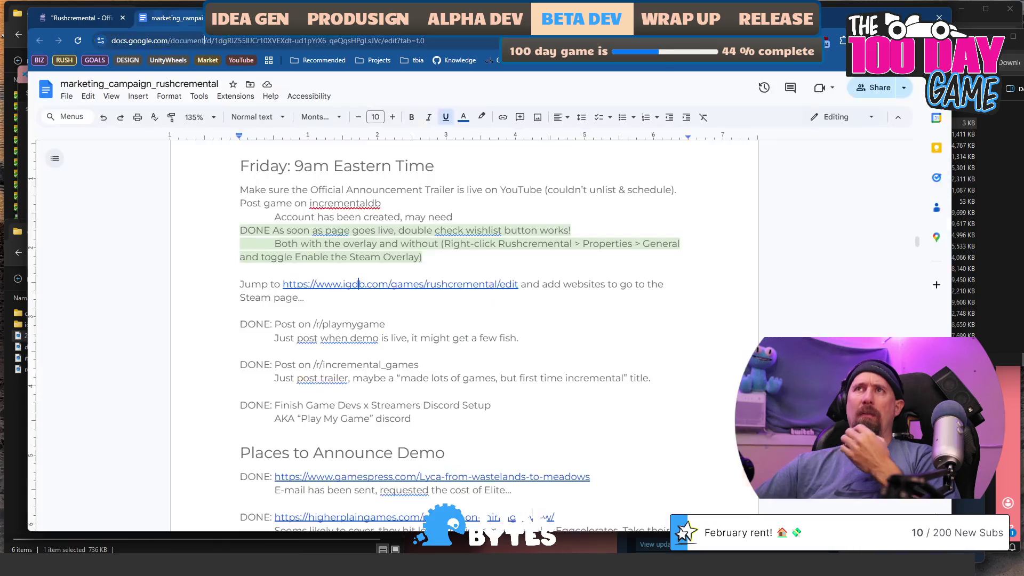
pyautogui.tripleClick(227, 284)
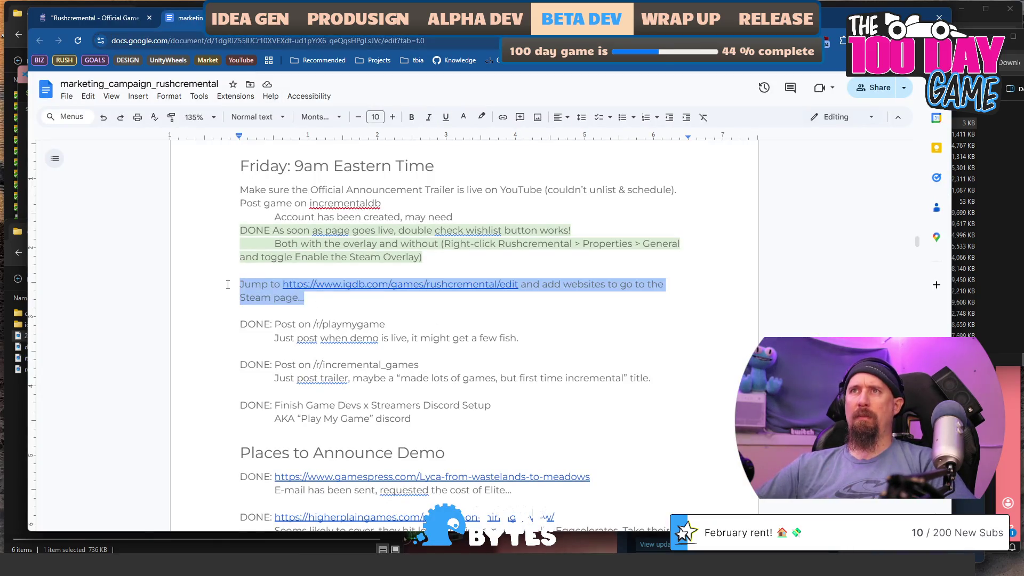
pyautogui.click(228, 285)
pyautogui.write('DONE:')
pyautogui.press('Home')
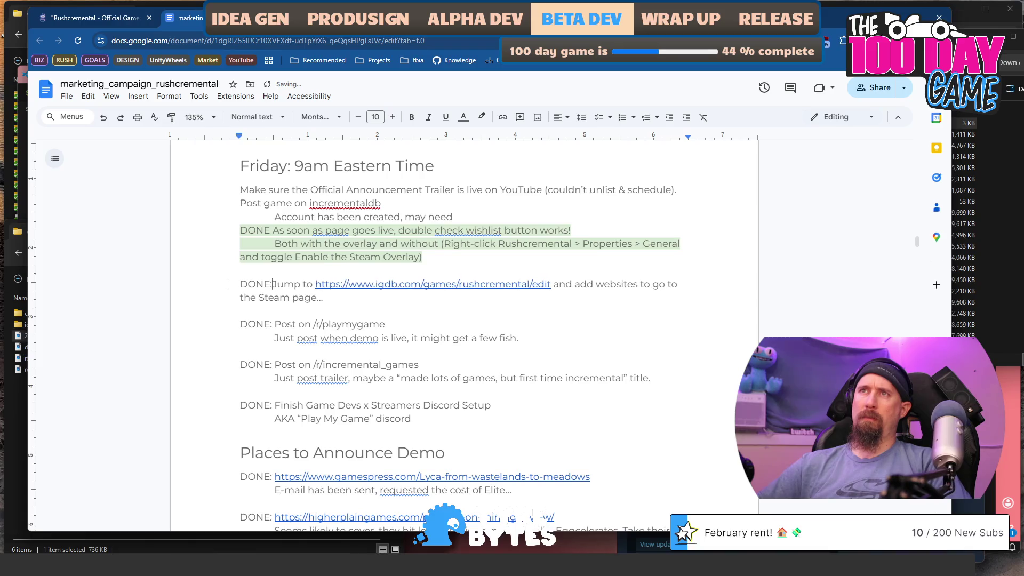
pyautogui.hotkey('shift', 'Down')
pyautogui.hotkey('shift', 'Down')
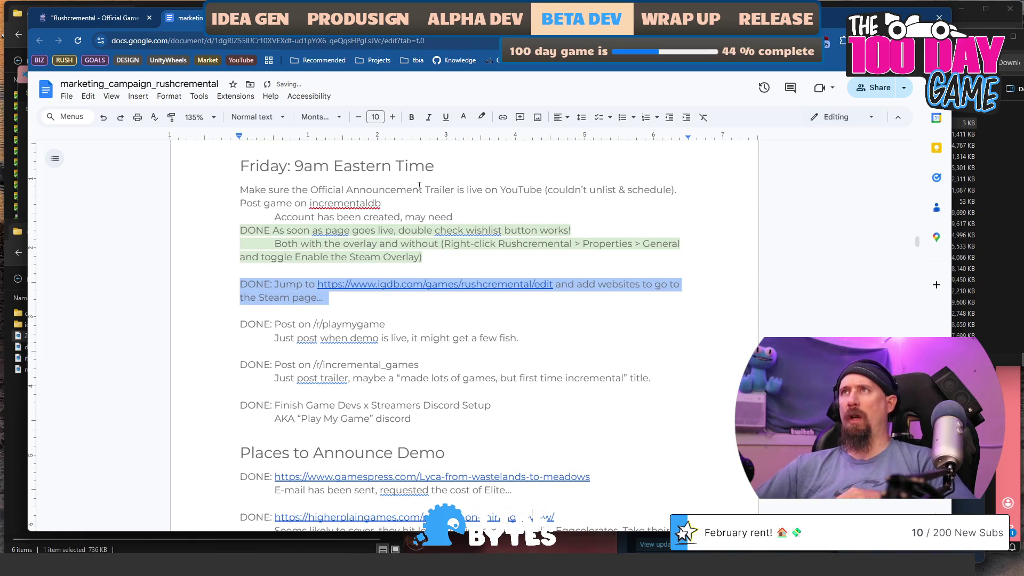
pyautogui.click(484, 117)
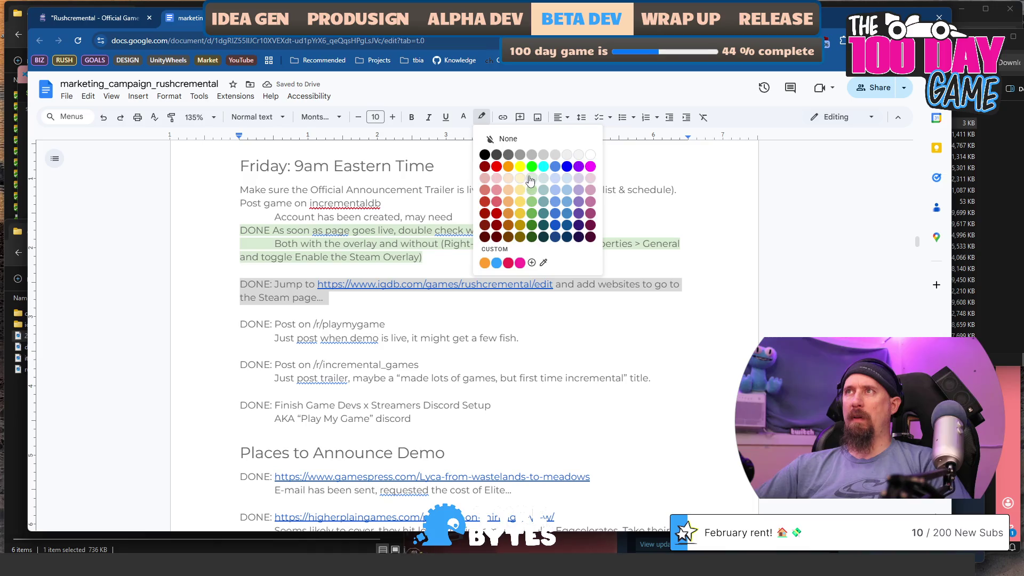
pyautogui.click(531, 178)
# Highlight the finished /r/playmygame through Discord setup items in light green
pyautogui.click(235, 325)
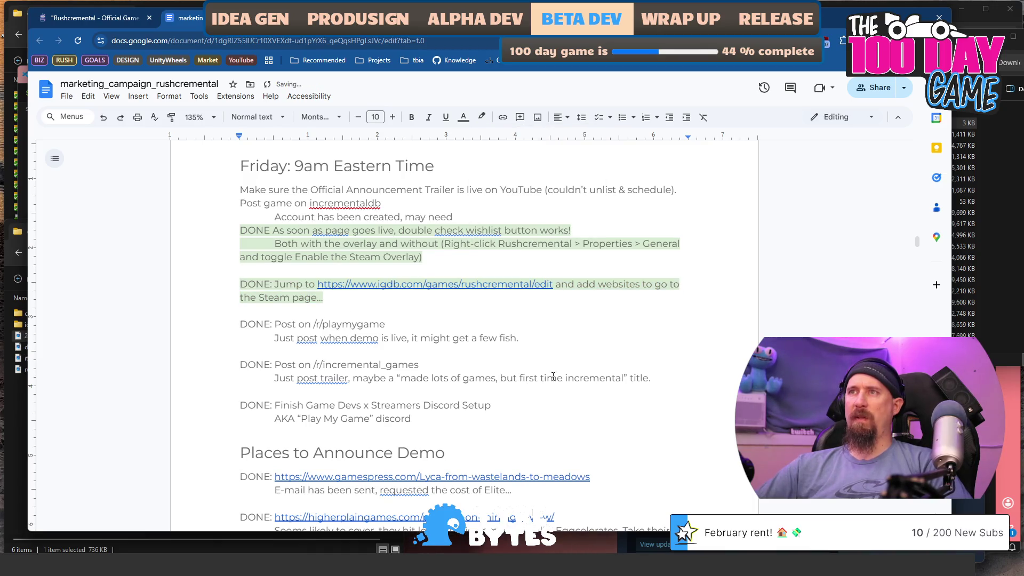
pyautogui.keyDown('shift'); pyautogui.click(562, 343); pyautogui.keyUp('shift')
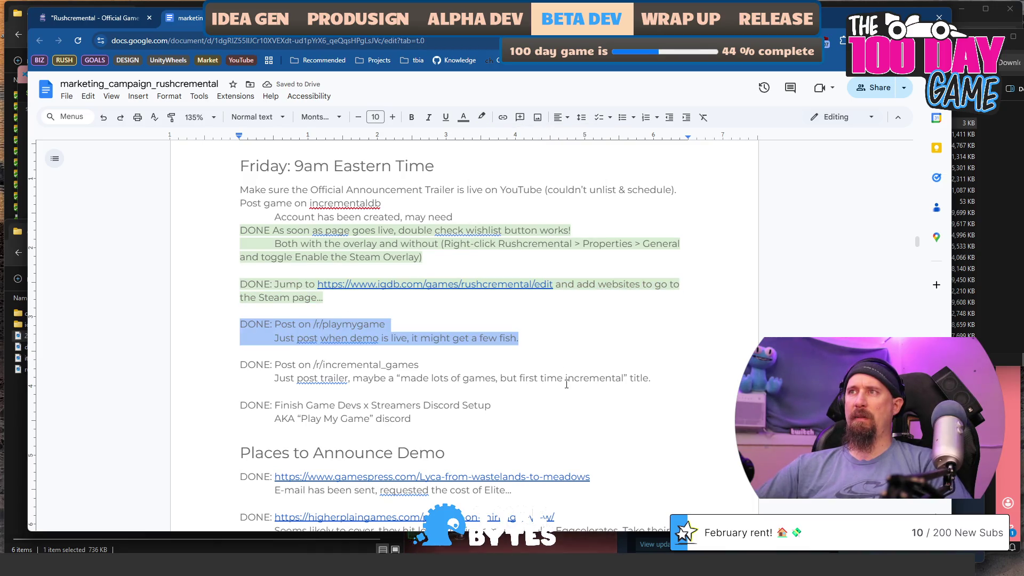
pyautogui.keyDown('shift'); pyautogui.click(493, 418); pyautogui.keyUp('shift')
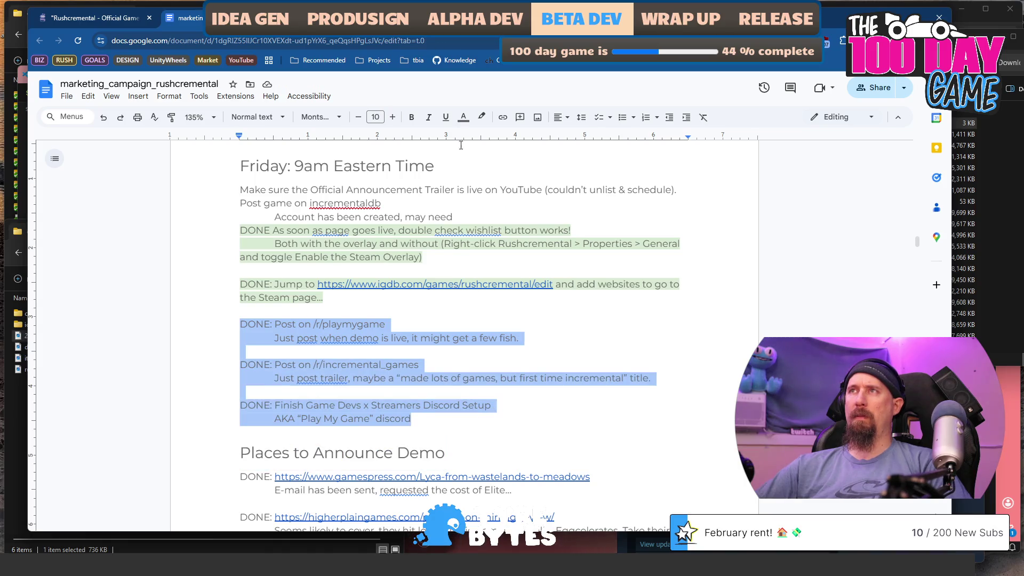
pyautogui.click(475, 119)
pyautogui.click(481, 117)
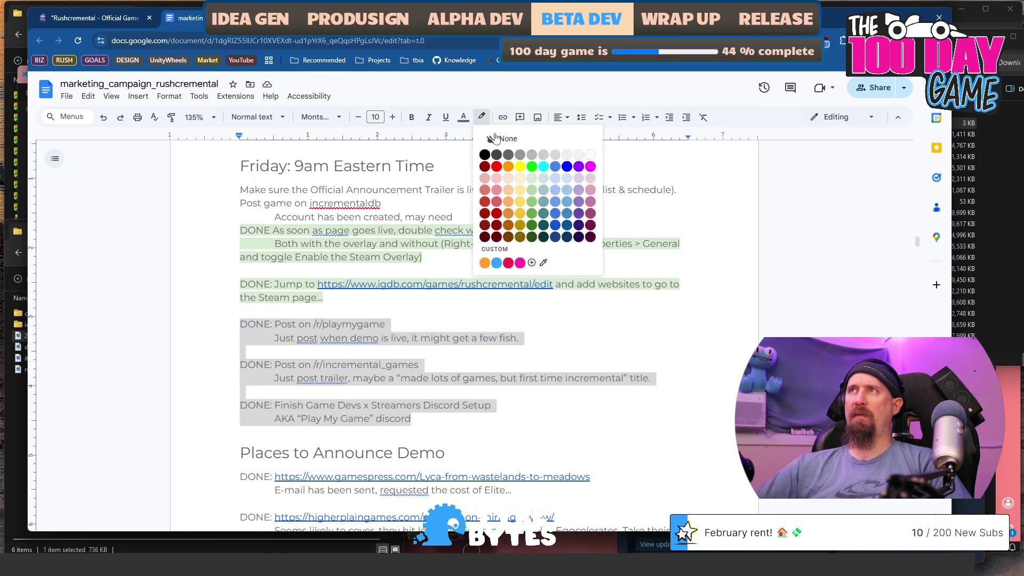
pyautogui.click(531, 180)
# Highlight the gamespress.com DONE entry under 'Places to Announce Demo' in light green
pyautogui.scroll(-4, 528, 326)
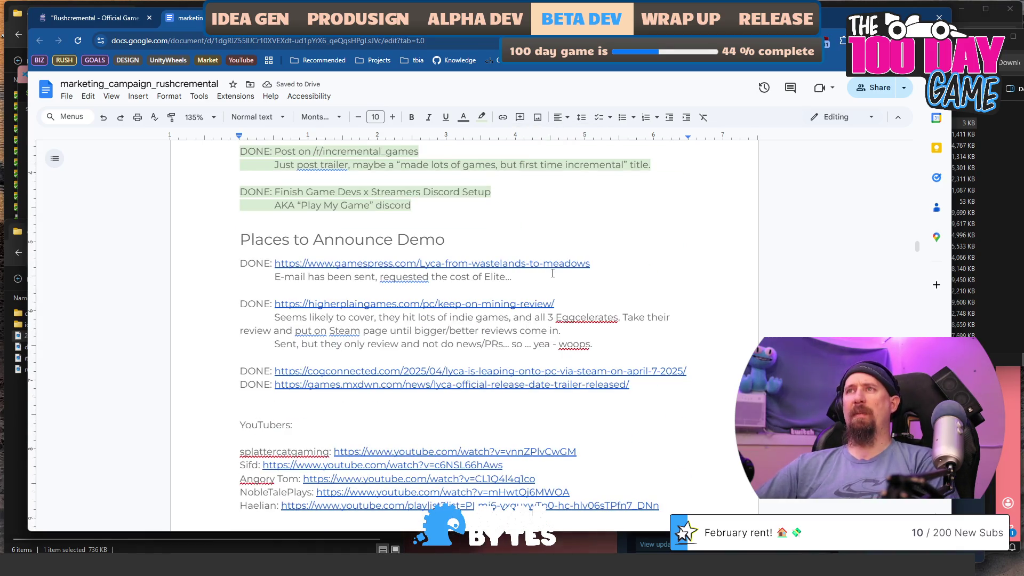
pyautogui.scroll(-1, 553, 274)
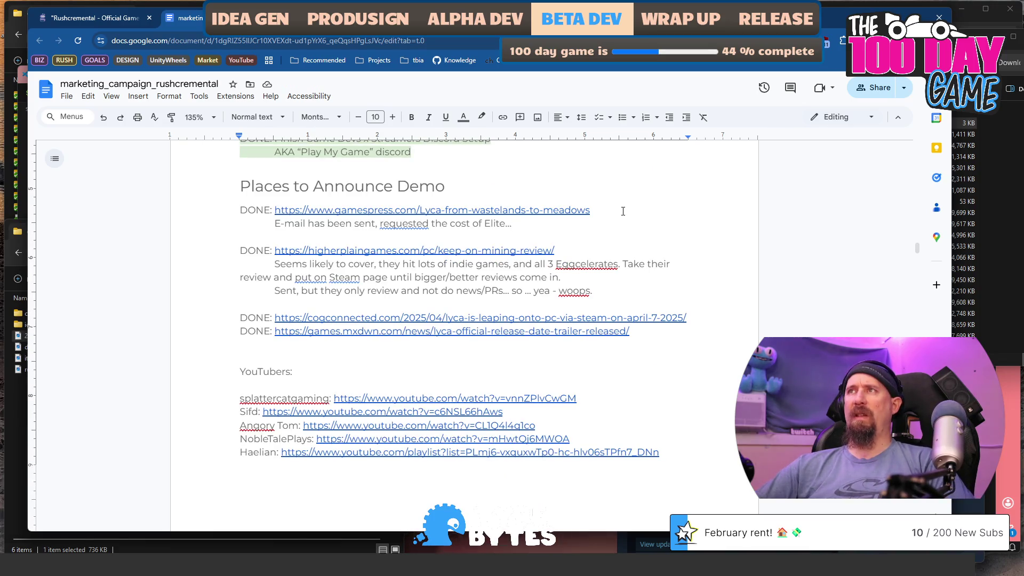
pyautogui.keyDown('shift'); pyautogui.click(231, 212); pyautogui.keyUp('shift')
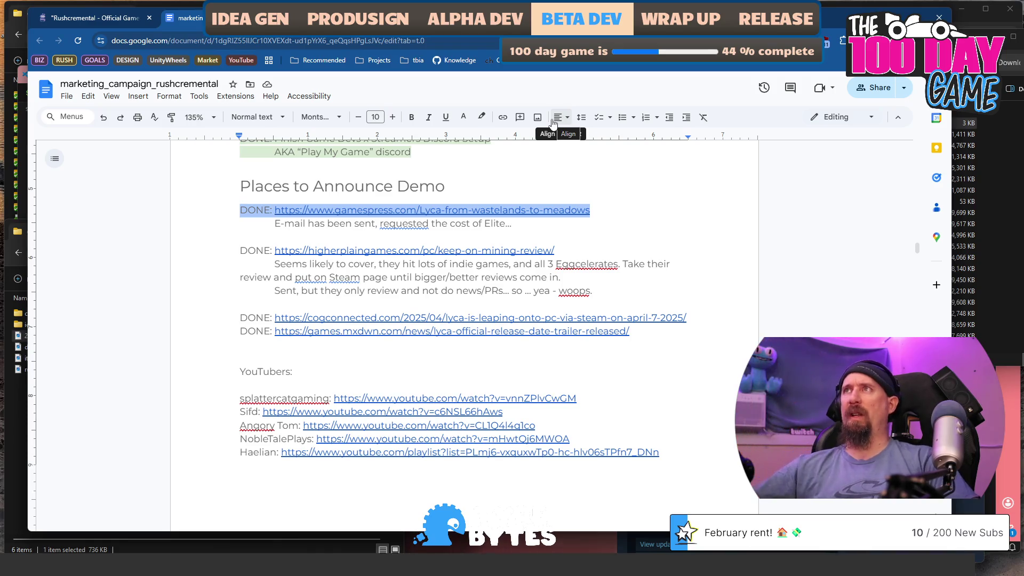
pyautogui.click(483, 117)
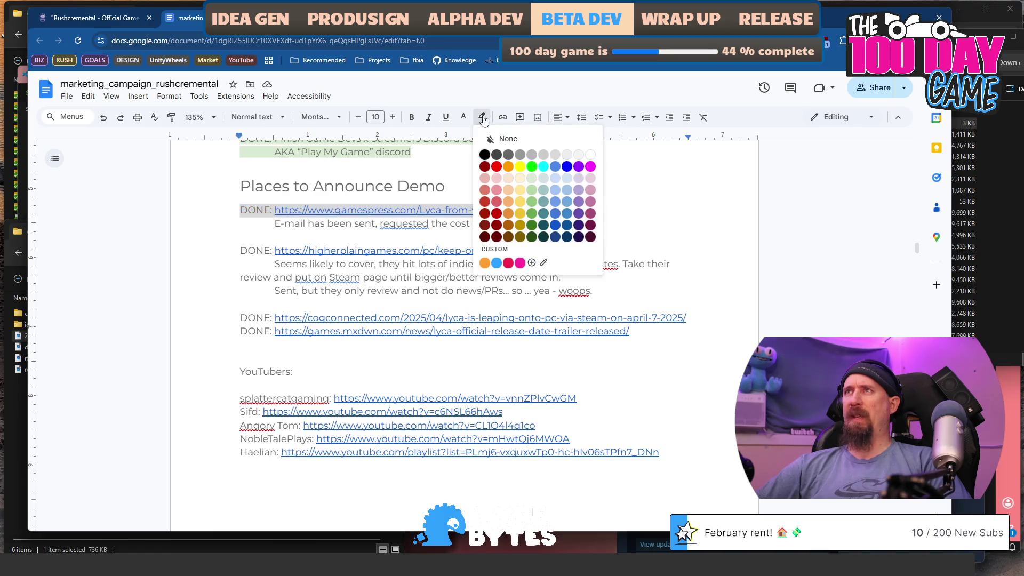
pyautogui.click(530, 180)
pyautogui.click(238, 244)
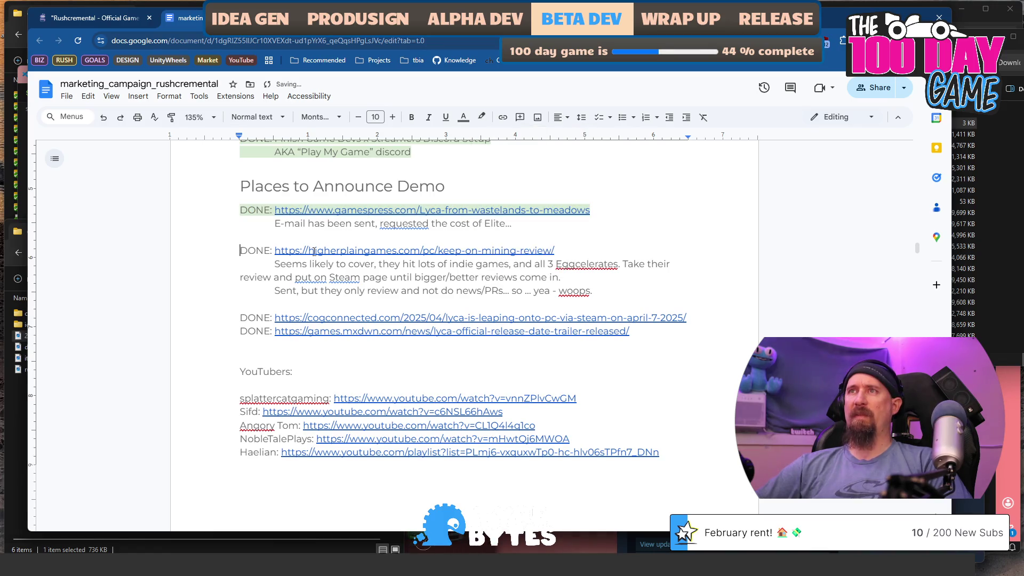
pyautogui.keyDown('shift'); pyautogui.click(593, 255); pyautogui.keyUp('shift')
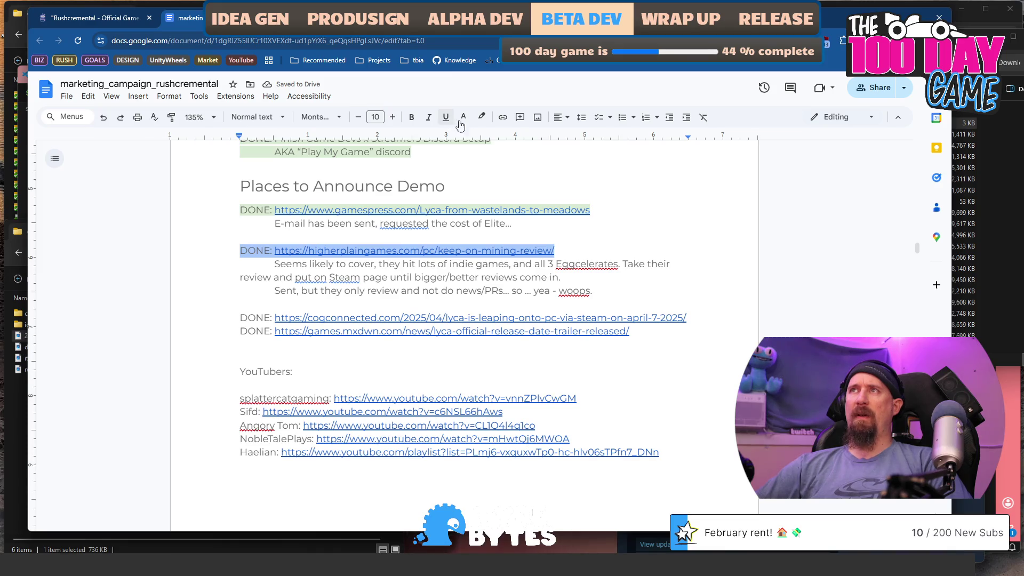
# Select the 'Tyre Bytes is making a Post-Apocalyptic Incremental Racing Game!' title under Steam News Announcements
pyautogui.scroll(-1, 472, 264)
pyautogui.scroll(1, 472, 263)
pyautogui.scroll(-3, 472, 263)
pyautogui.scroll(-4, 472, 264)
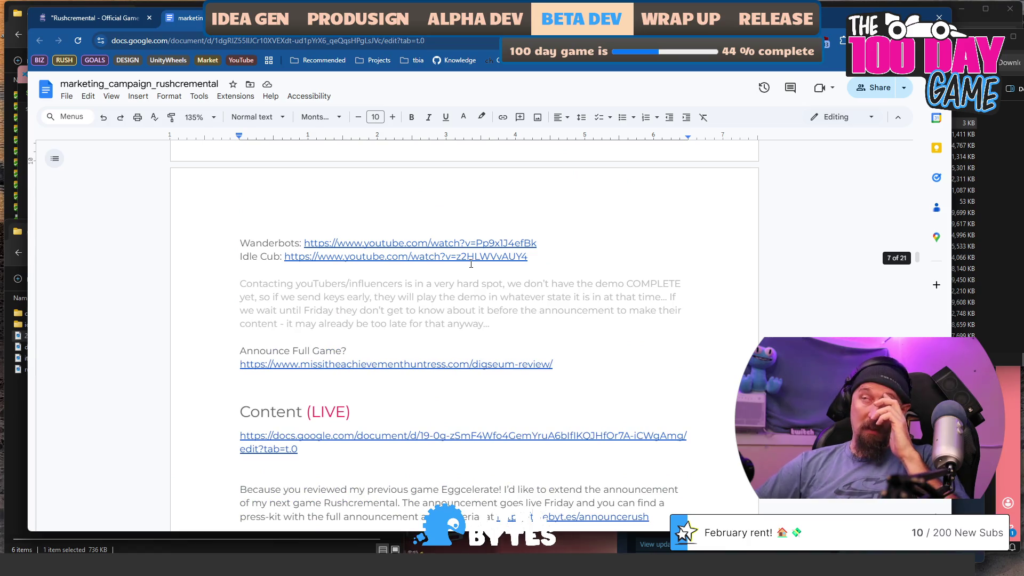
pyautogui.scroll(4, 472, 263)
pyautogui.moveTo(238, 245); pyautogui.dragTo(478, 352)
pyautogui.scroll(-2, 495, 356)
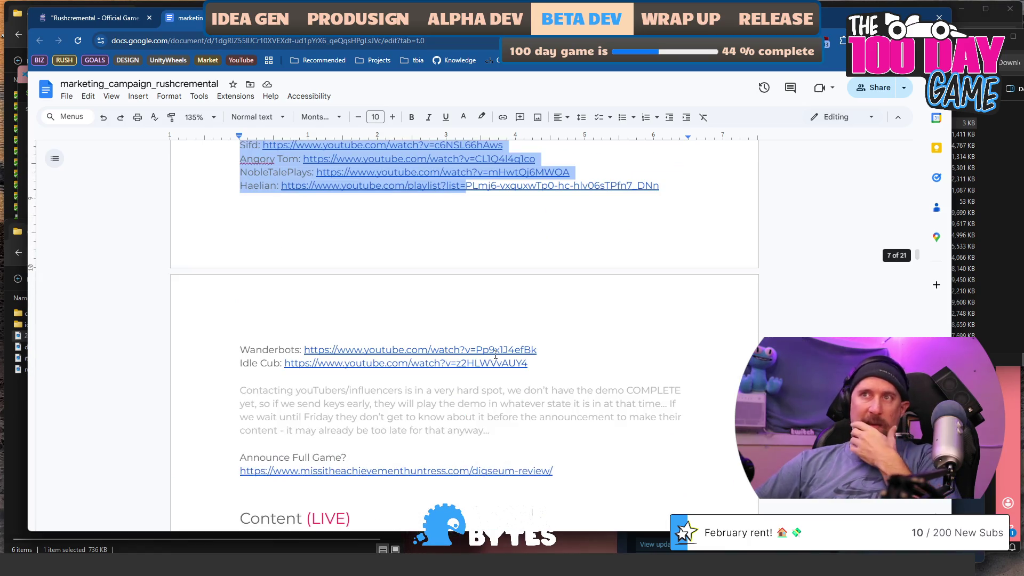
pyautogui.scroll(-2, 512, 347)
pyautogui.scroll(-1, 529, 338)
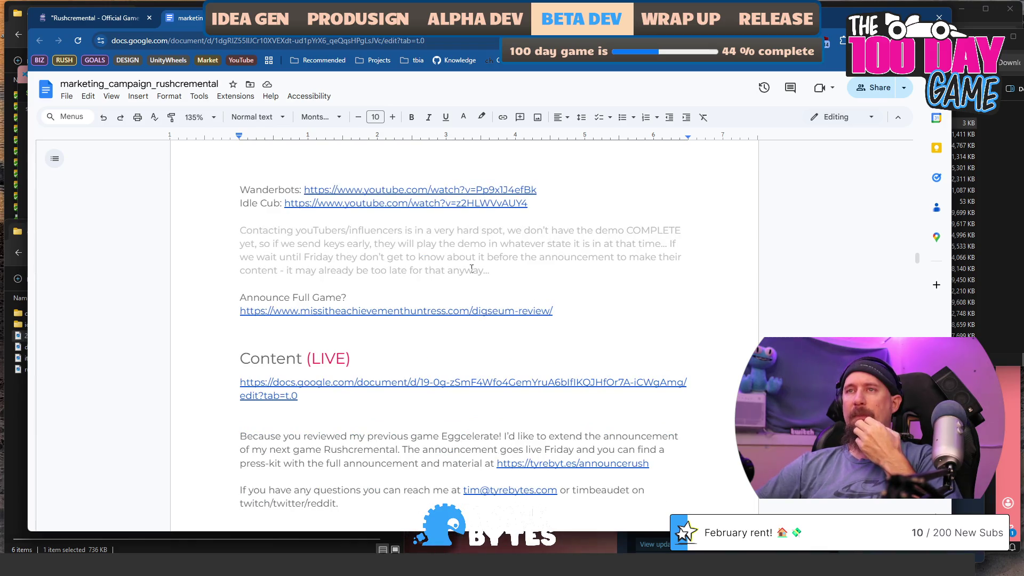
pyautogui.scroll(-4, 531, 318)
pyautogui.scroll(-4, 531, 319)
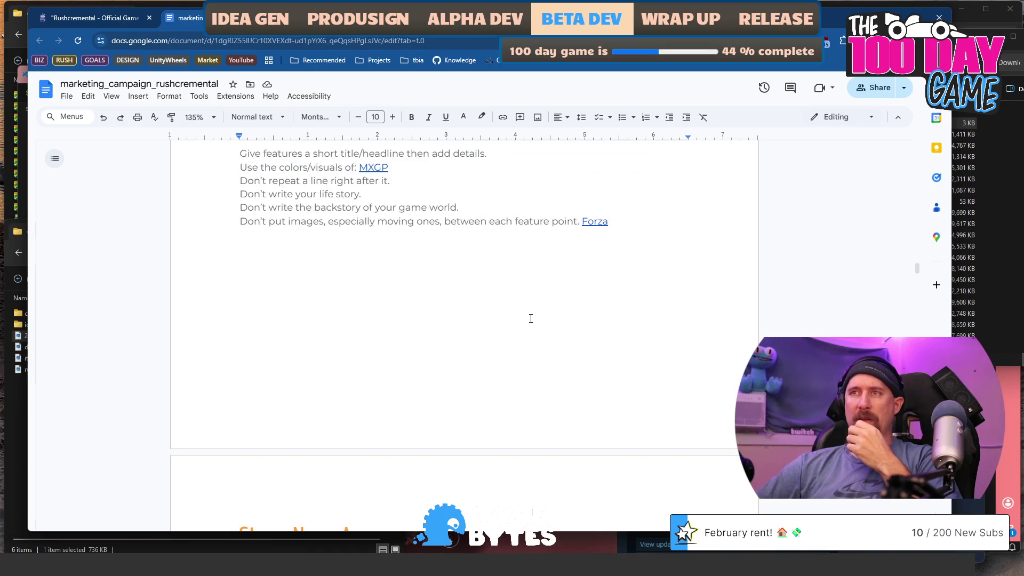
pyautogui.scroll(-7, 531, 318)
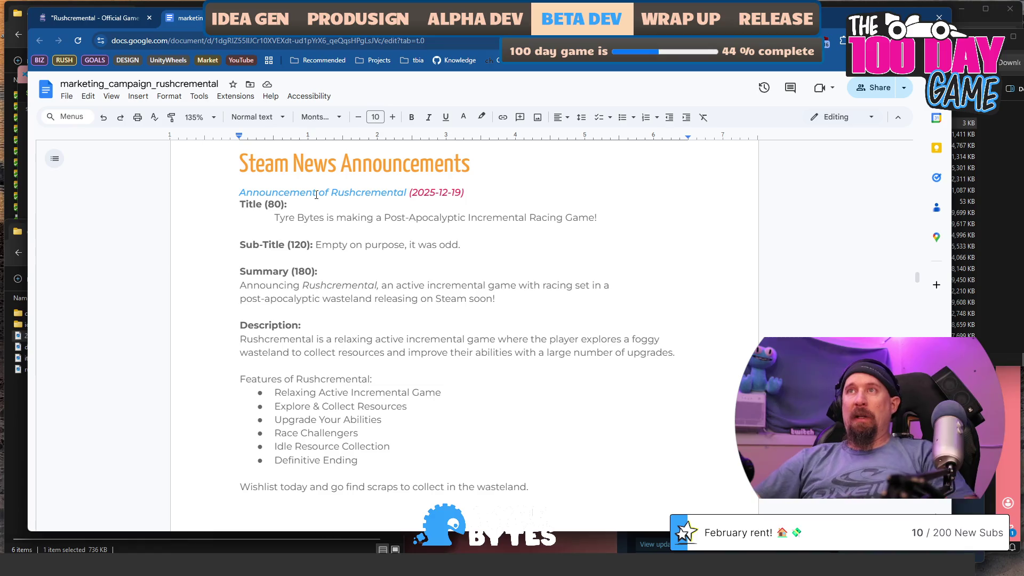
pyautogui.tripleClick(600, 214)
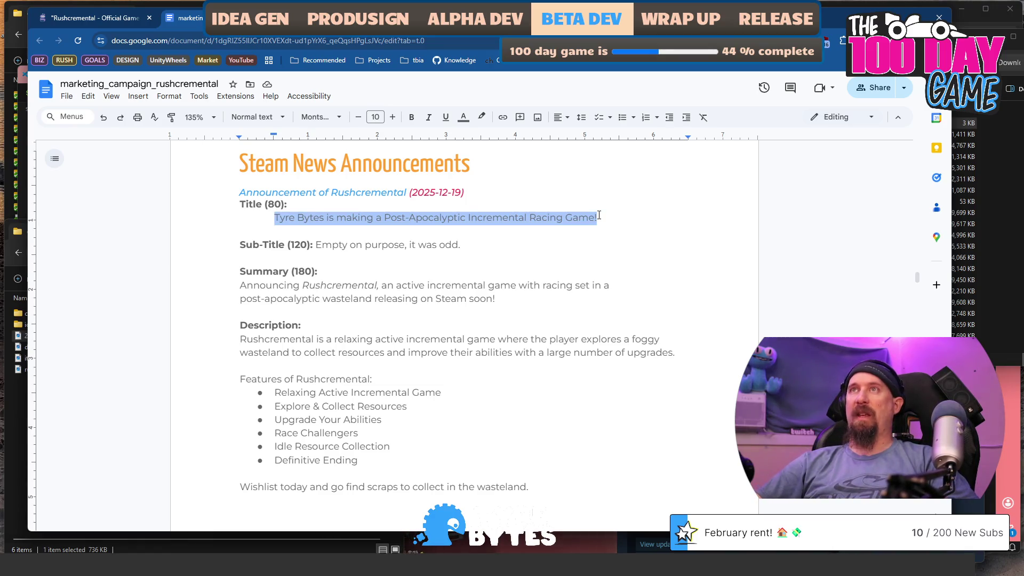
pyautogui.moveTo(837, 21); pyautogui.dragTo(897, 48)
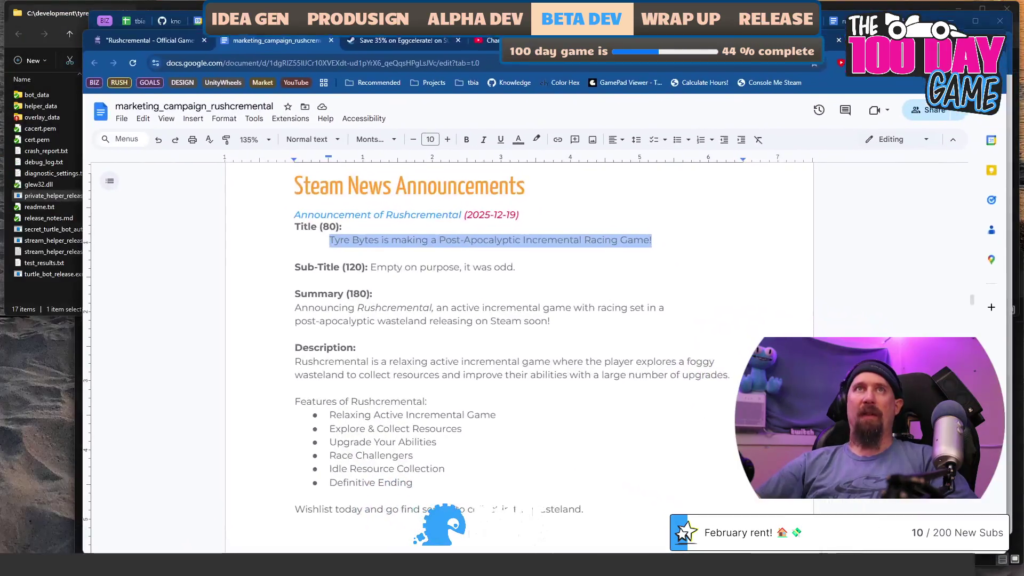
# Reload the Rushcremental Steam page and review its Download Demo box, 2026 release date and About section
pyautogui.hotkey('alt', 'Tab')
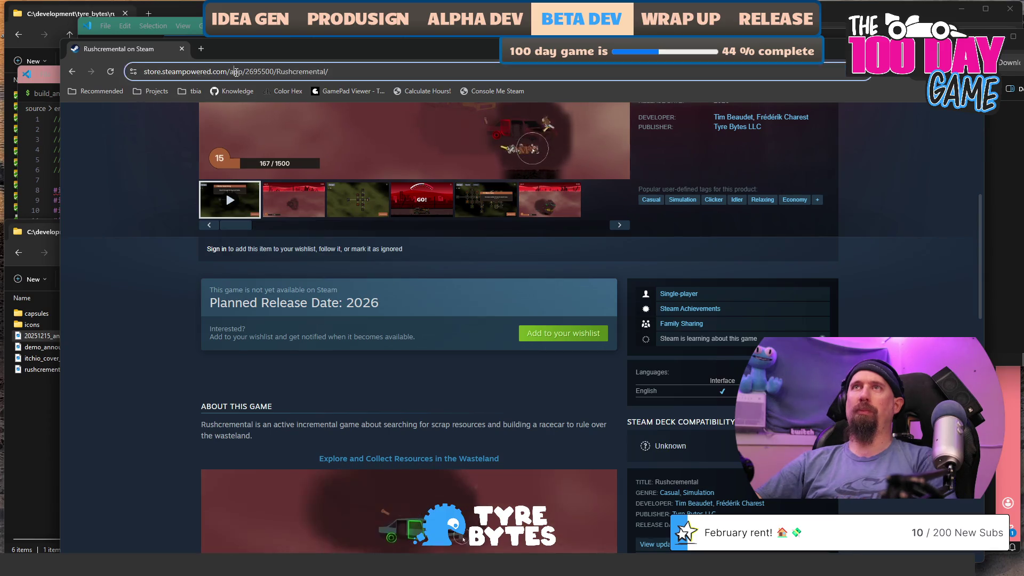
pyautogui.click(205, 71)
pyautogui.press('Return')
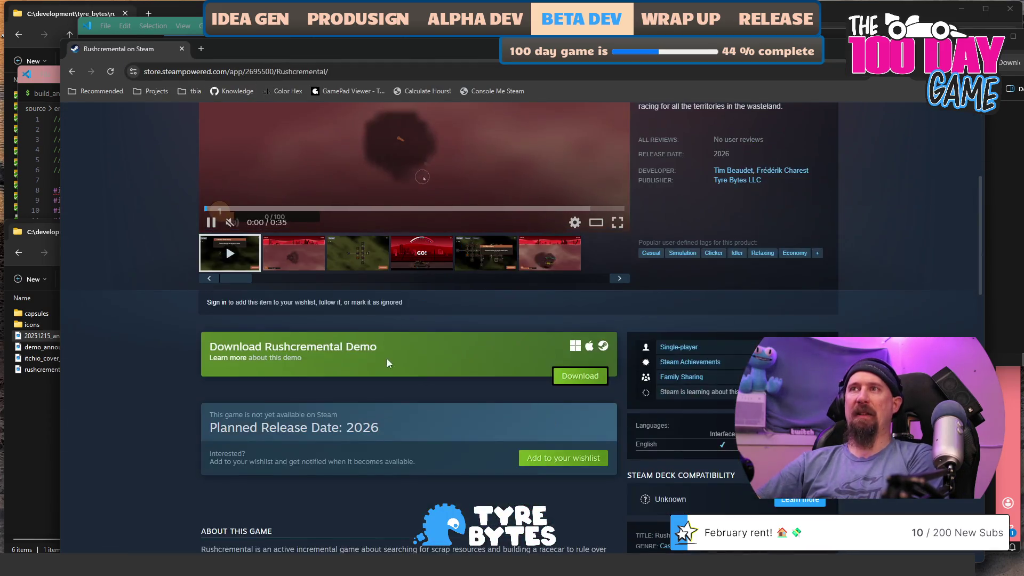
pyautogui.scroll(-5, 375, 276)
pyautogui.scroll(-15, 313, 396)
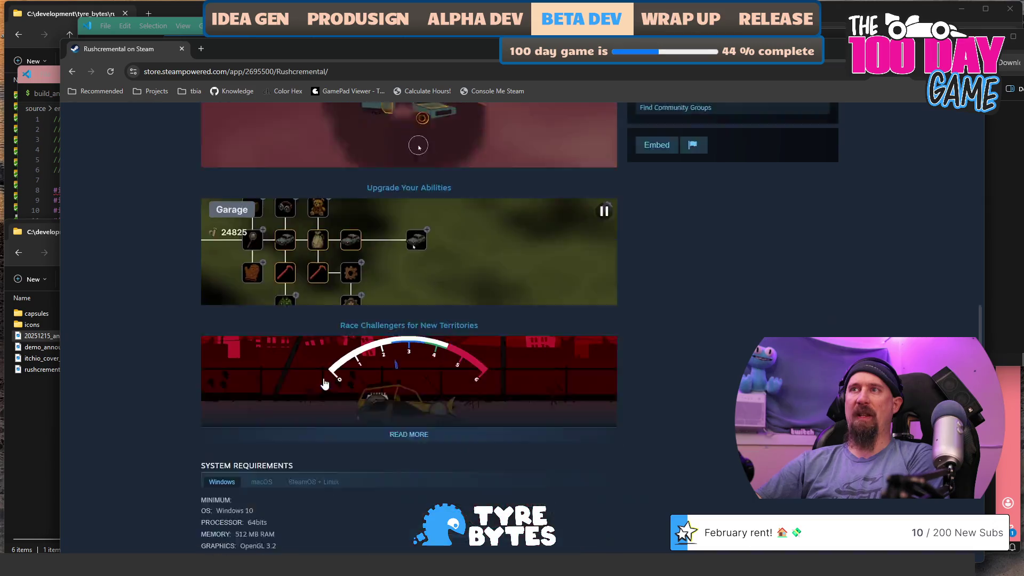
pyautogui.scroll(20, 301, 388)
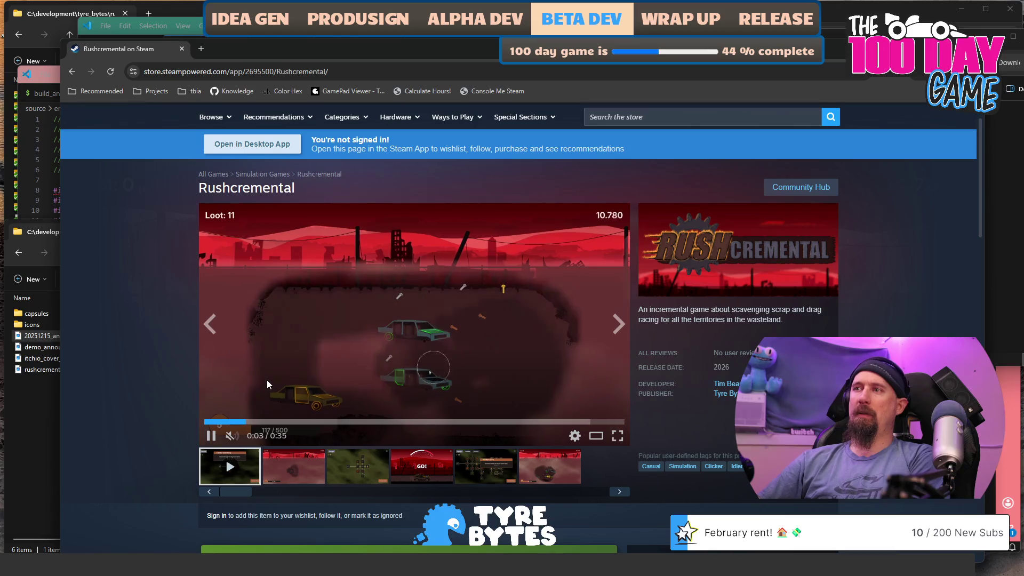
pyautogui.scroll(-8, 427, 410)
pyautogui.scroll(6, 594, 439)
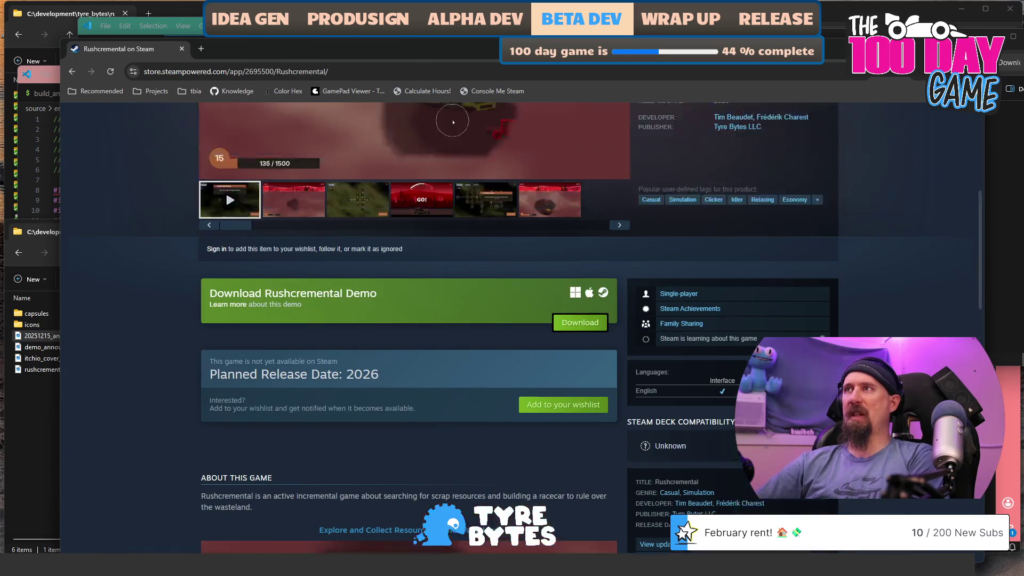
pyautogui.scroll(-1, 593, 439)
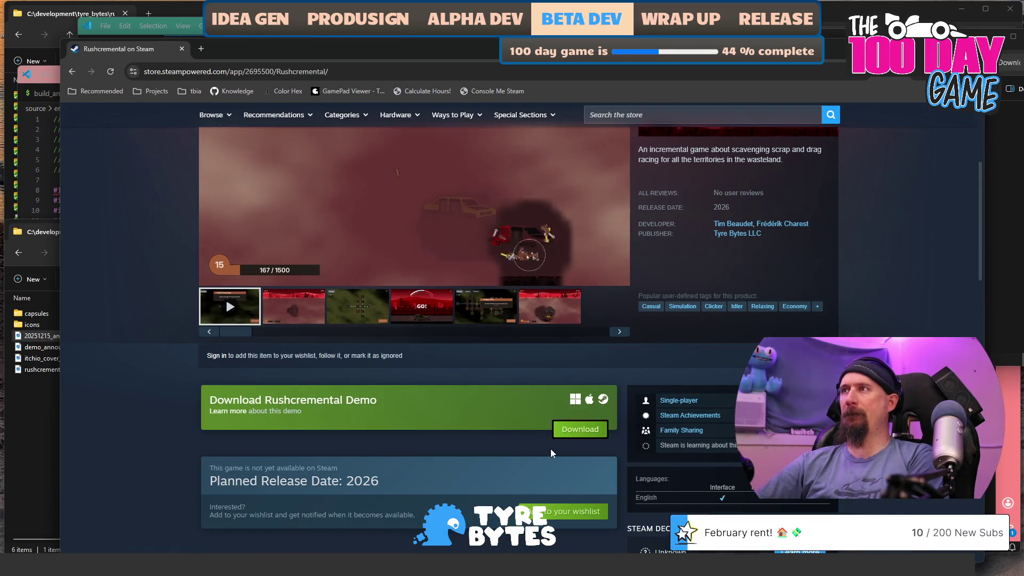
pyautogui.scroll(-2, 504, 432)
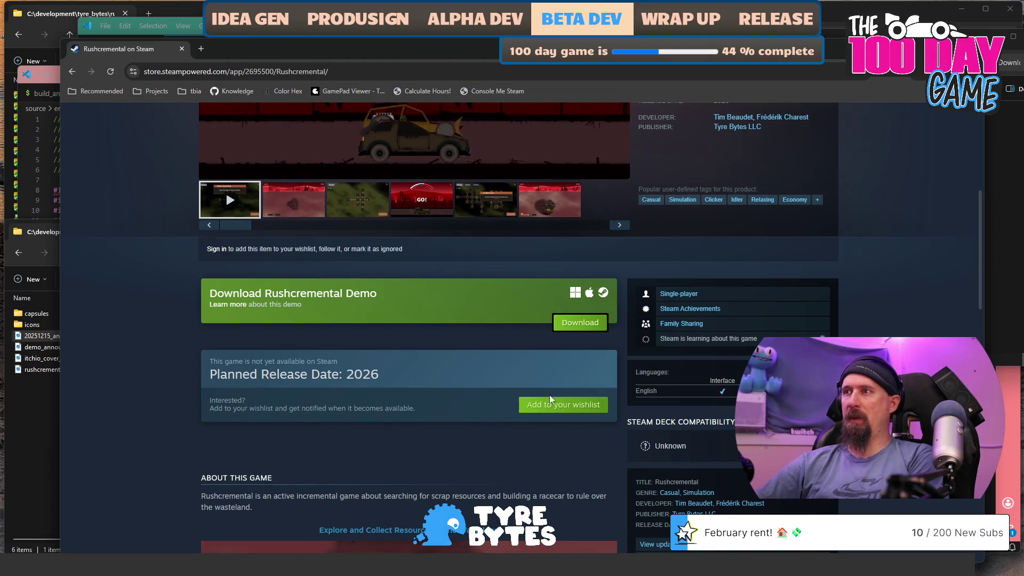
pyautogui.scroll(4, 683, 297)
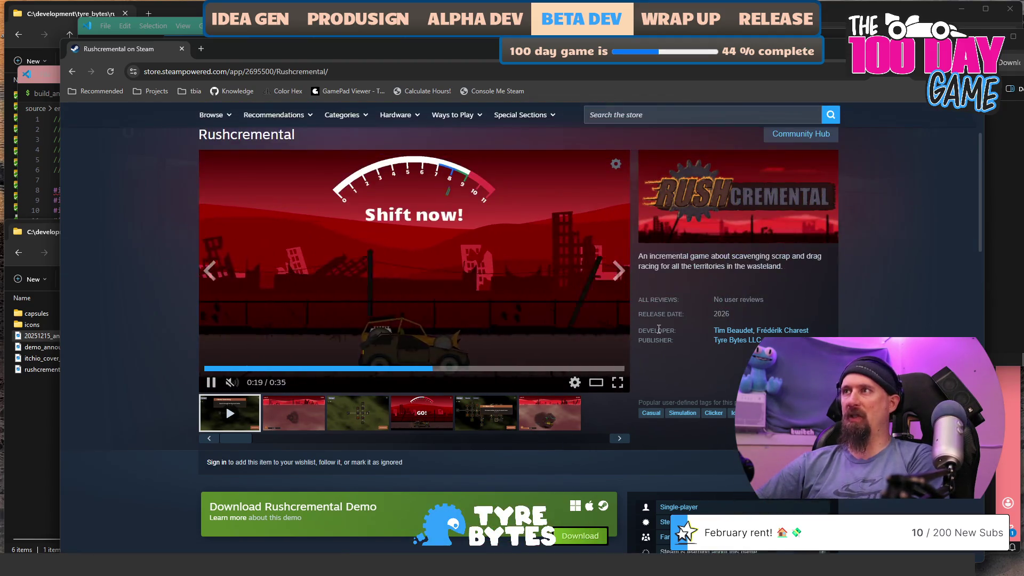
pyautogui.scroll(-5, 739, 323)
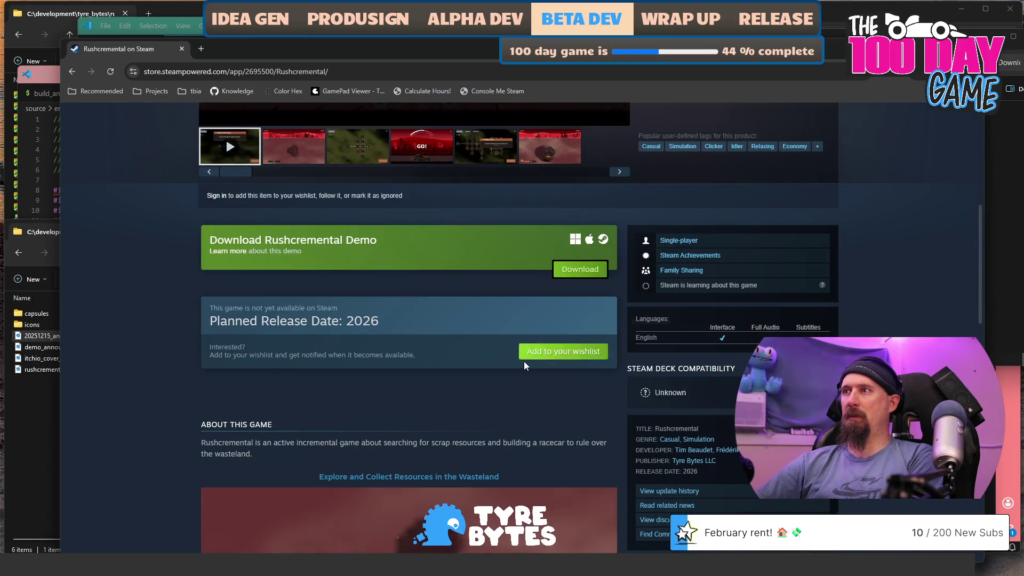
pyautogui.scroll(-2, 441, 360)
pyautogui.scroll(-10, 441, 360)
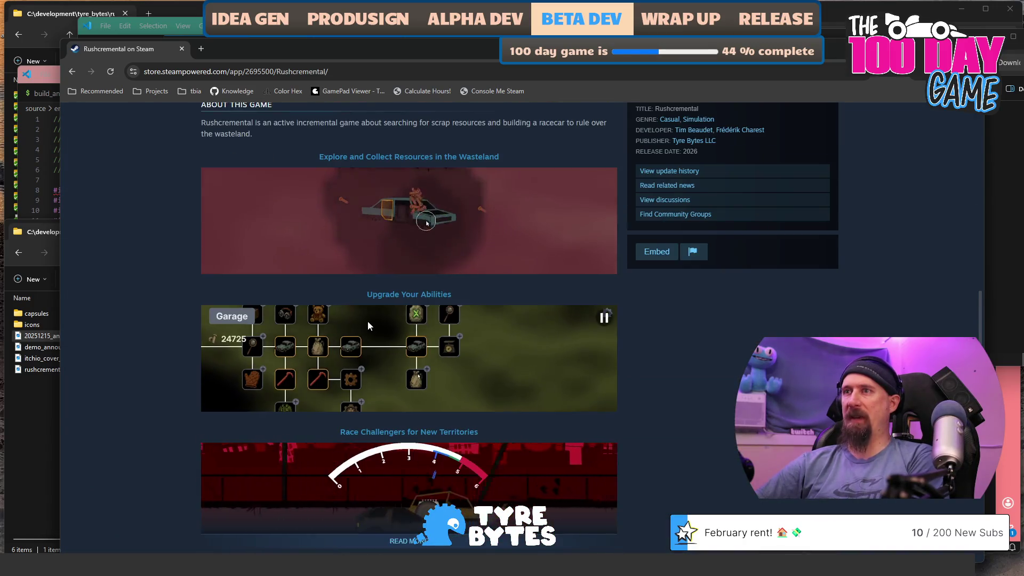
pyautogui.scroll(8, 641, 272)
pyautogui.scroll(3, 646, 276)
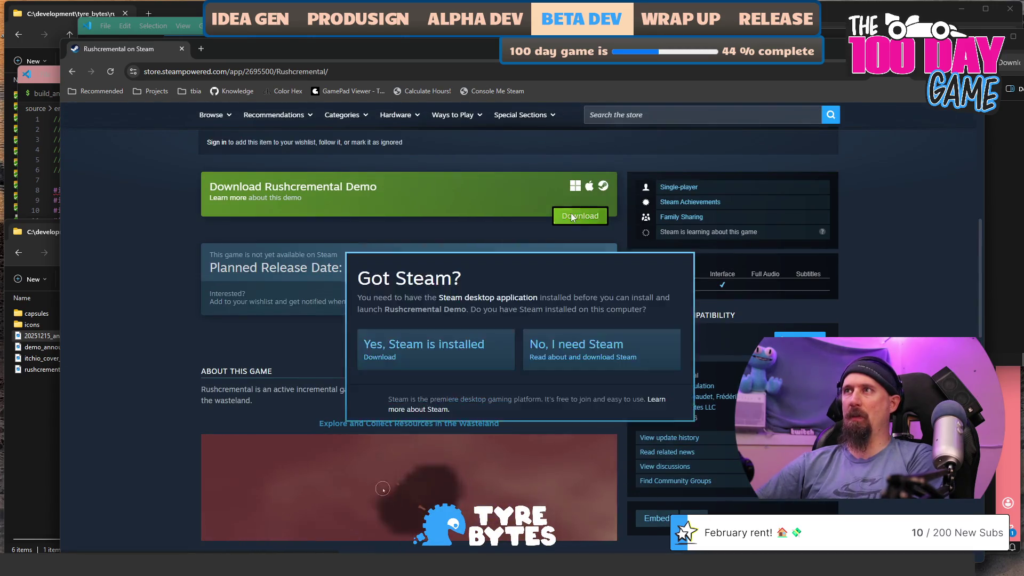
# Test the demo's Download button, answer that Steam is installed, then cancel and close the prompts
pyautogui.click(580, 215)
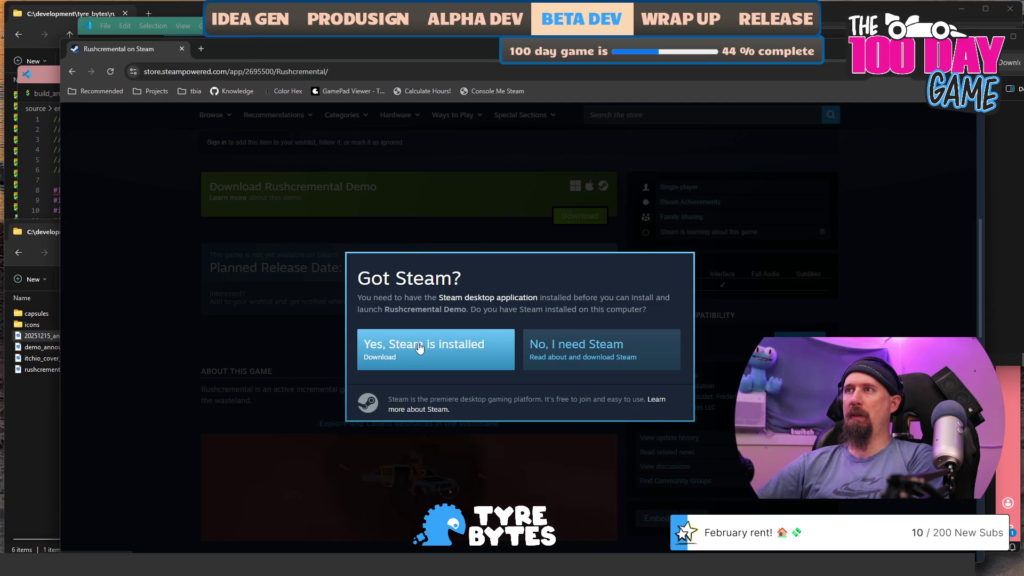
pyautogui.click(480, 346)
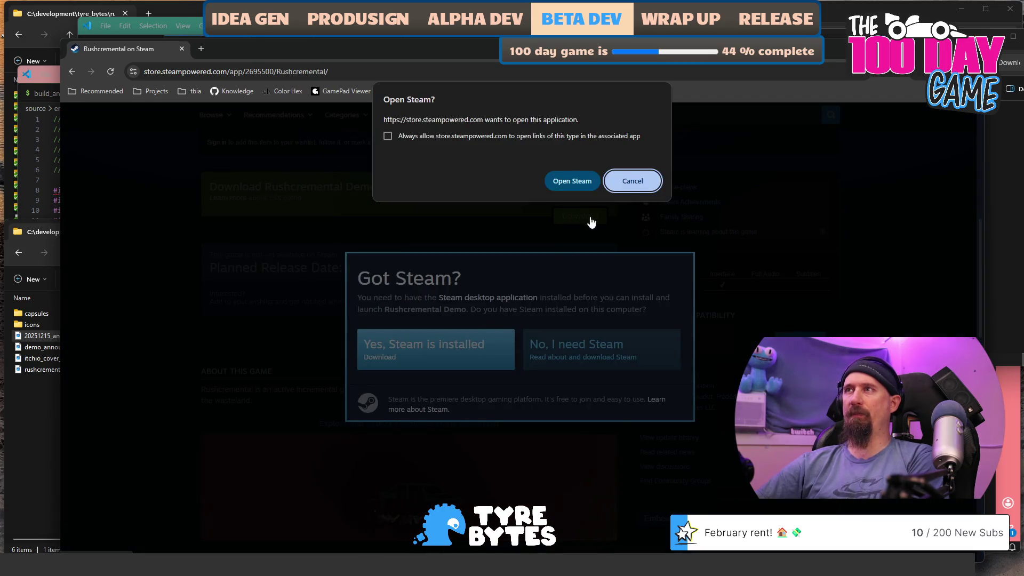
pyautogui.click(588, 182)
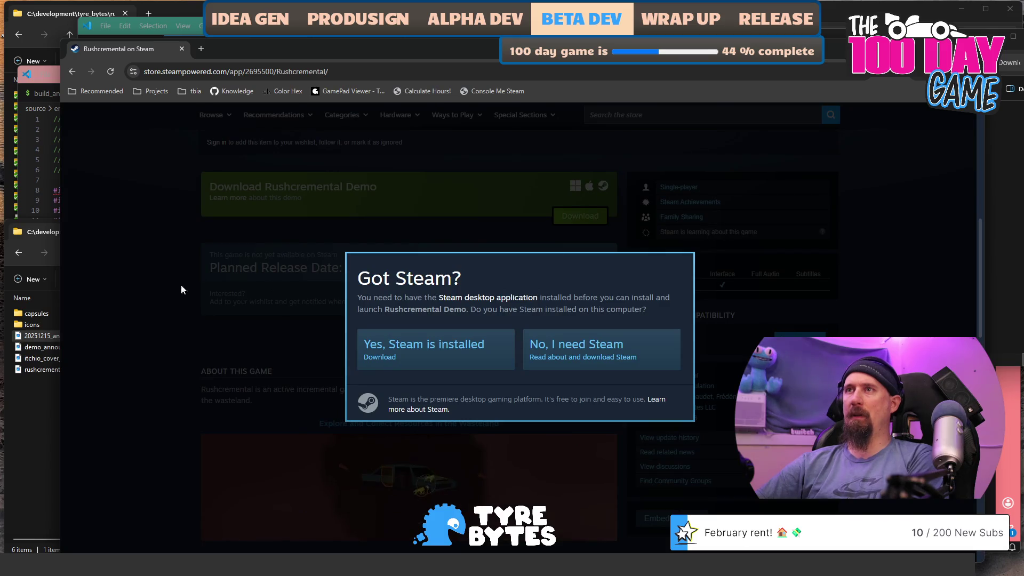
pyautogui.click(254, 241)
# Reload the Rushcremental store page from the address bar
pyautogui.hotkey('ctrl', 'l')
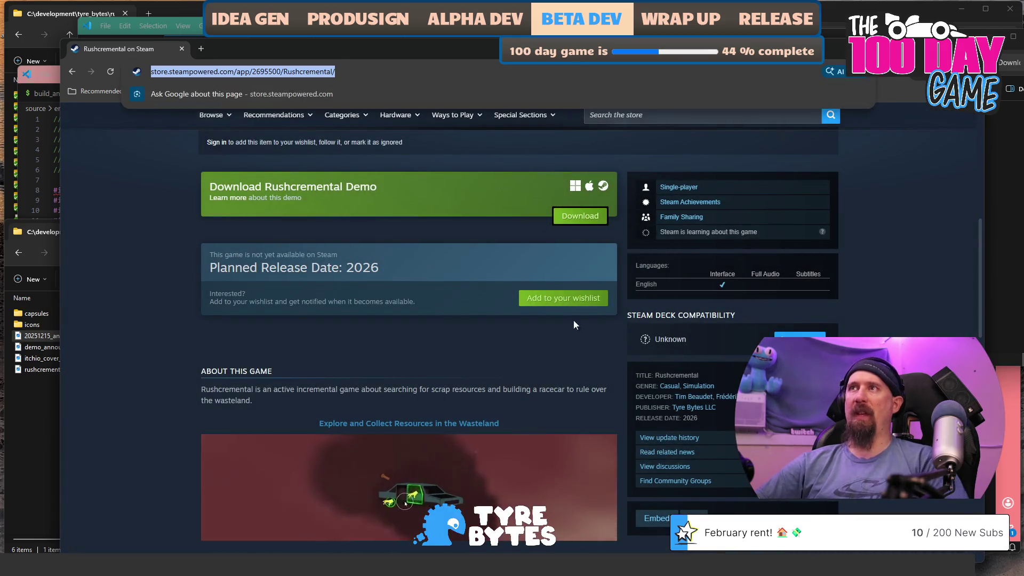
pyautogui.scroll(5, 576, 470)
pyautogui.scroll(-4, 715, 416)
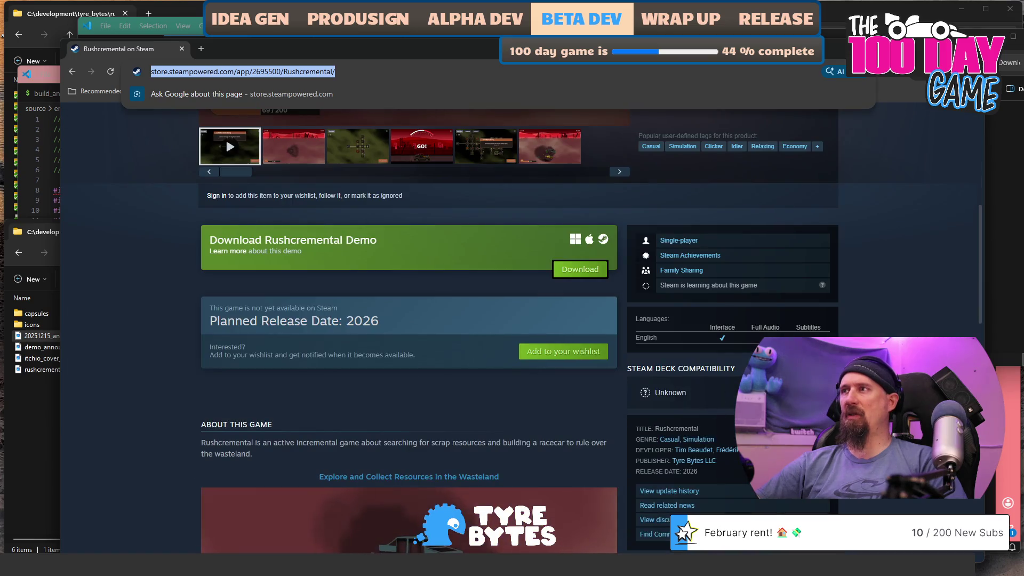
pyautogui.scroll(-4, 411, 342)
pyautogui.scroll(12, 411, 342)
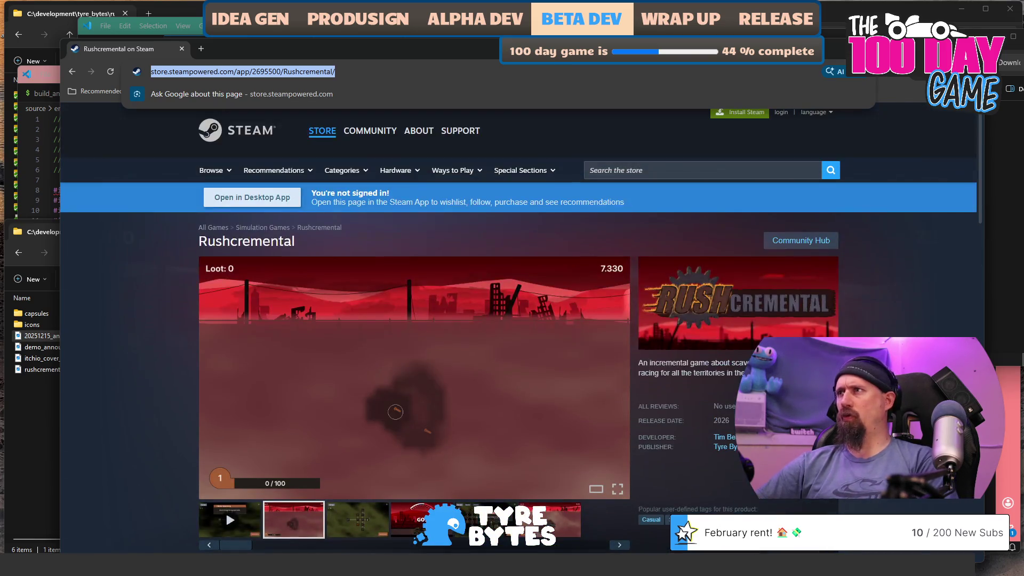
pyautogui.scroll(-3, 411, 341)
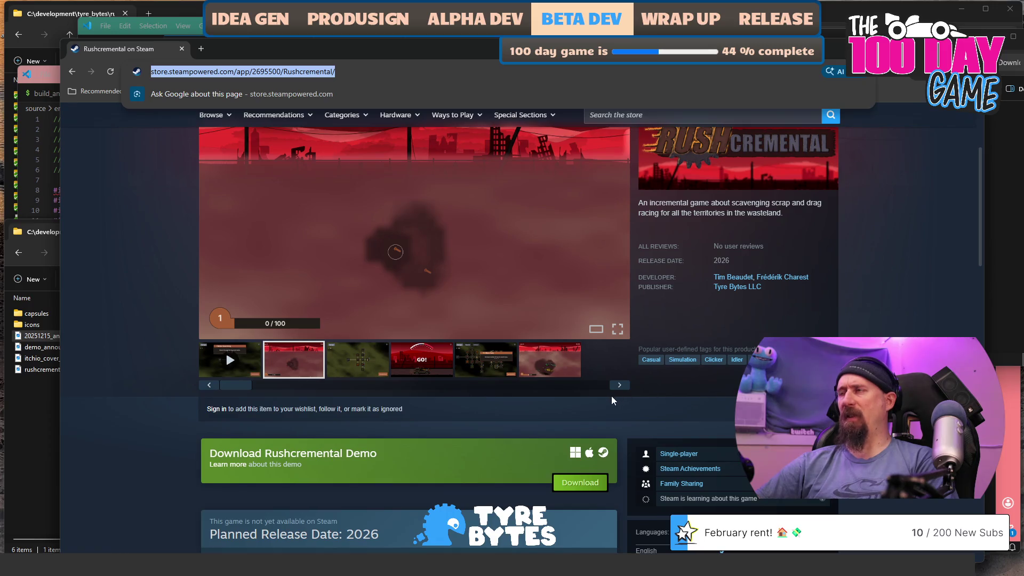
pyautogui.scroll(-3, 610, 399)
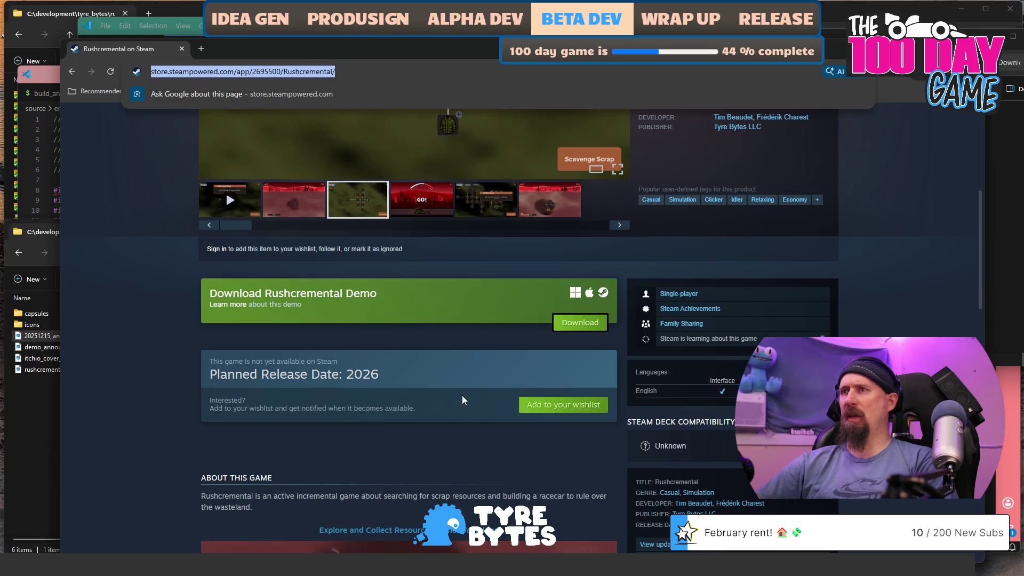
pyautogui.scroll(-15, 409, 331)
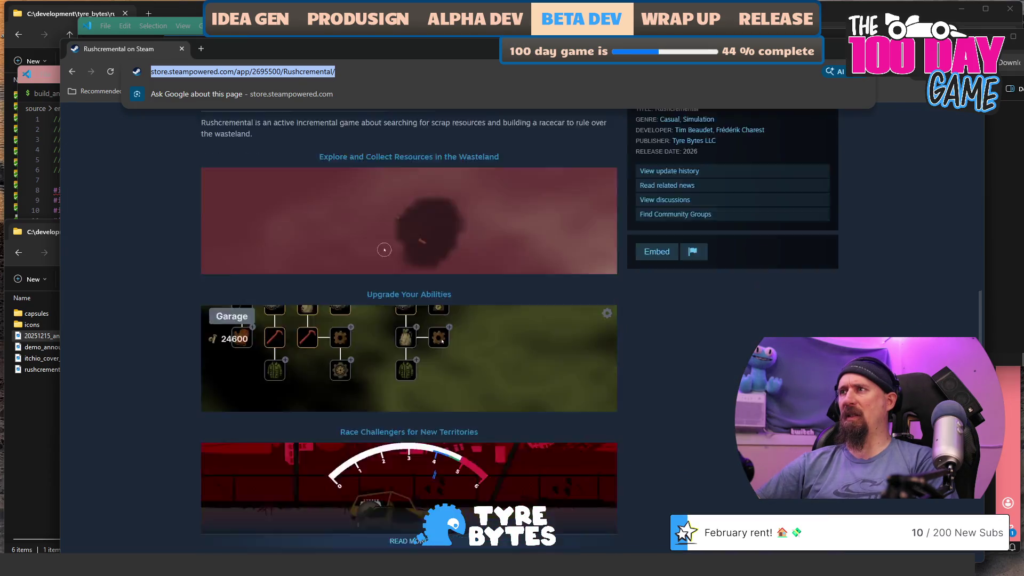
pyautogui.scroll(7, 409, 331)
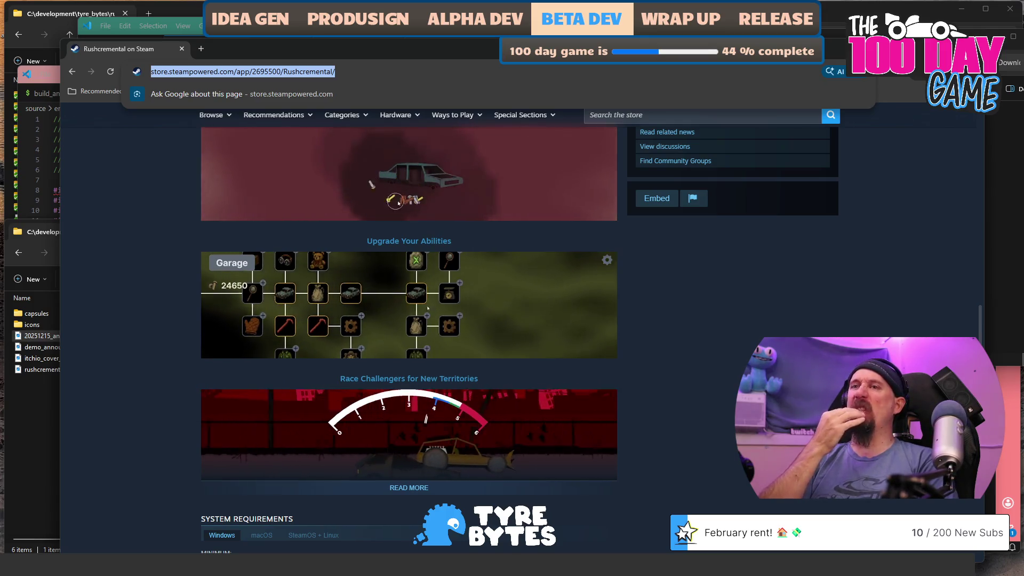
pyautogui.scroll(-4, 409, 320)
pyautogui.scroll(15, 747, 315)
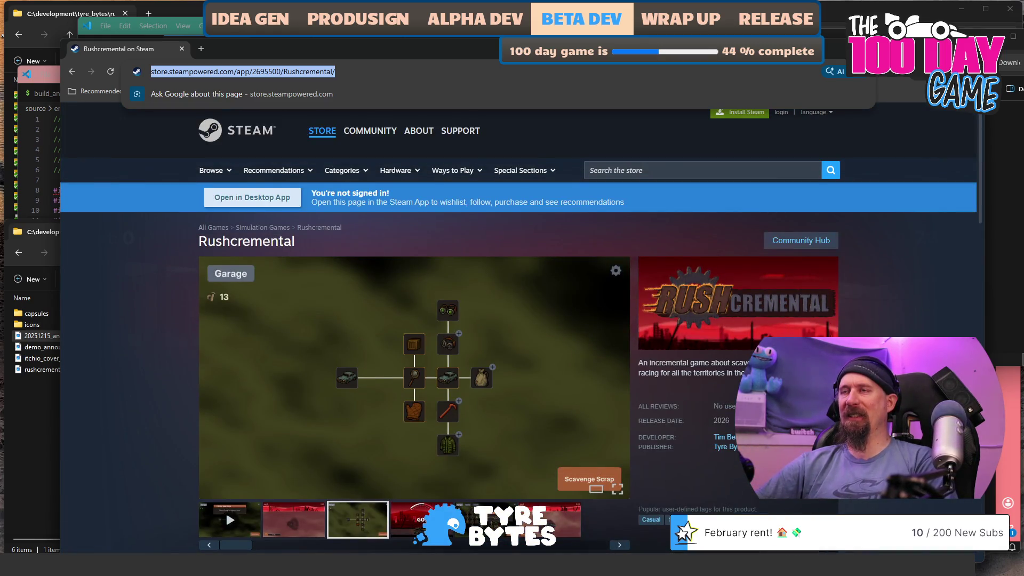
pyautogui.press('Return')
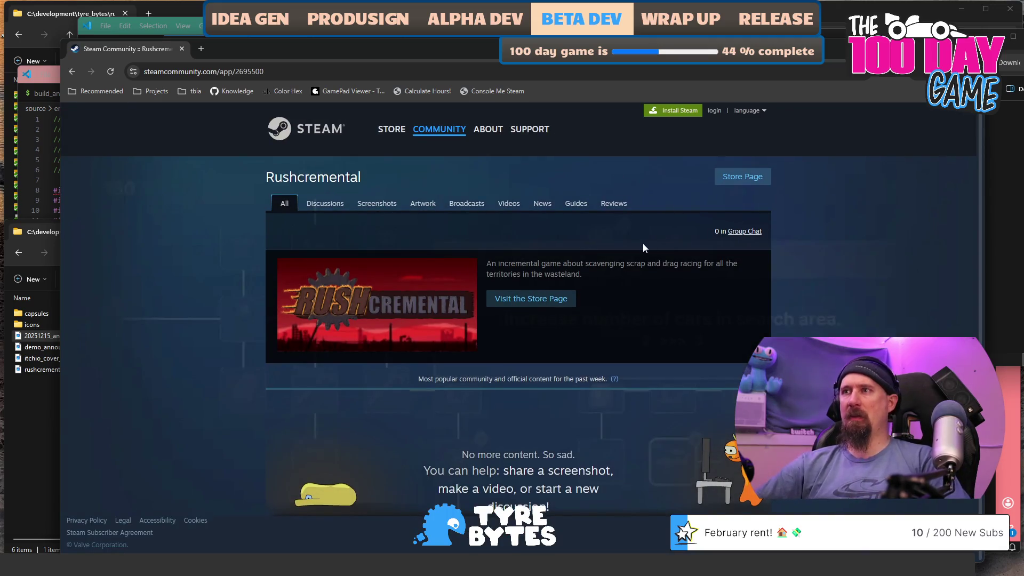
# Go back to the store page, search for 'rushcremental', and open the Rushcremental Demo result
pyautogui.click(72, 73)
pyautogui.click(654, 167)
pyautogui.write('rus')
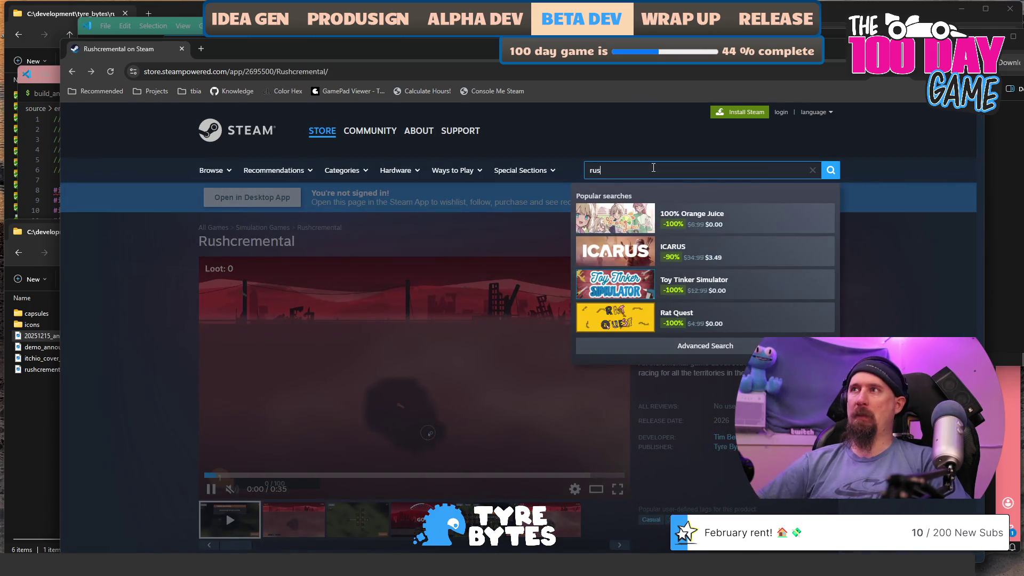
pyautogui.write('h')
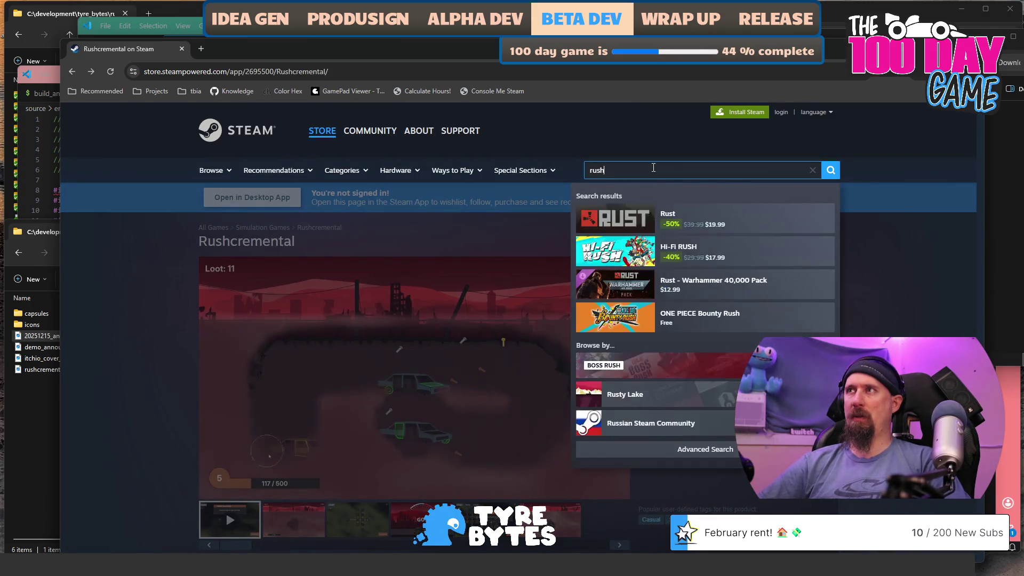
pyautogui.write('cremental')
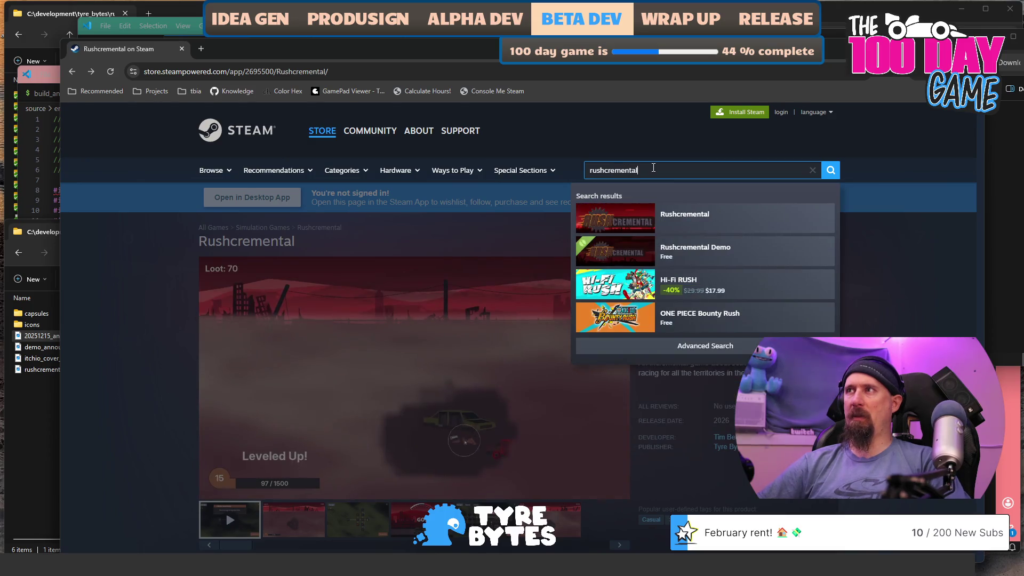
pyautogui.click(739, 249)
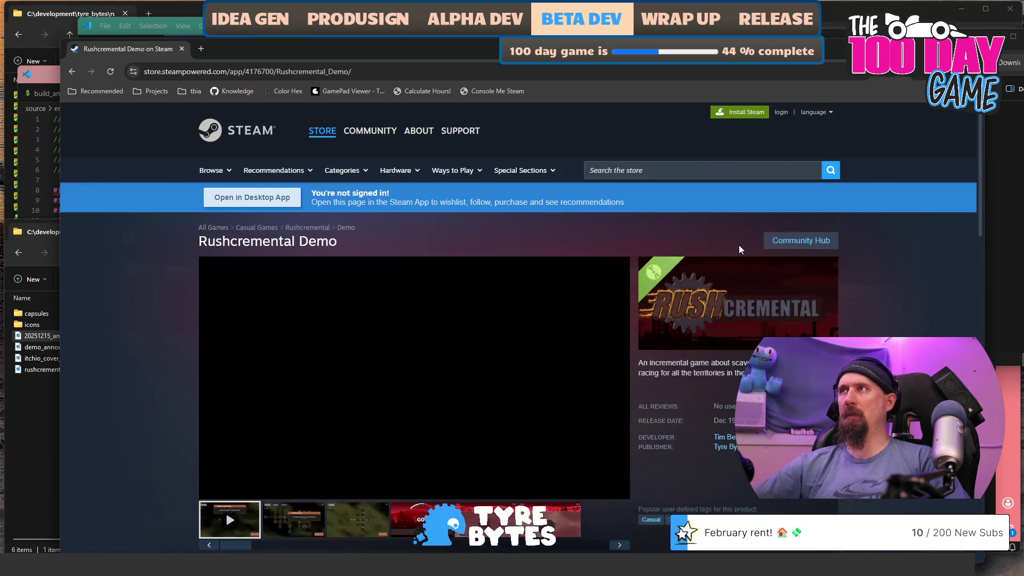
# Scroll through the demo page to review its Install Demo and full-game sections
pyautogui.scroll(-6, 877, 322)
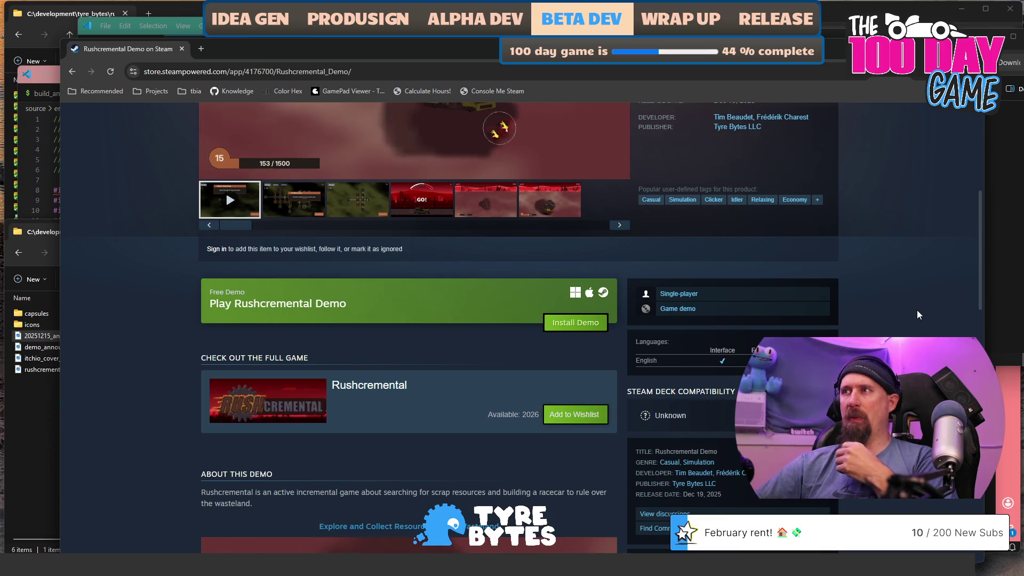
pyautogui.scroll(5, 917, 309)
pyautogui.scroll(-6, 917, 309)
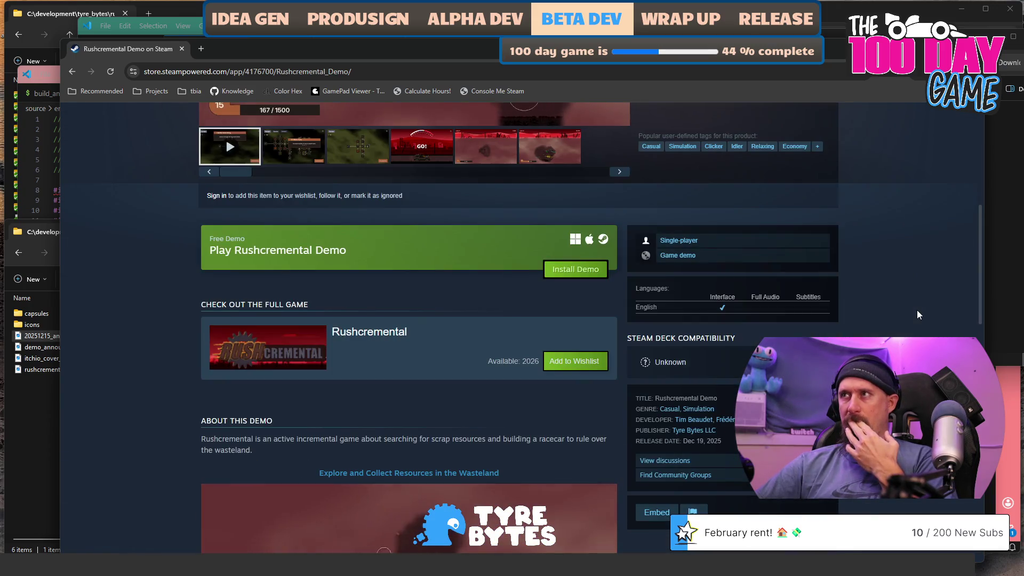
pyautogui.scroll(3, 917, 310)
pyautogui.scroll(-8, 827, 281)
pyautogui.scroll(-11, 832, 286)
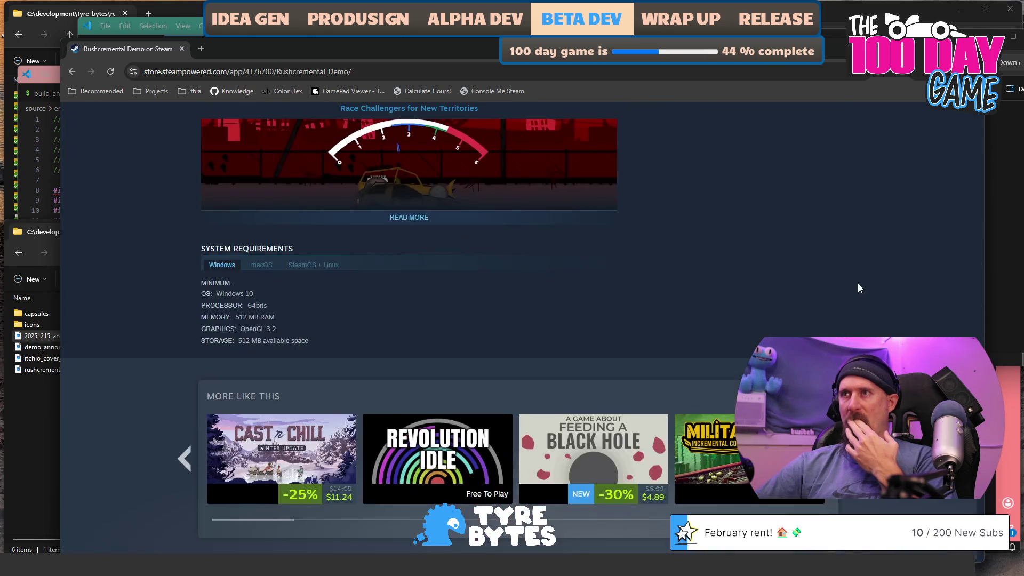
pyautogui.scroll(7, 811, 300)
pyautogui.scroll(10, 888, 324)
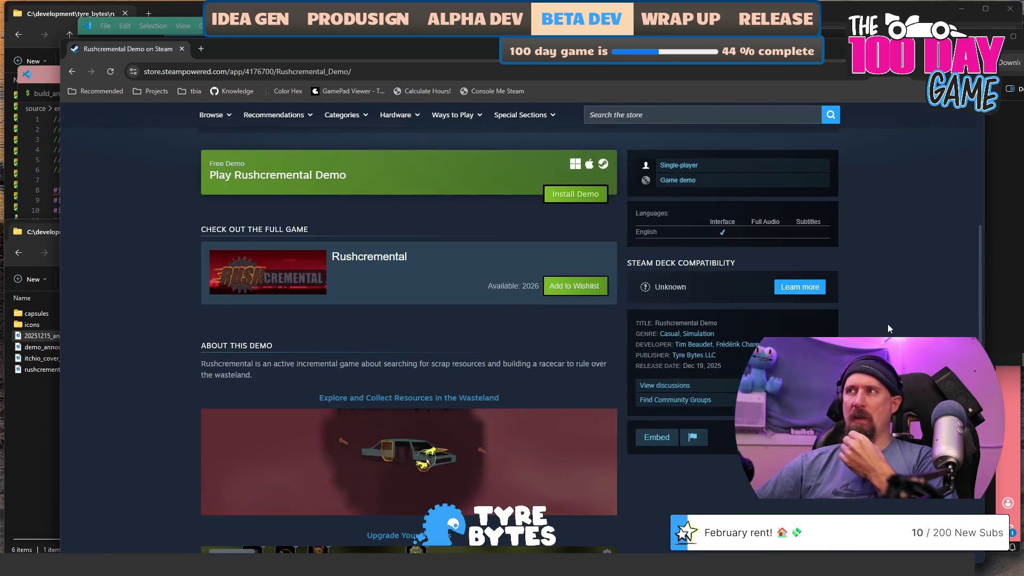
pyautogui.scroll(-7, 888, 325)
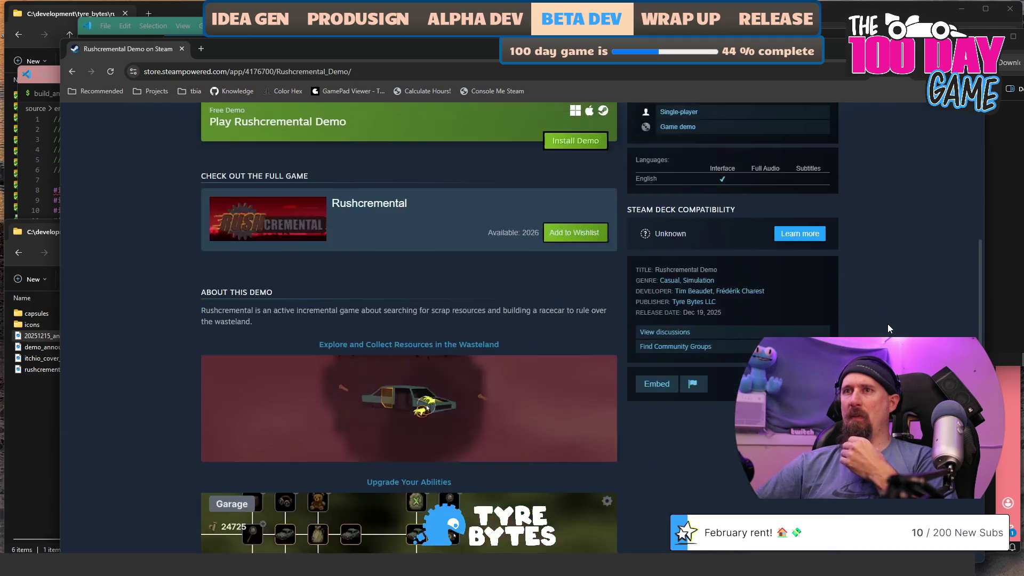
pyautogui.scroll(-7, 696, 324)
pyautogui.scroll(7, 697, 323)
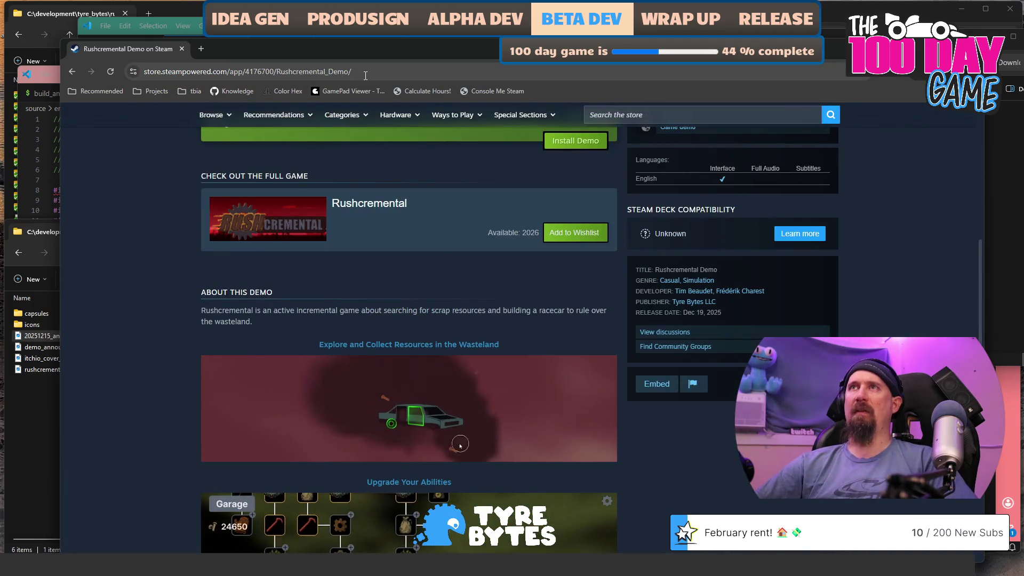
# Switch to the signed-in Chrome window showing the Rushcremental Demo page with its 0:35 trailer
pyautogui.click(320, 71)
pyautogui.hotkey('alt', 'Tab')
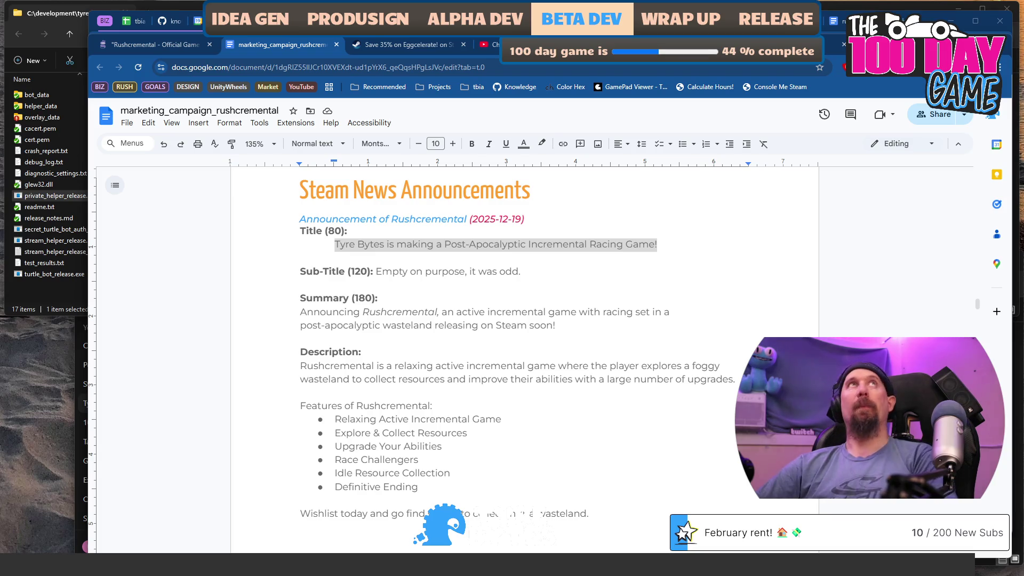
pyautogui.hotkey('alt', 'Tab')
pyautogui.scroll(-5, 553, 292)
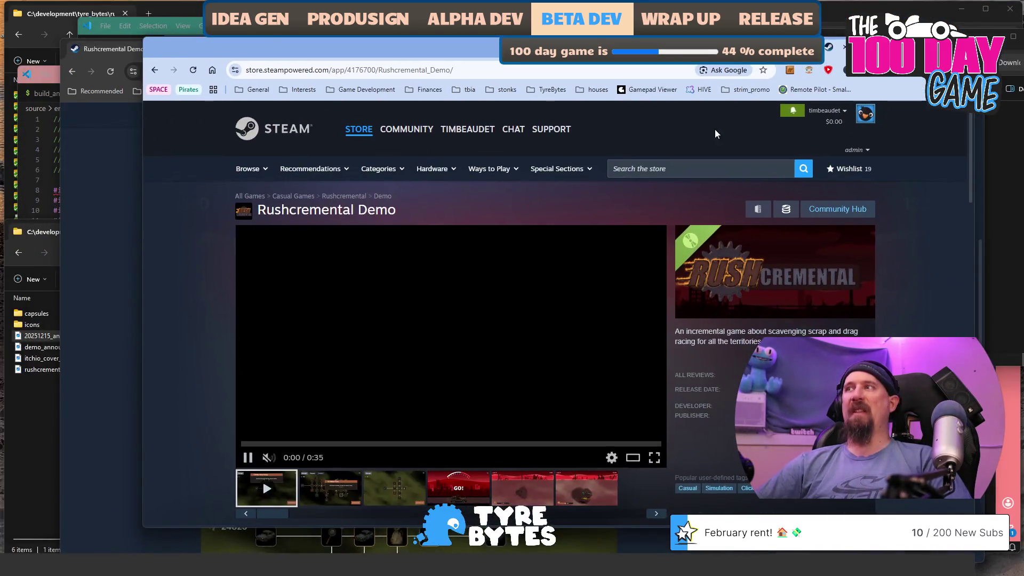
# Scroll the demo page and jump to its reviews section via the All Reviews link
pyautogui.scroll(-12, 456, 213)
pyautogui.scroll(2, 543, 347)
pyautogui.scroll(12, 718, 335)
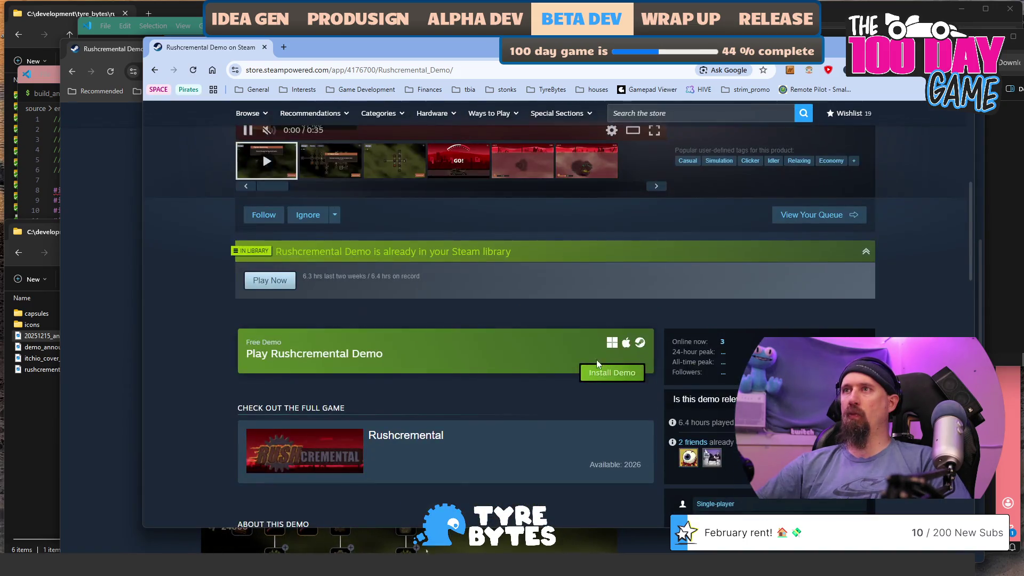
pyautogui.scroll(2, 526, 390)
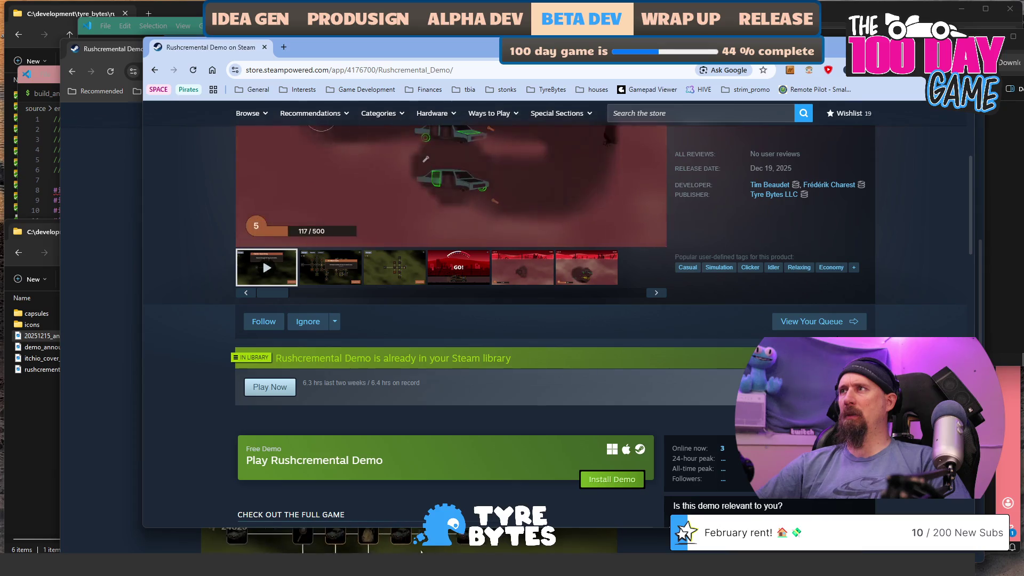
pyautogui.scroll(-1, 747, 275)
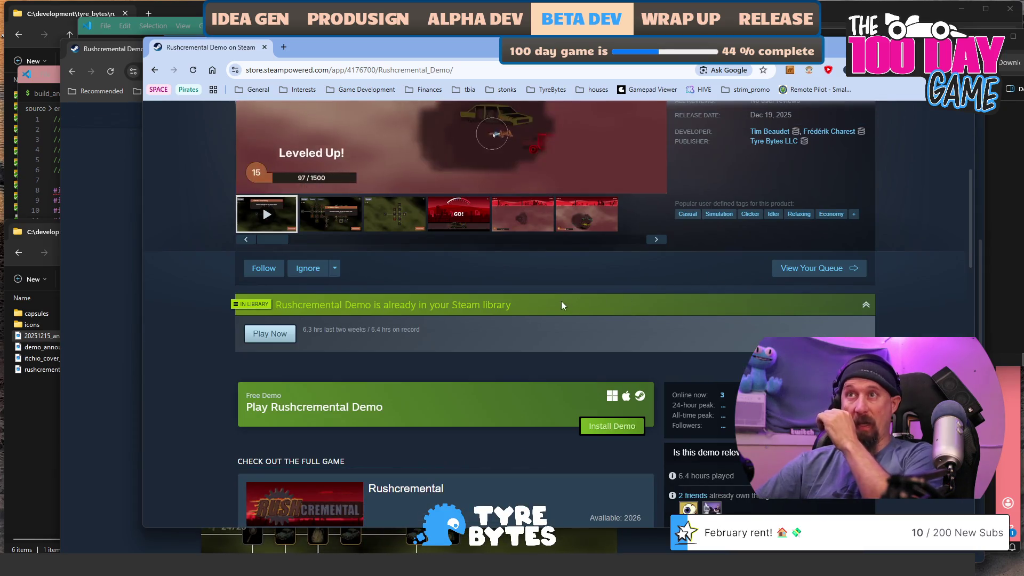
pyautogui.scroll(-6, 541, 311)
pyautogui.scroll(-11, 533, 314)
pyautogui.scroll(1, 533, 315)
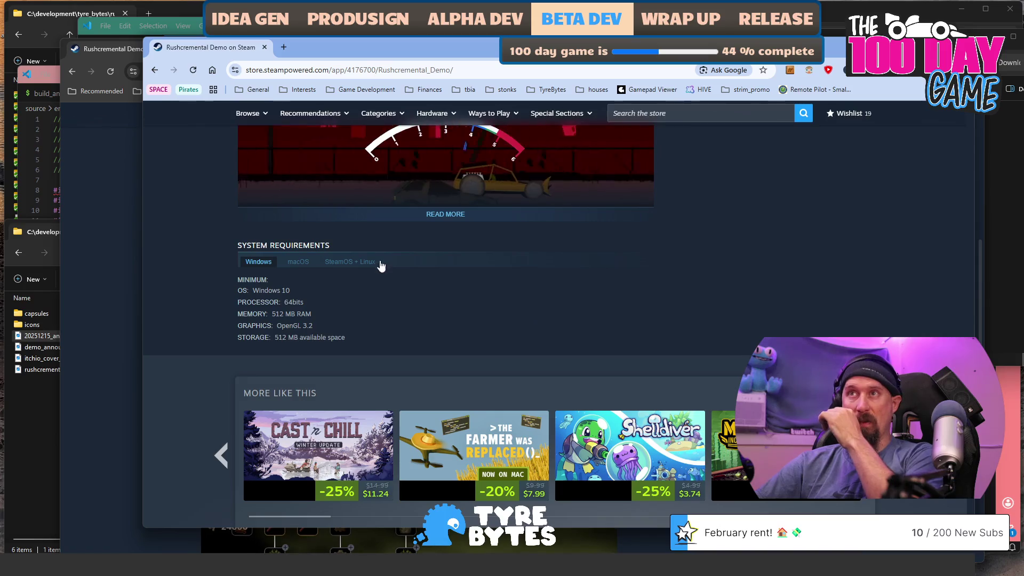
pyautogui.scroll(10, 452, 226)
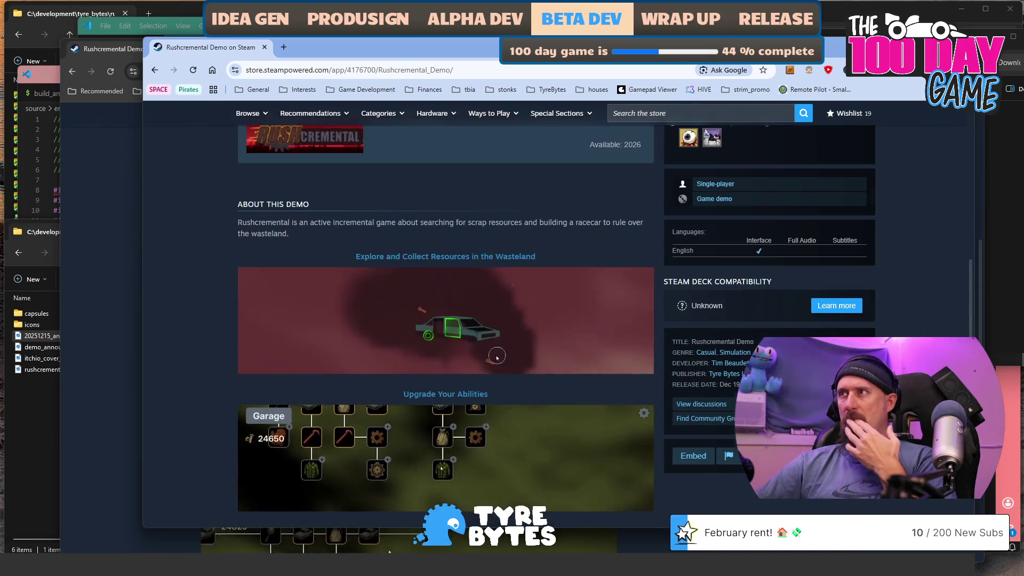
pyautogui.scroll(3, 881, 300)
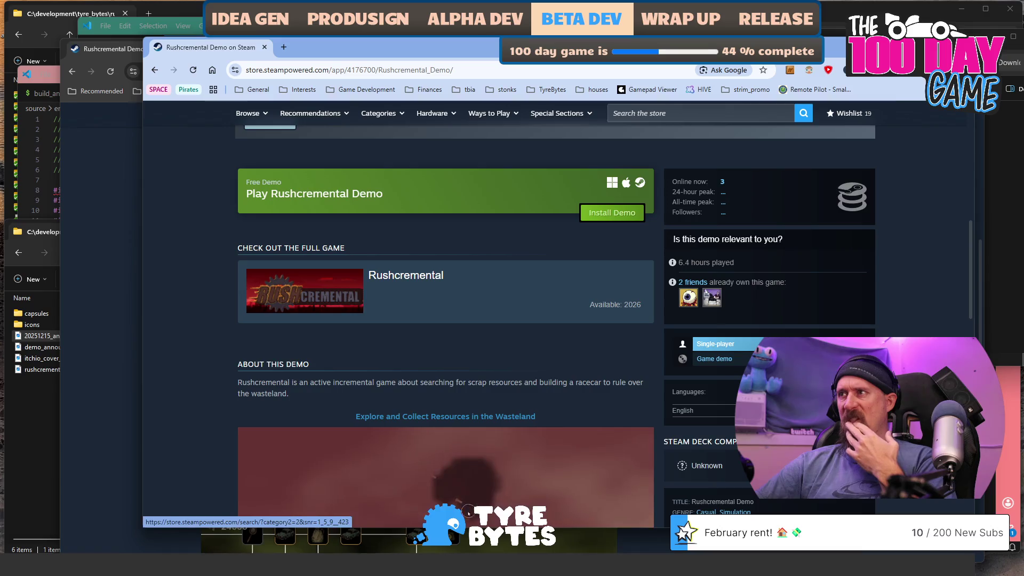
pyautogui.scroll(2, 886, 296)
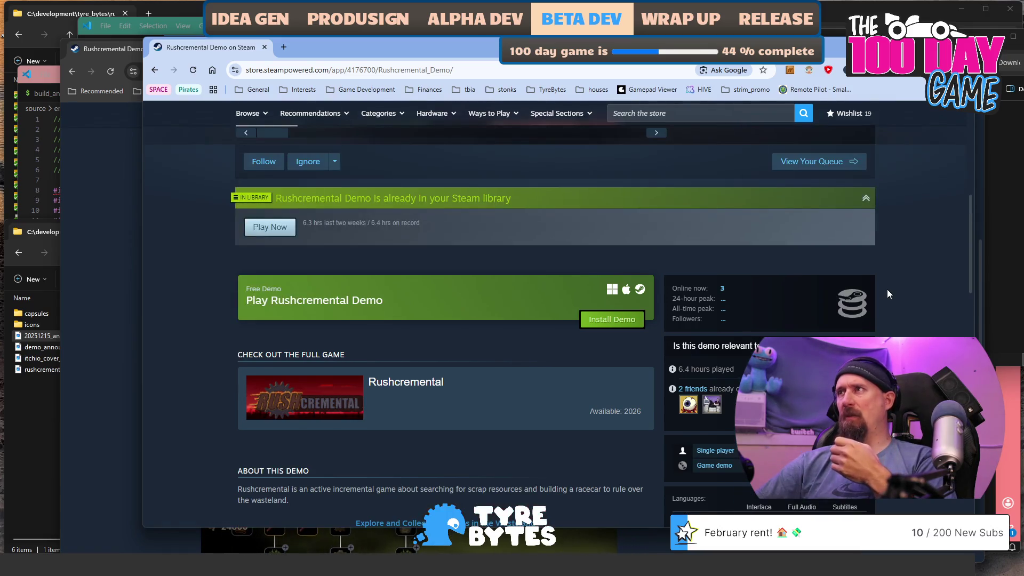
pyautogui.scroll(2, 888, 293)
pyautogui.scroll(2, 888, 293)
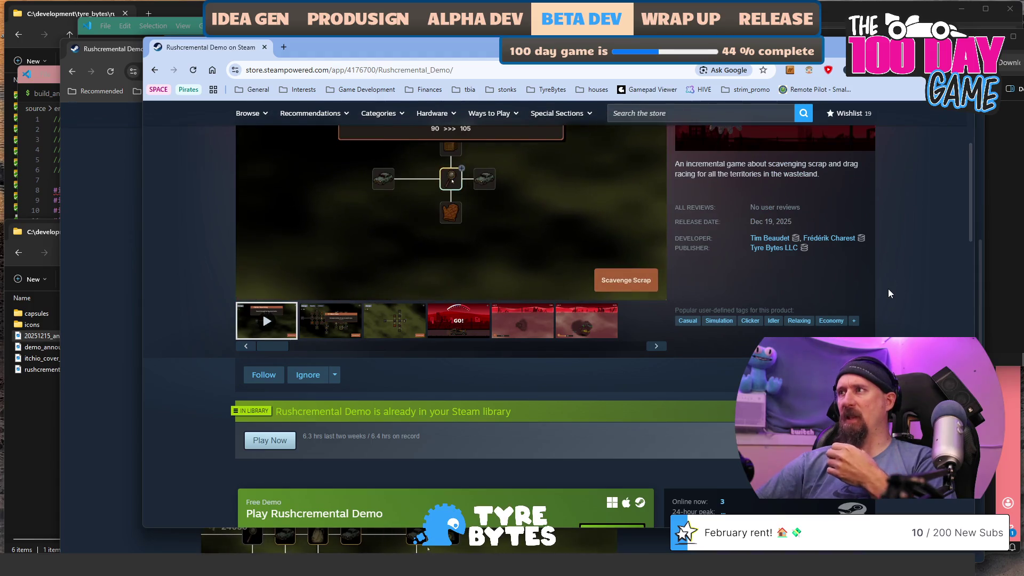
pyautogui.scroll(3, 888, 283)
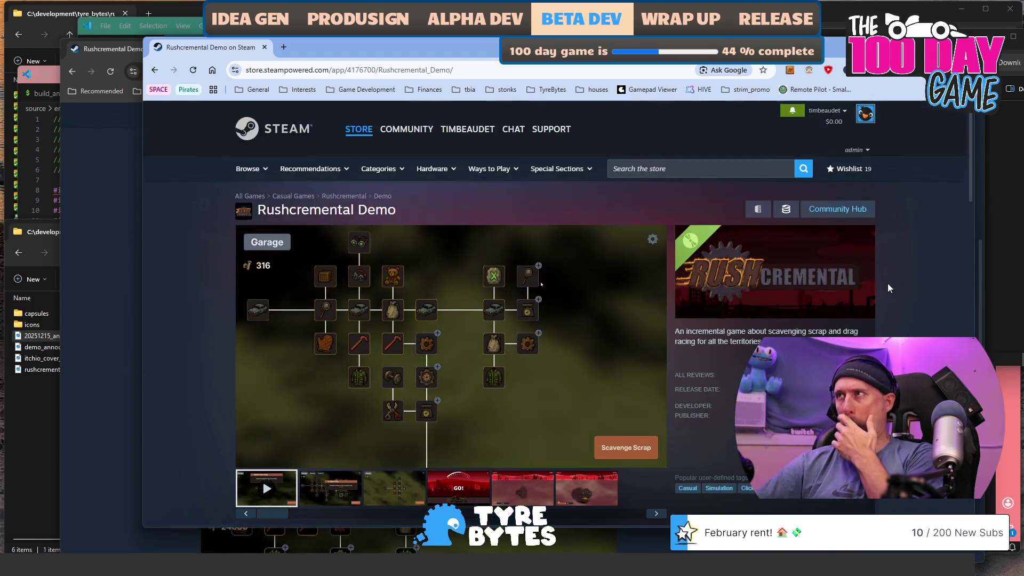
pyautogui.scroll(-1, 887, 283)
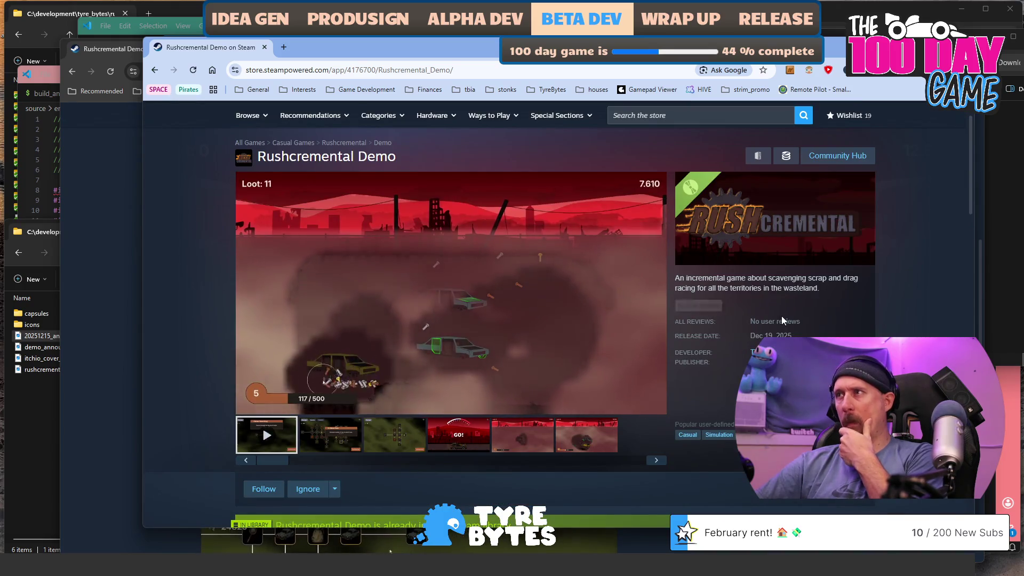
pyautogui.click(780, 322)
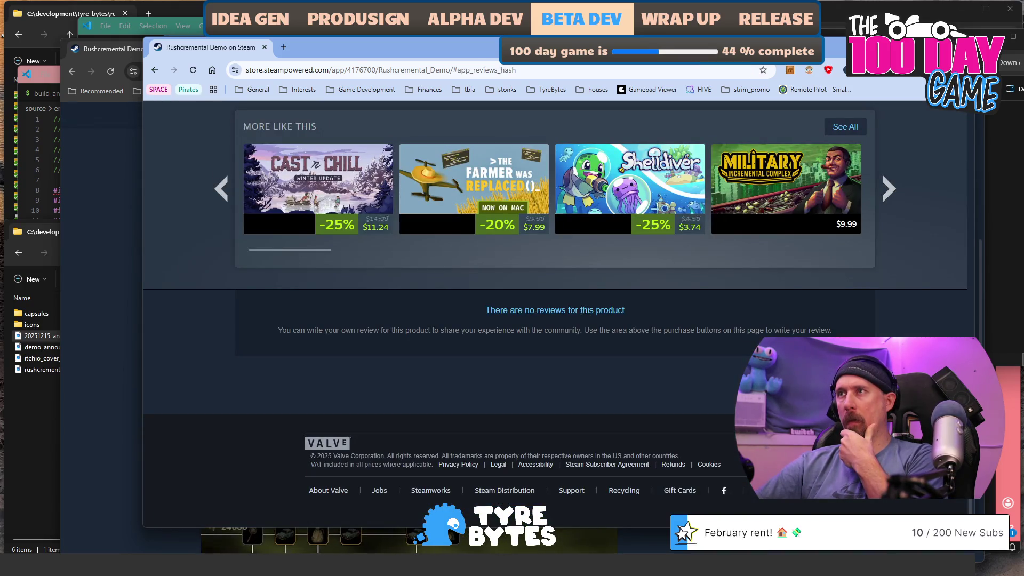
# Confirm the demo has no reviews yet, then close the signed-in store window
pyautogui.scroll(2, 583, 310)
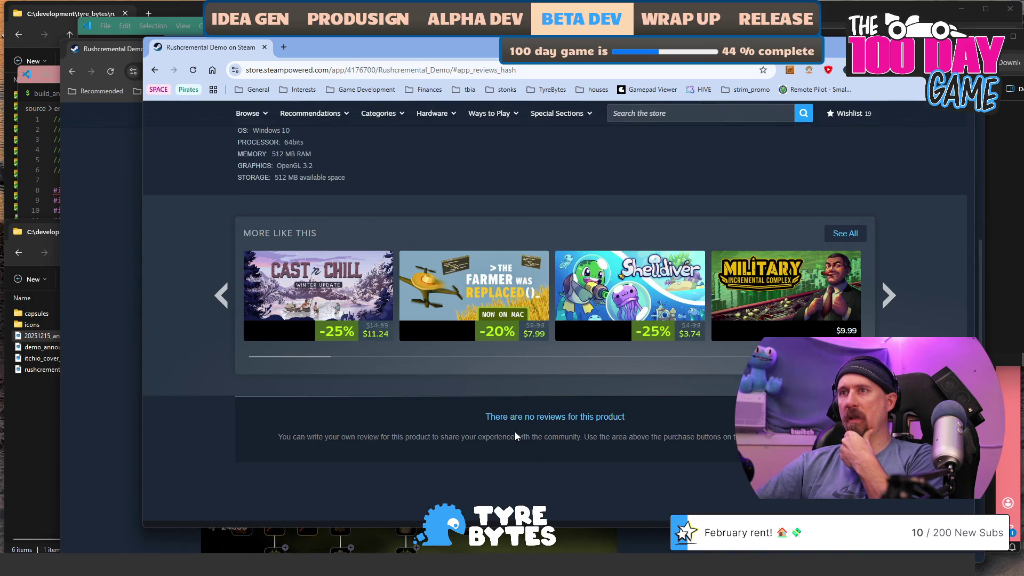
pyautogui.scroll(-2, 515, 436)
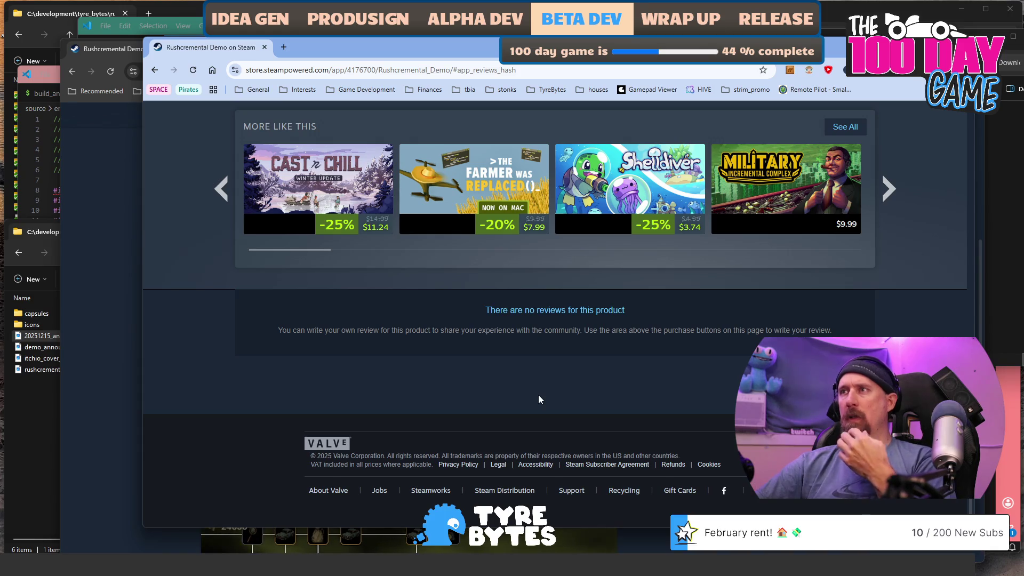
pyautogui.scroll(7, 539, 395)
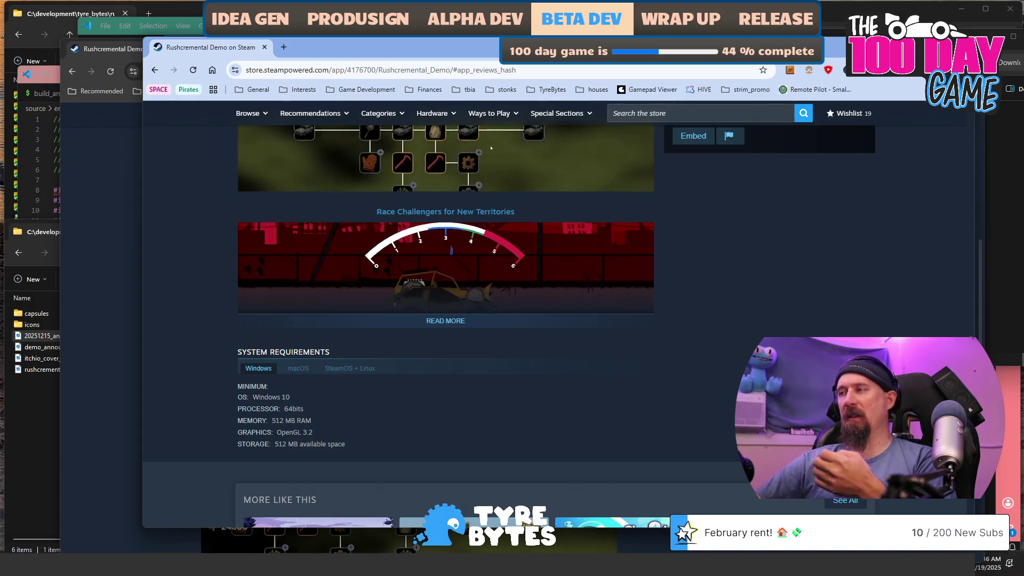
pyautogui.scroll(-7, 611, 382)
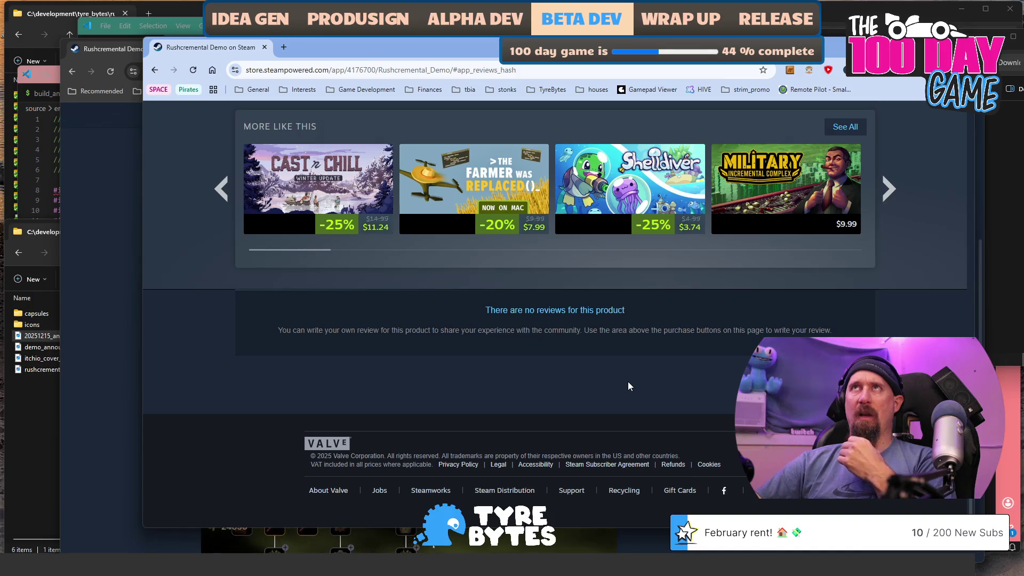
pyautogui.click(265, 47)
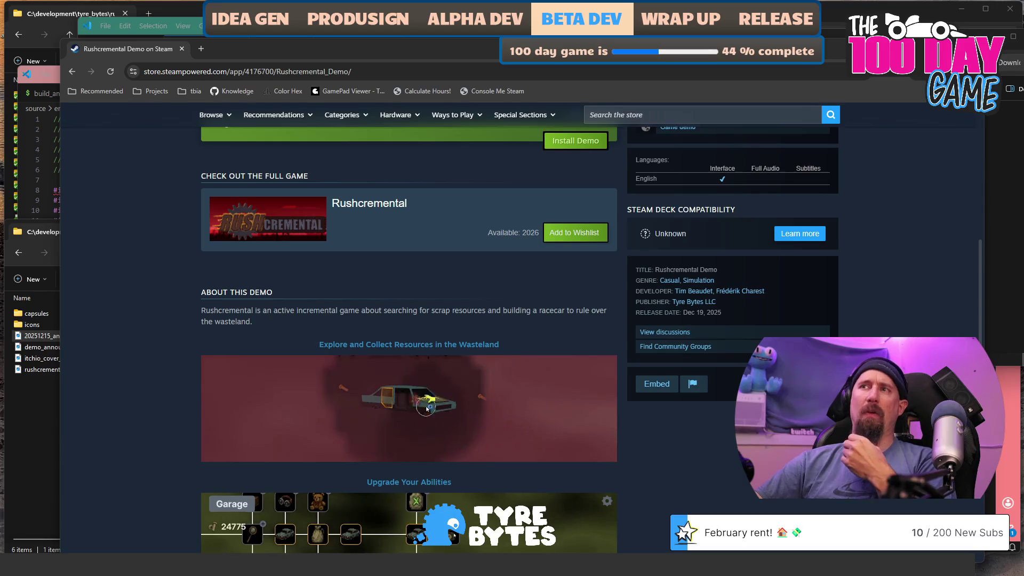
# Scroll the signed-out Rushcremental Demo page and expand its full description with READ MORE
pyautogui.scroll(4, 427, 408)
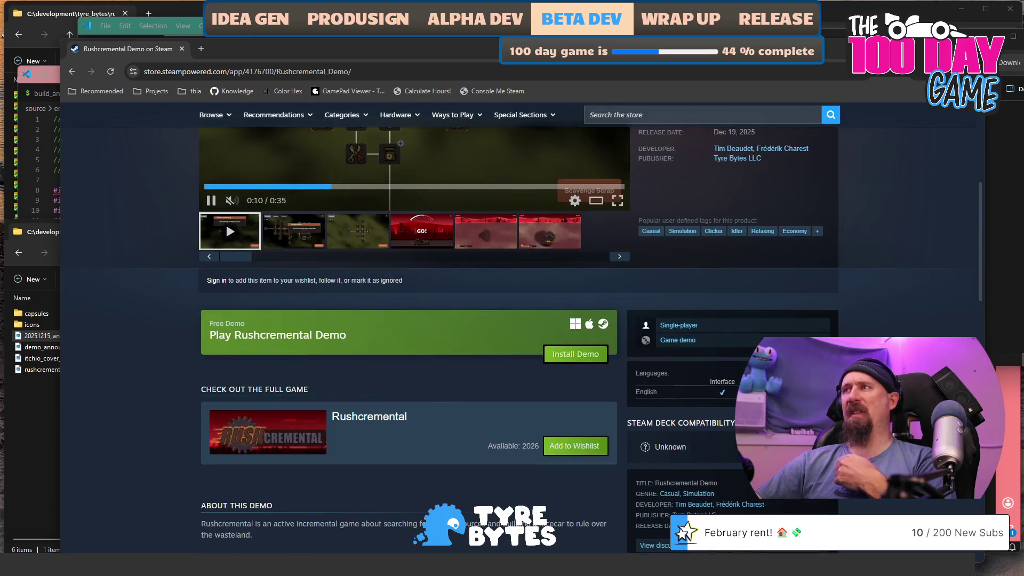
pyautogui.scroll(5, 875, 326)
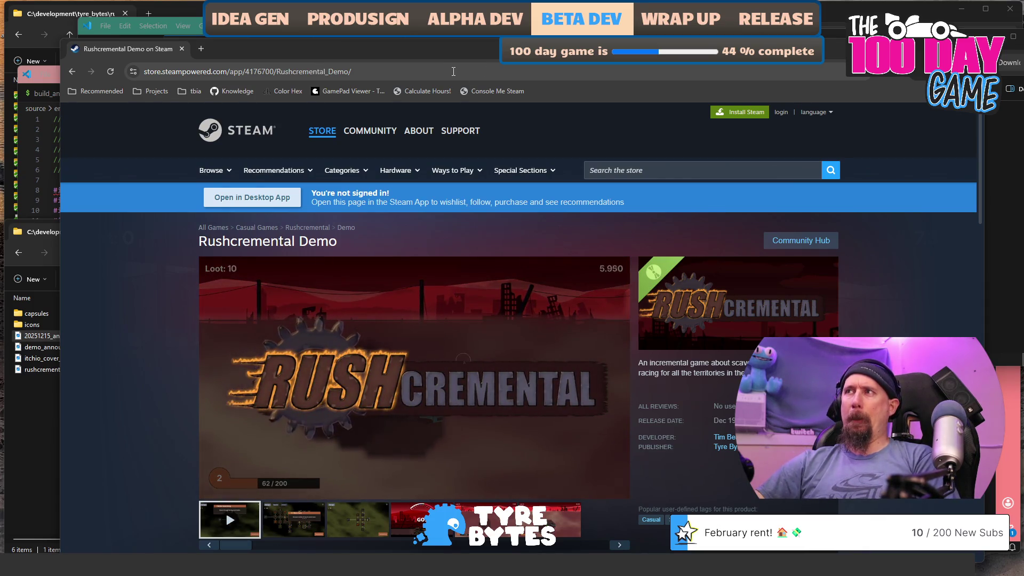
pyautogui.moveTo(533, 311)
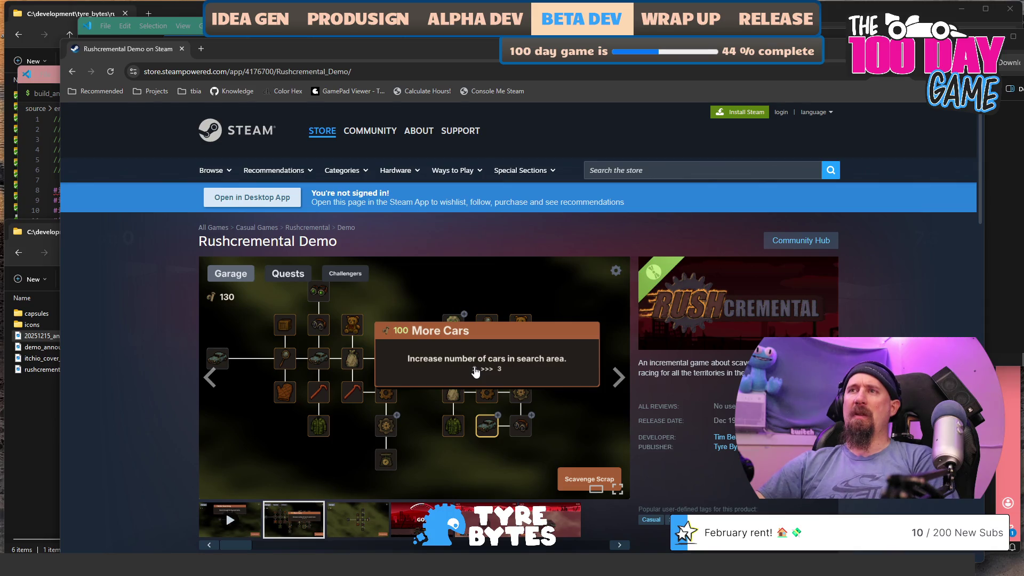
pyautogui.scroll(-4, 476, 372)
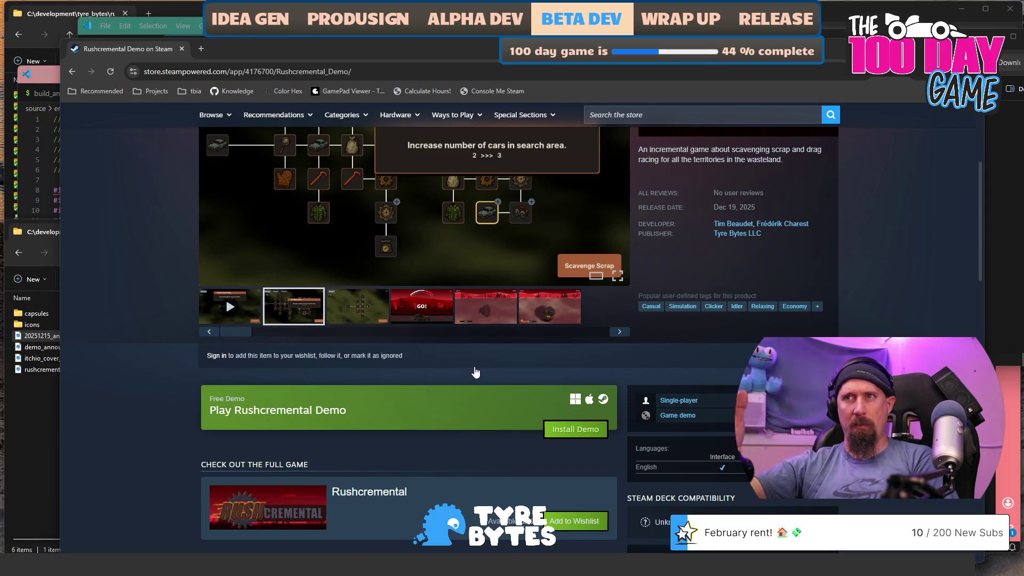
pyautogui.scroll(-3, 476, 372)
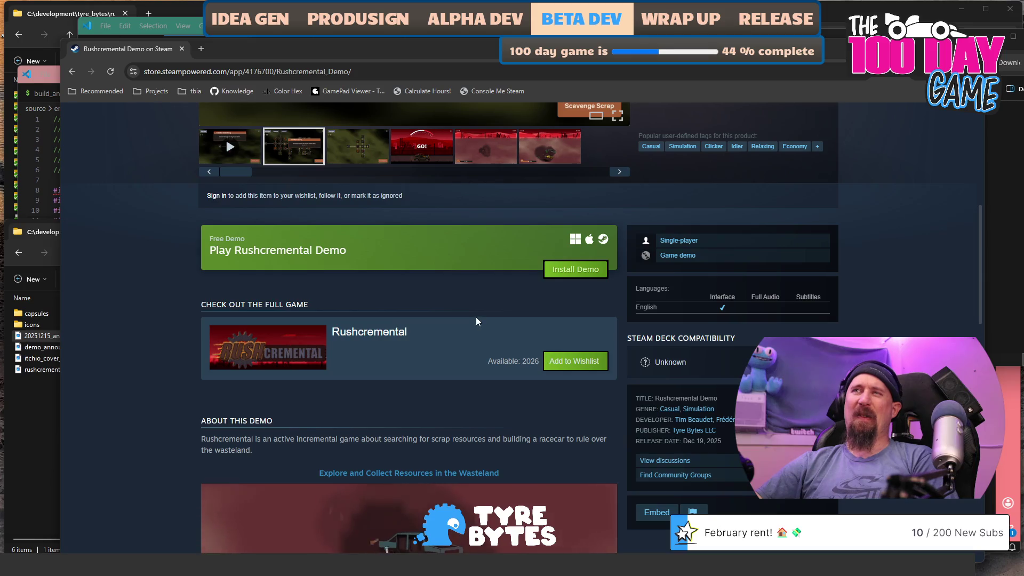
pyautogui.scroll(-5, 479, 308)
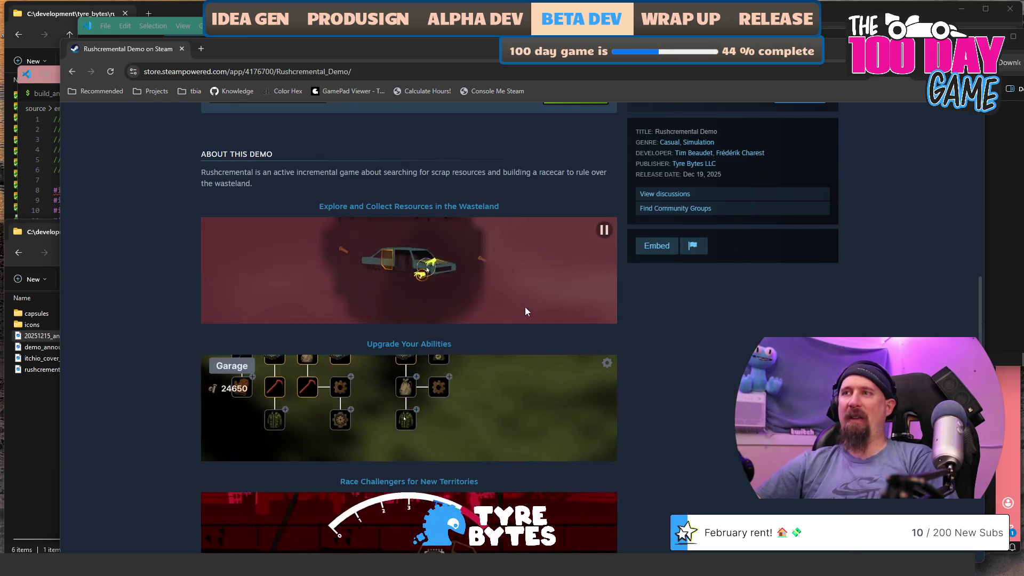
pyautogui.scroll(-4, 521, 309)
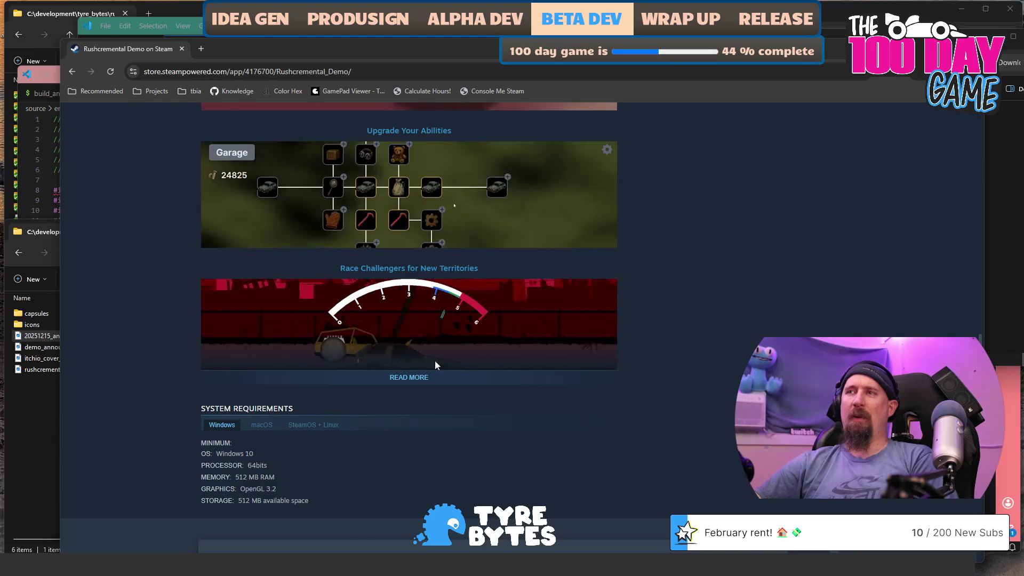
pyautogui.click(411, 377)
pyautogui.scroll(-7, 638, 333)
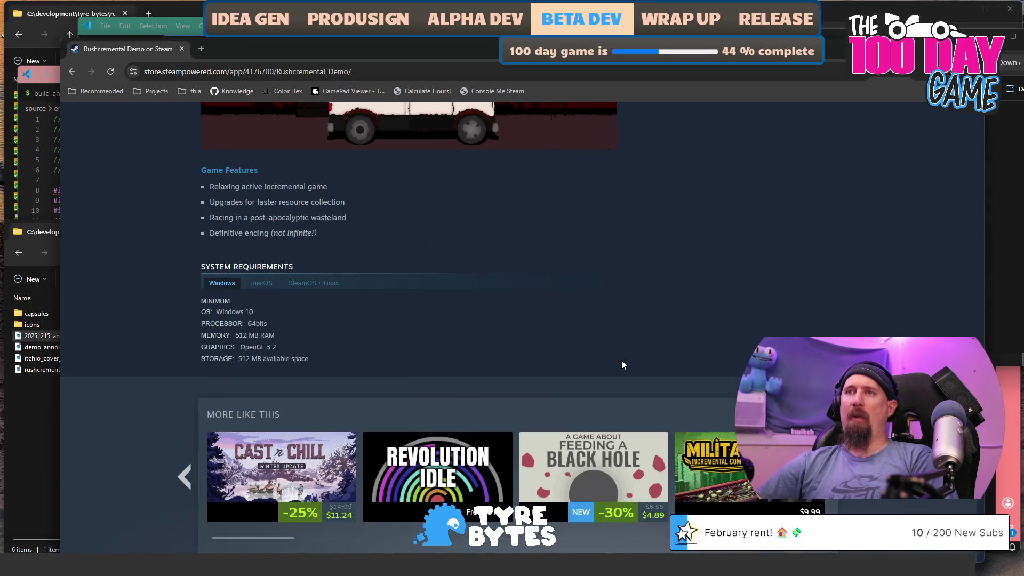
pyautogui.scroll(15, 704, 256)
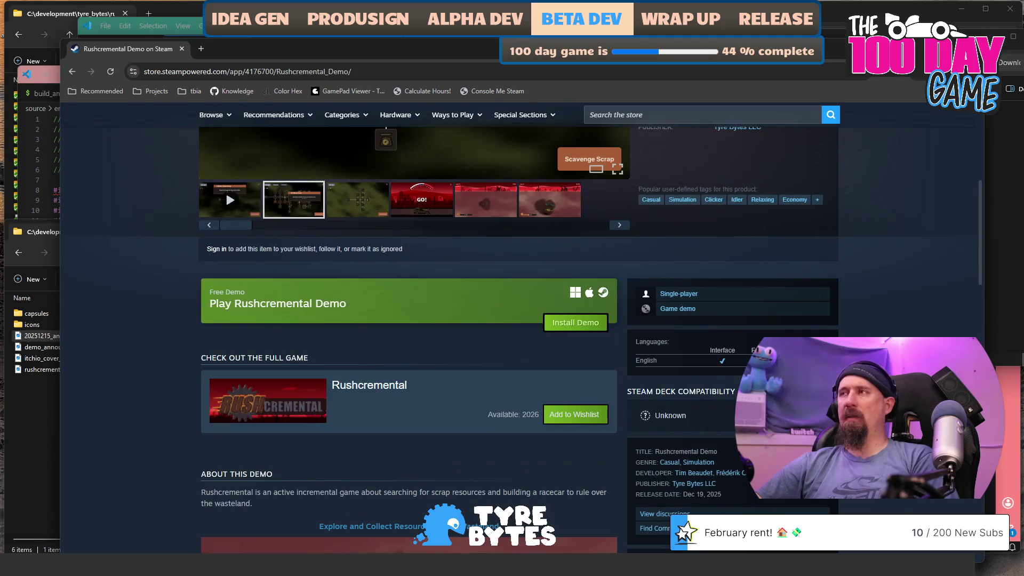
pyautogui.scroll(1, 861, 291)
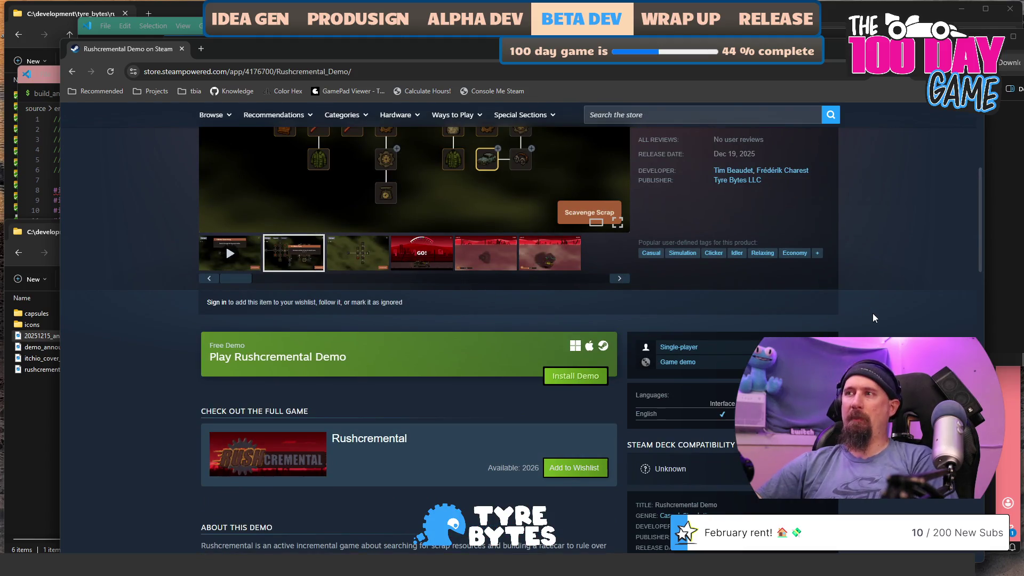
pyautogui.scroll(3, 873, 316)
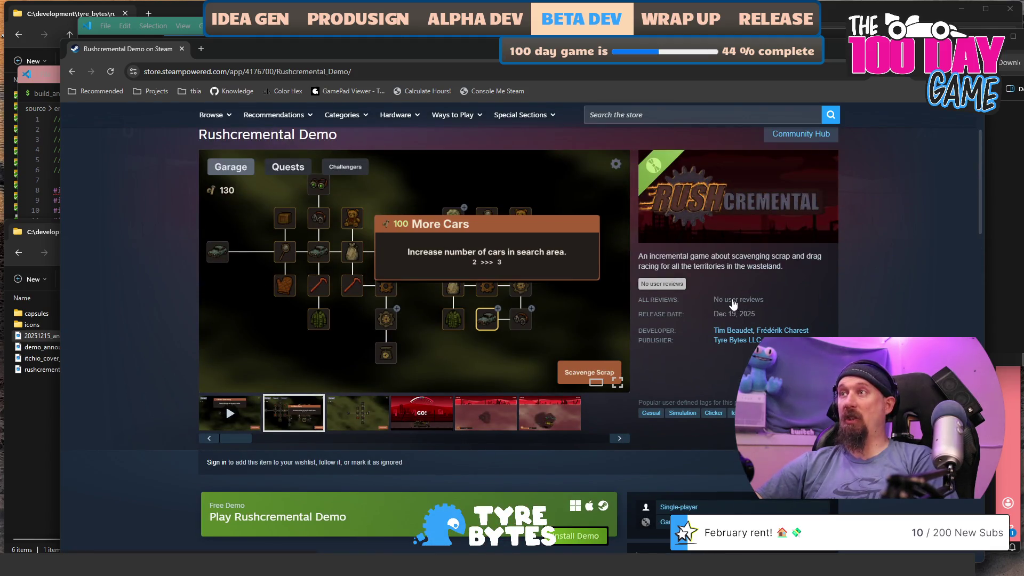
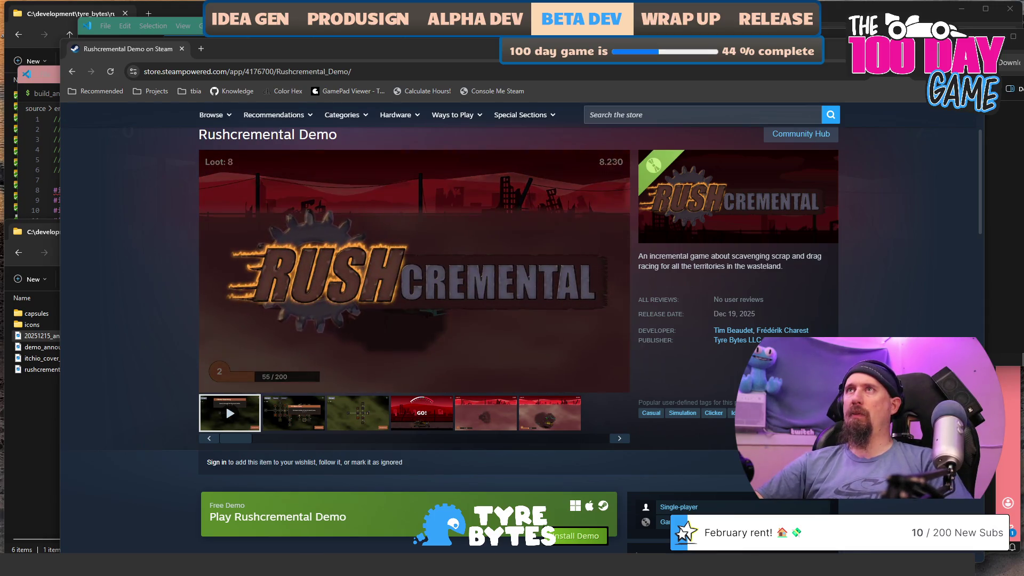
# Close the Rushcremental Demo Steam page in Chrome to reveal the Rushcremental 0.3.8 release notes
pyautogui.hotkey('alt', 'Tab')
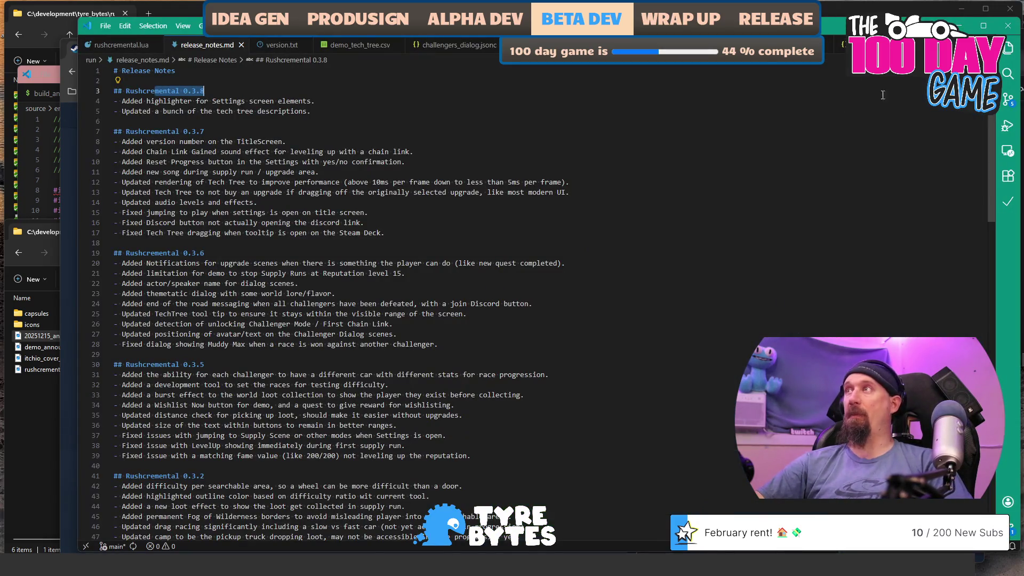
pyautogui.click(65, 196)
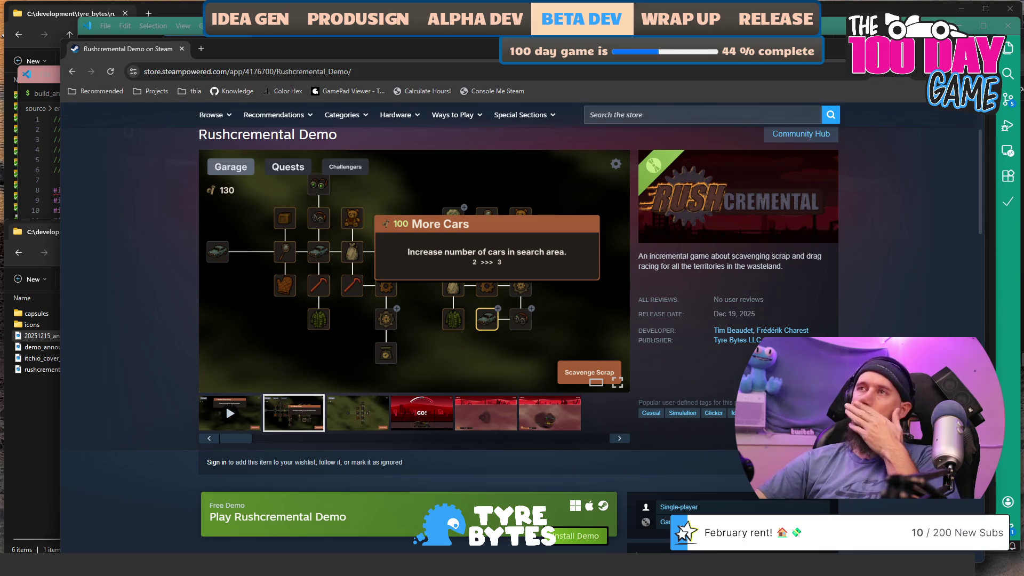
pyautogui.click(182, 51)
pyautogui.press('super')
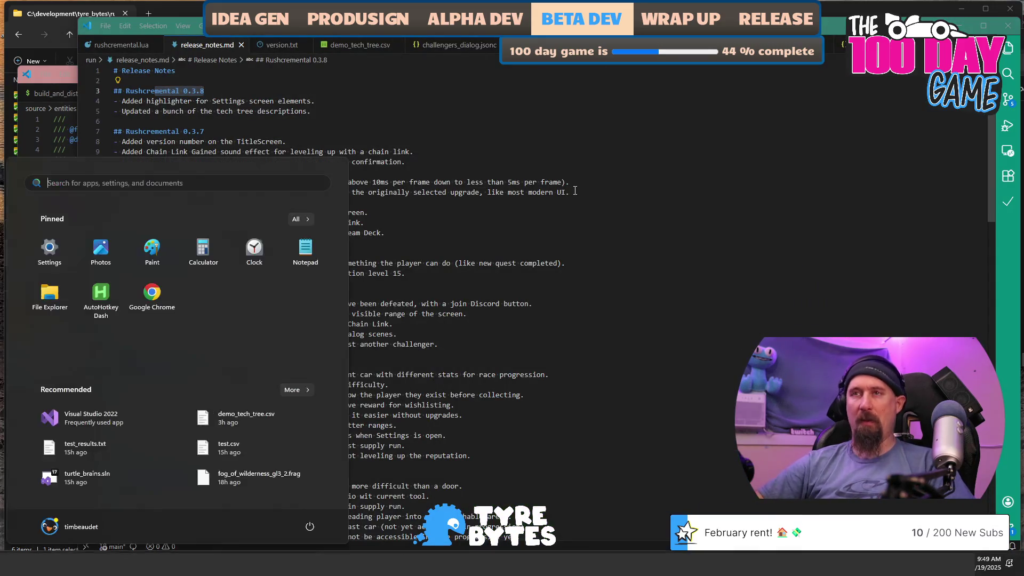
# Open rushcremental.sln and the linux tbi_realtime_linux_application.cpp file, scrolled to ProcessXEvent
pyautogui.write('visu')
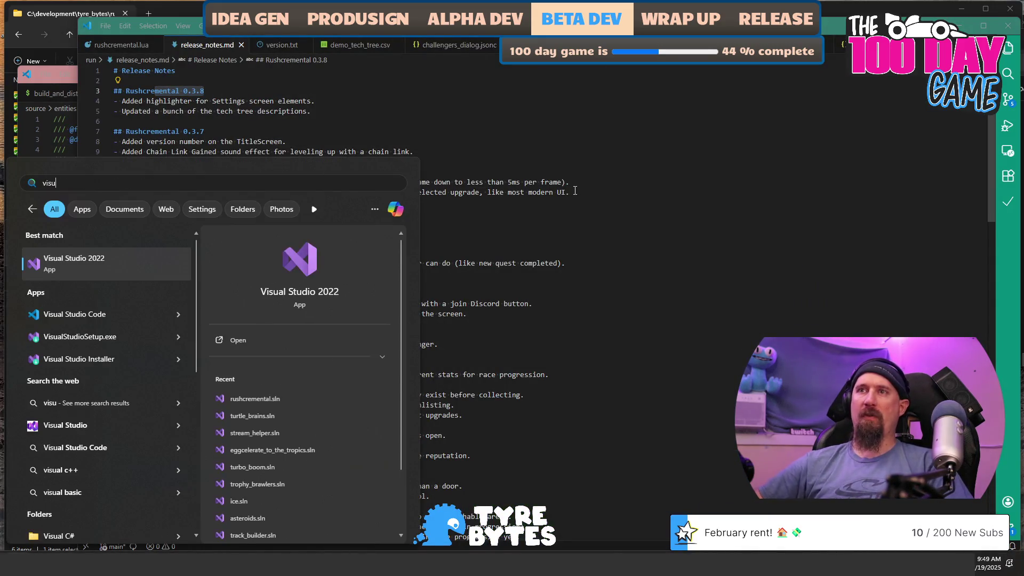
pyautogui.click(283, 400)
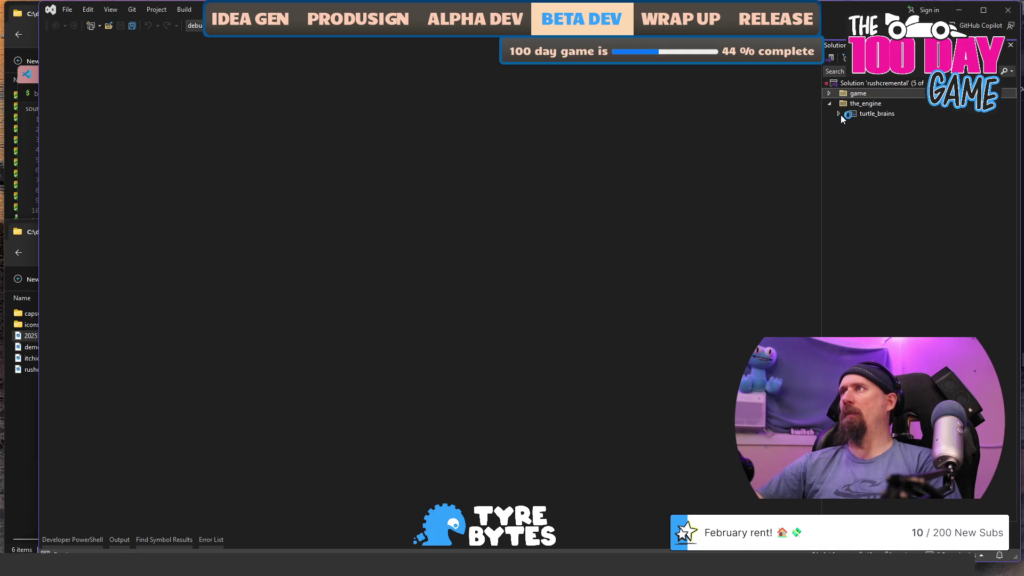
pyautogui.click(848, 155)
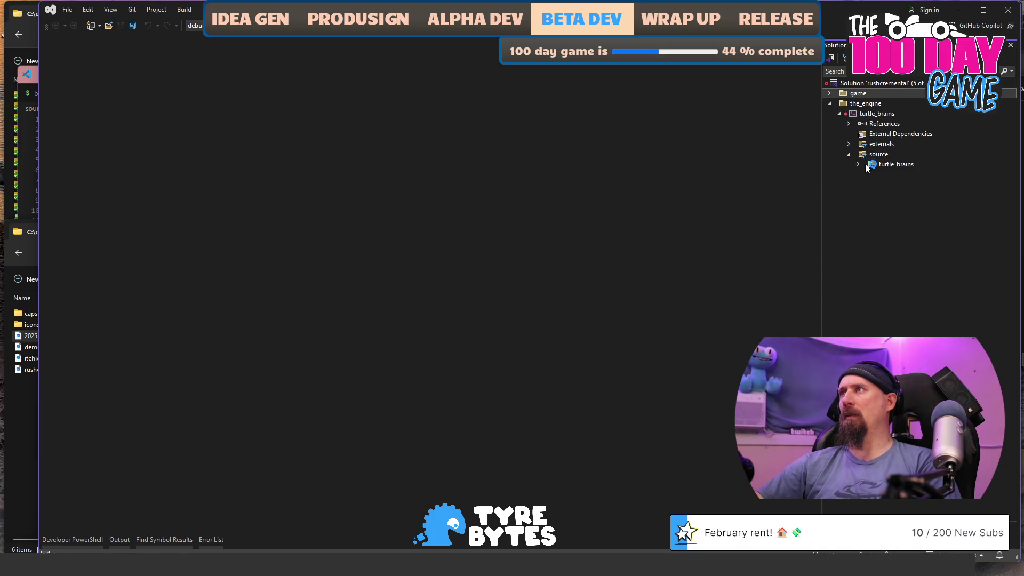
pyautogui.click(859, 165)
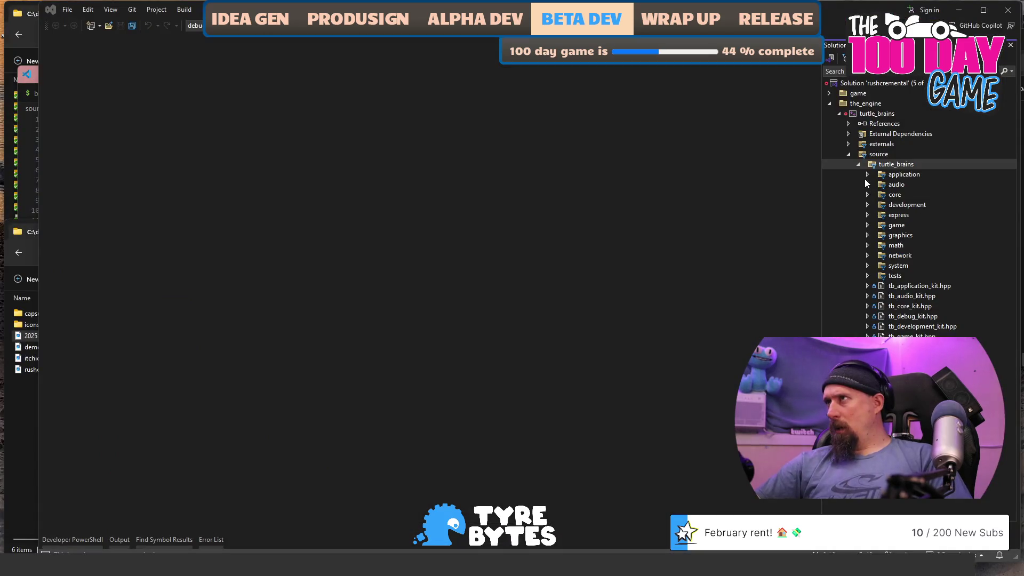
pyautogui.click(867, 175)
pyautogui.click(878, 186)
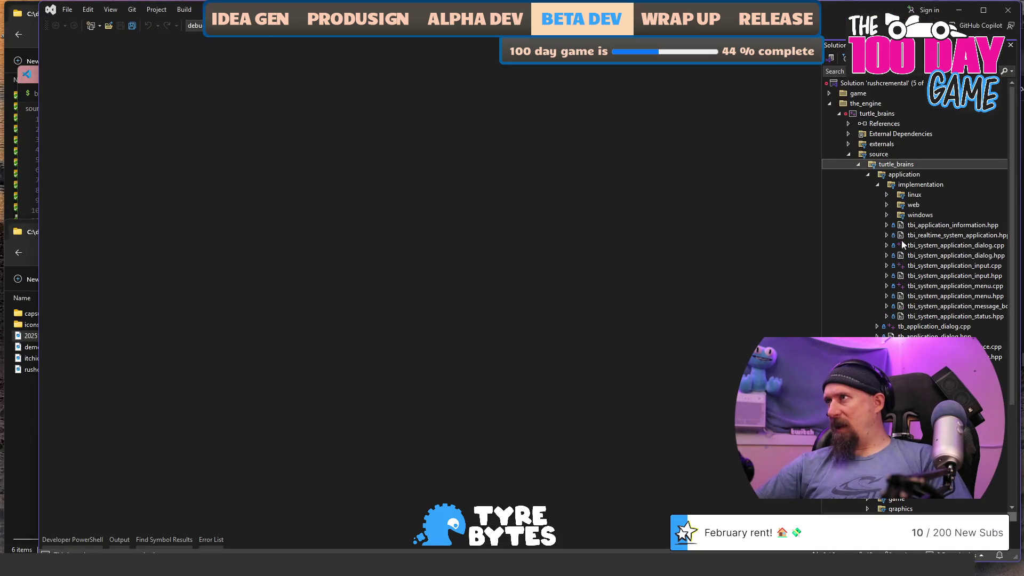
pyautogui.click(888, 195)
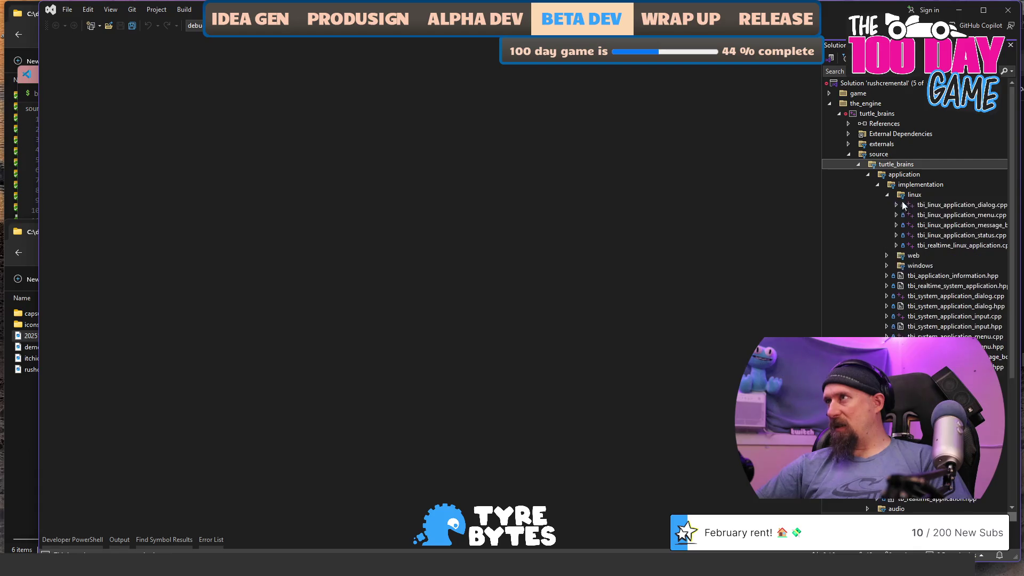
pyautogui.doubleClick(955, 245)
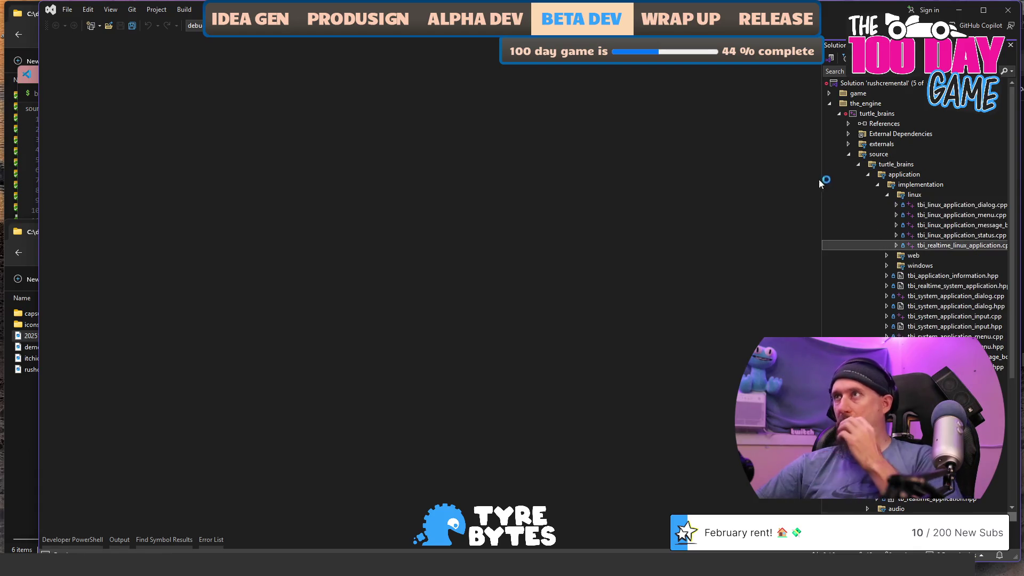
pyautogui.moveTo(814, 92)
pyautogui.mouseDown()
pyautogui.moveTo(801, 323)
pyautogui.moveTo(806, 305)
pyautogui.mouseUp()
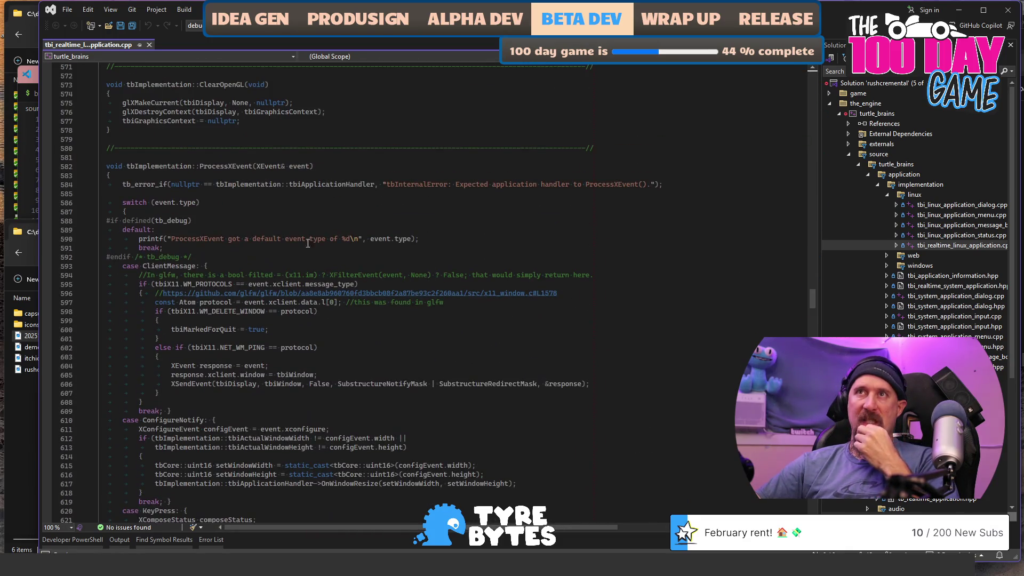
# Check the ProcessXEvent event-type switch and signature lines, then return to Chrome
pyautogui.click(290, 205)
pyautogui.click(324, 165)
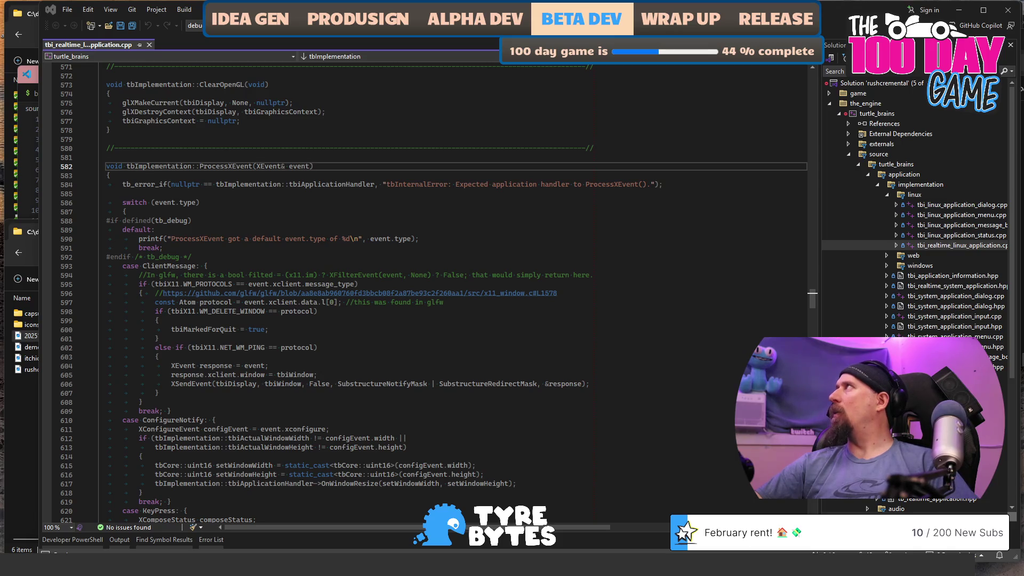
pyautogui.hotkey('alt', 'Tab')
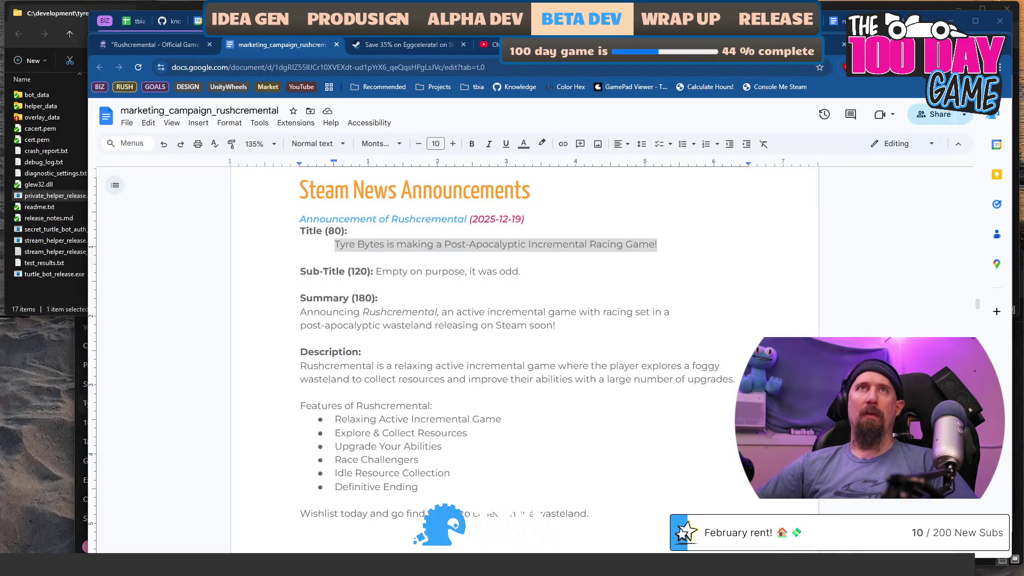
# Google 'check-alive-timeout X event' and open the Reddit not-responding thread in the background
pyautogui.hotkey('ctrl', 't')
pyautogui.write('check-alive-timeout X ')
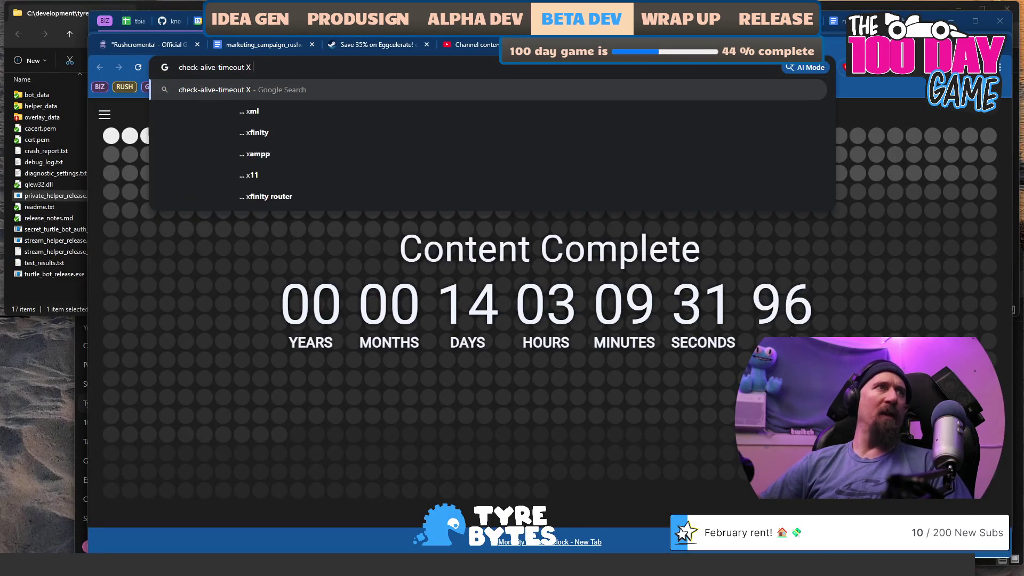
pyautogui.write('event')
pyautogui.press('Return')
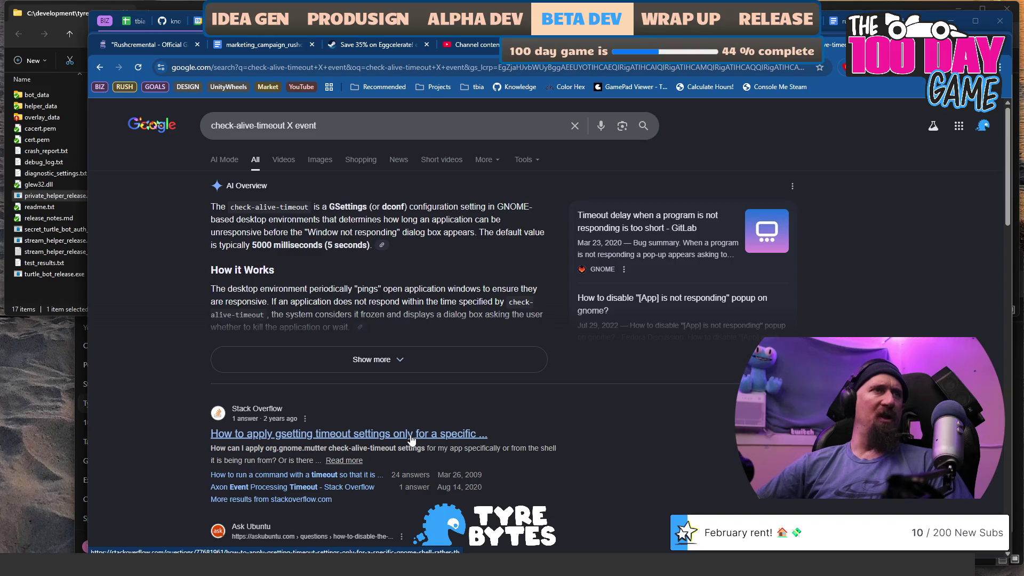
pyautogui.scroll(-3, 330, 407)
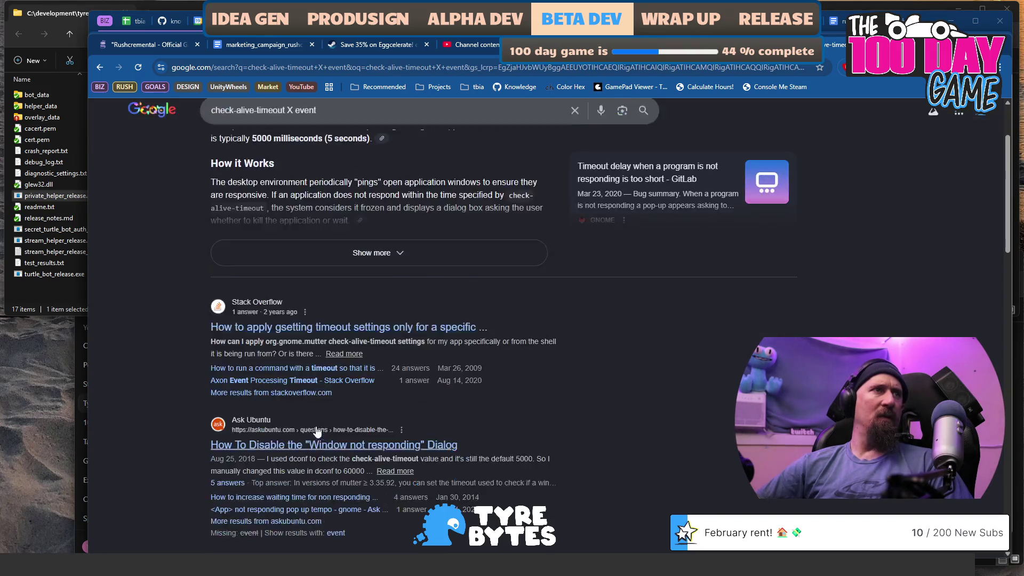
pyautogui.scroll(-2, 328, 400)
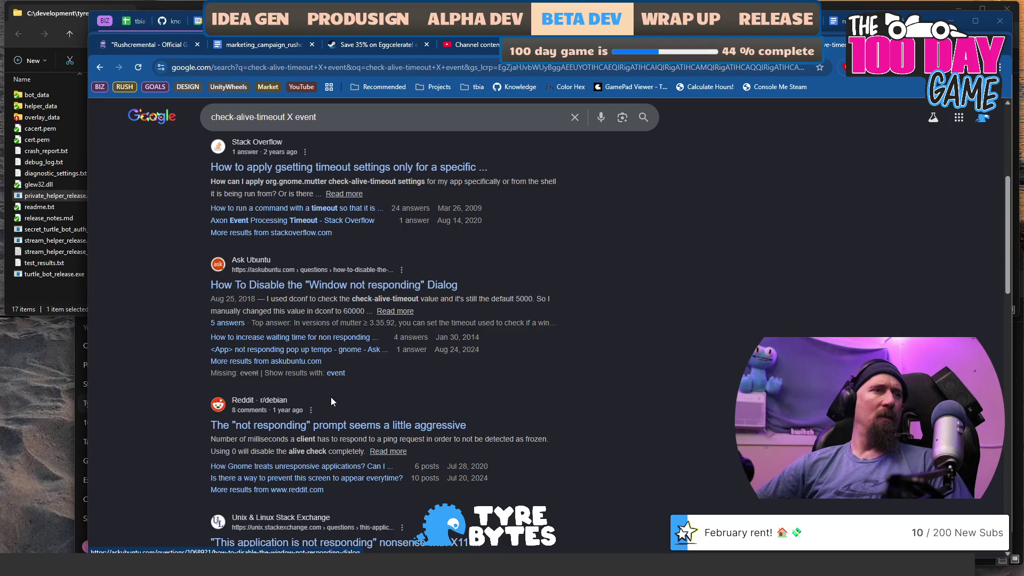
pyautogui.scroll(-2, 330, 397)
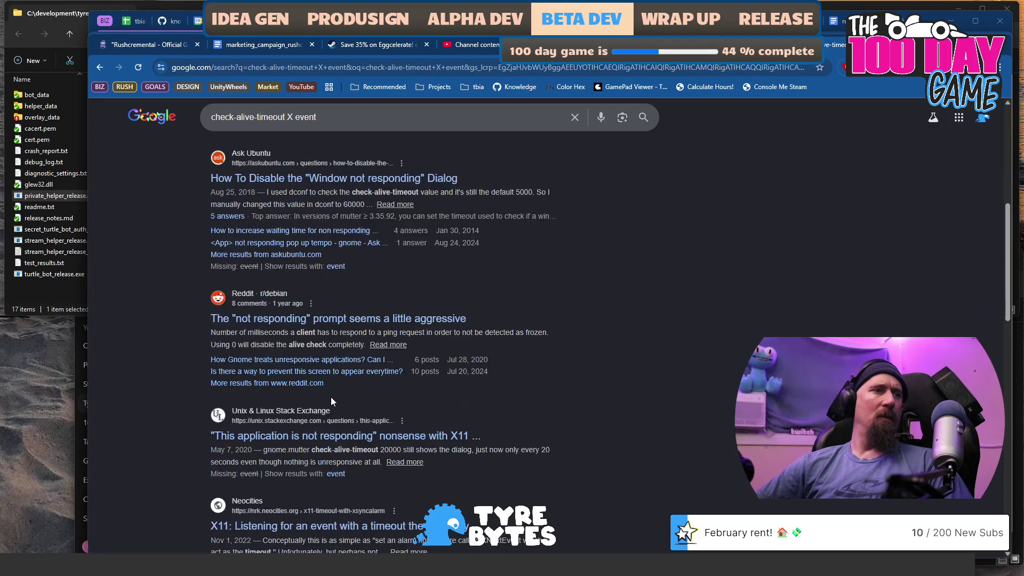
pyautogui.middleClick(327, 329)
# Read the Unix & Linux not-responding answer, then go back toward the Reddit thread
pyautogui.scroll(-1, 315, 387)
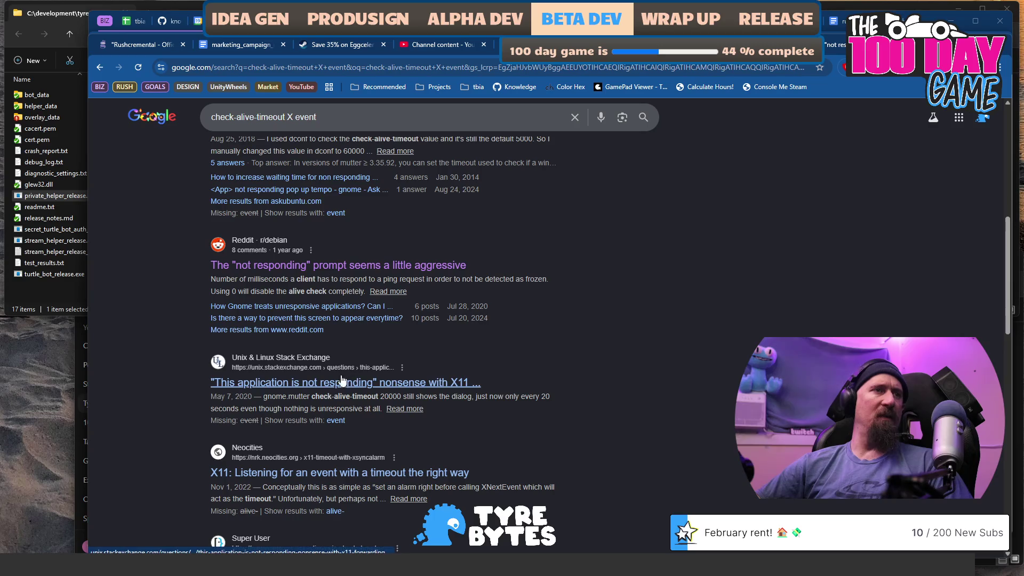
pyautogui.click(313, 391)
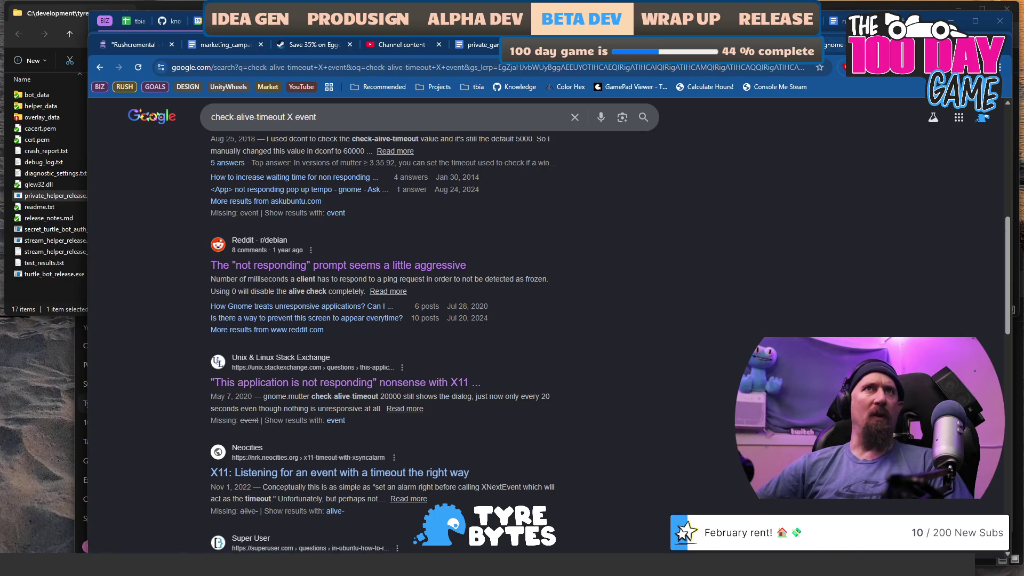
pyautogui.scroll(-3, 439, 341)
pyautogui.scroll(-3, 439, 340)
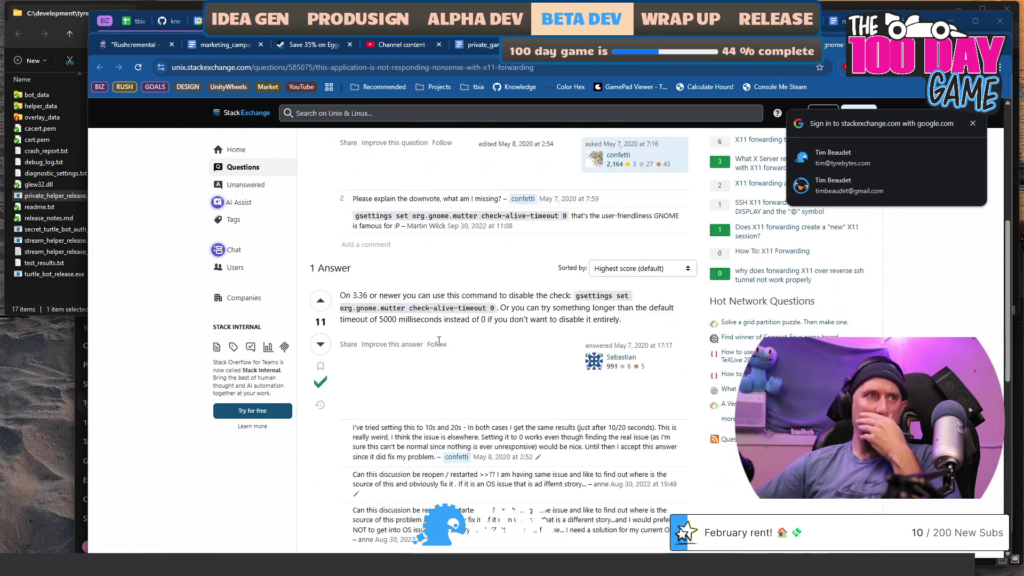
pyautogui.scroll(-4, 439, 341)
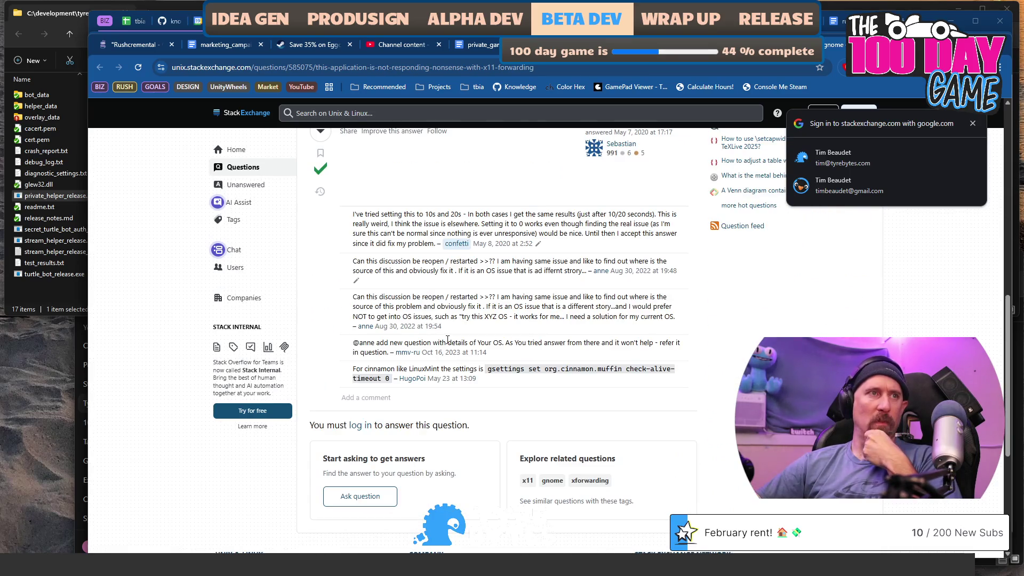
pyautogui.scroll(4, 606, 309)
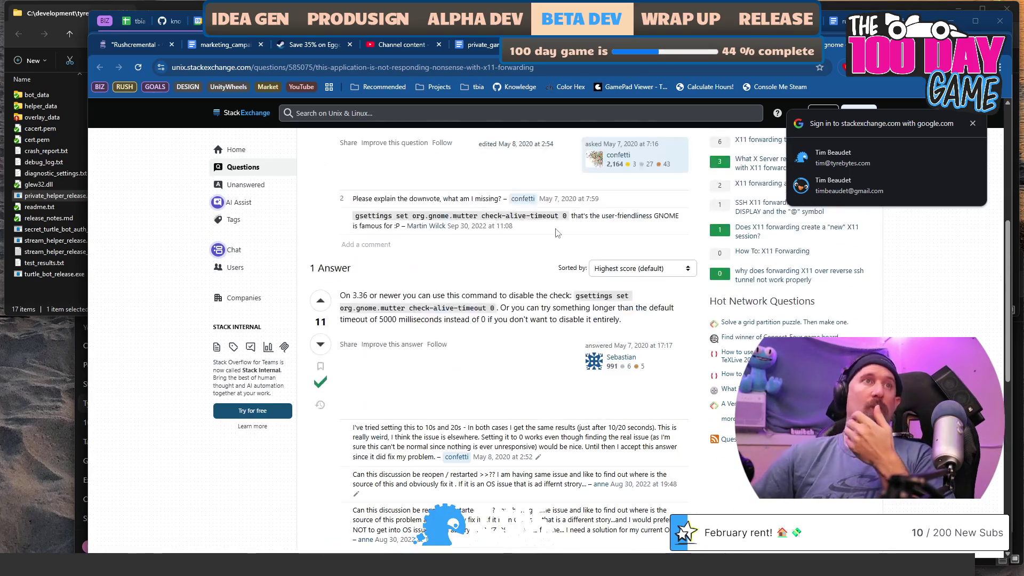
pyautogui.scroll(6, 606, 310)
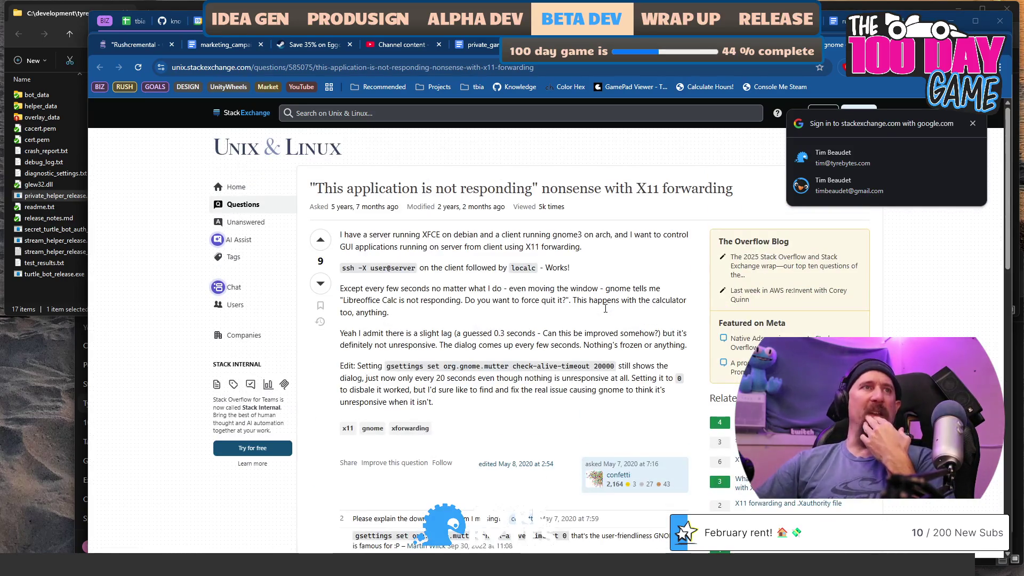
pyautogui.hotkey('alt', 'Left')
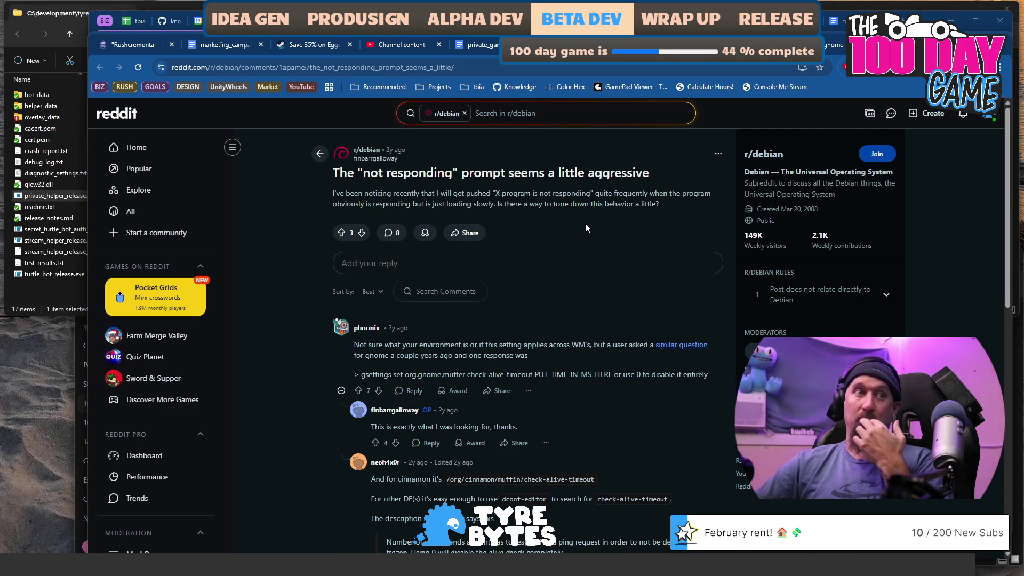
pyautogui.scroll(-2, 585, 228)
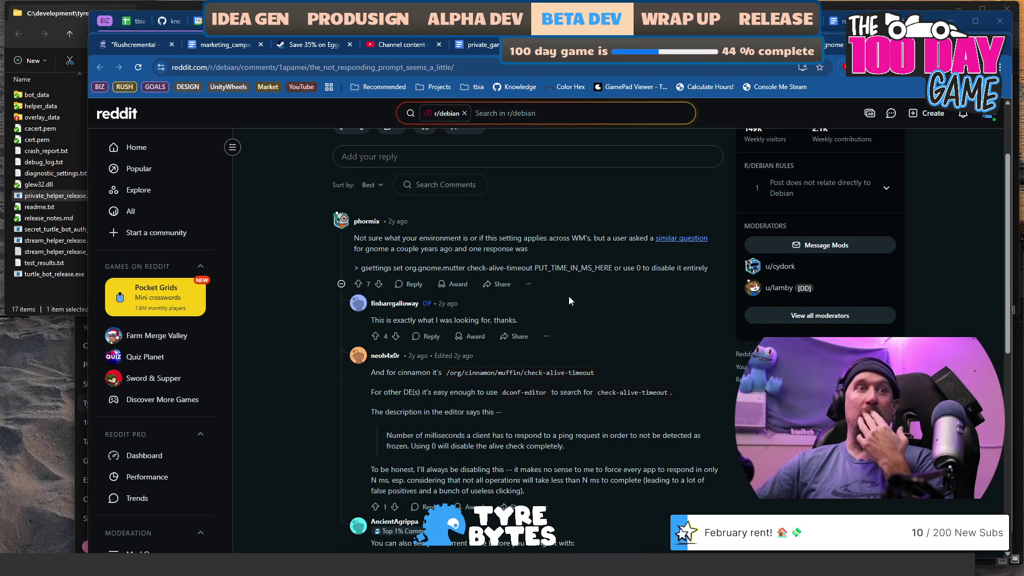
pyautogui.scroll(-6, 569, 299)
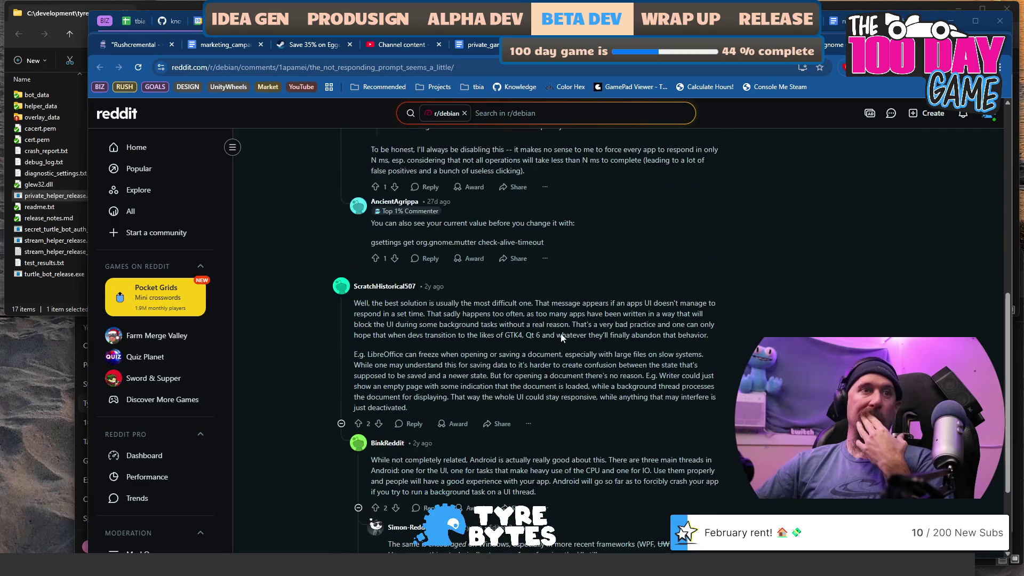
pyautogui.scroll(-2, 562, 337)
pyautogui.scroll(4, 562, 334)
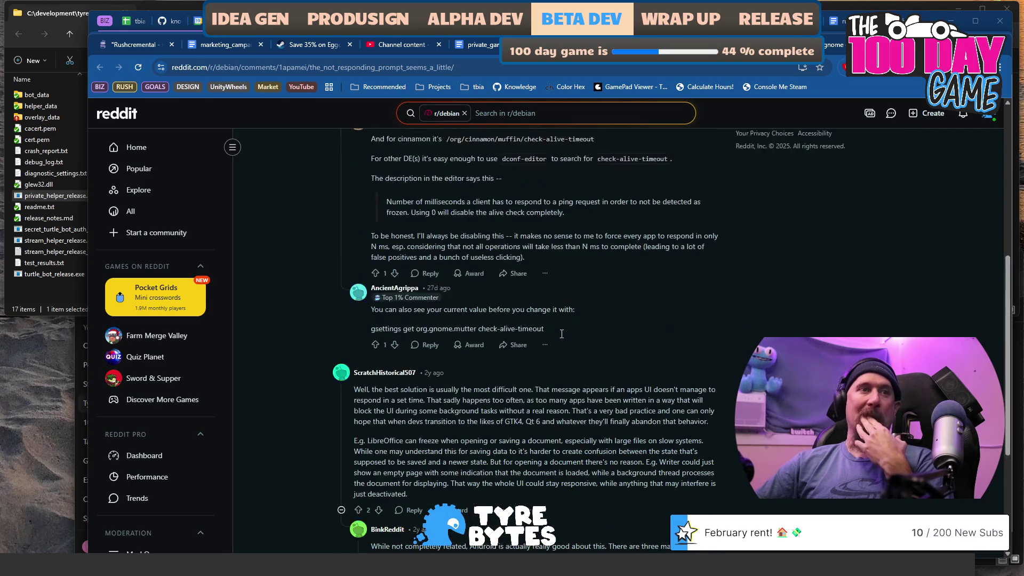
pyautogui.scroll(4, 561, 338)
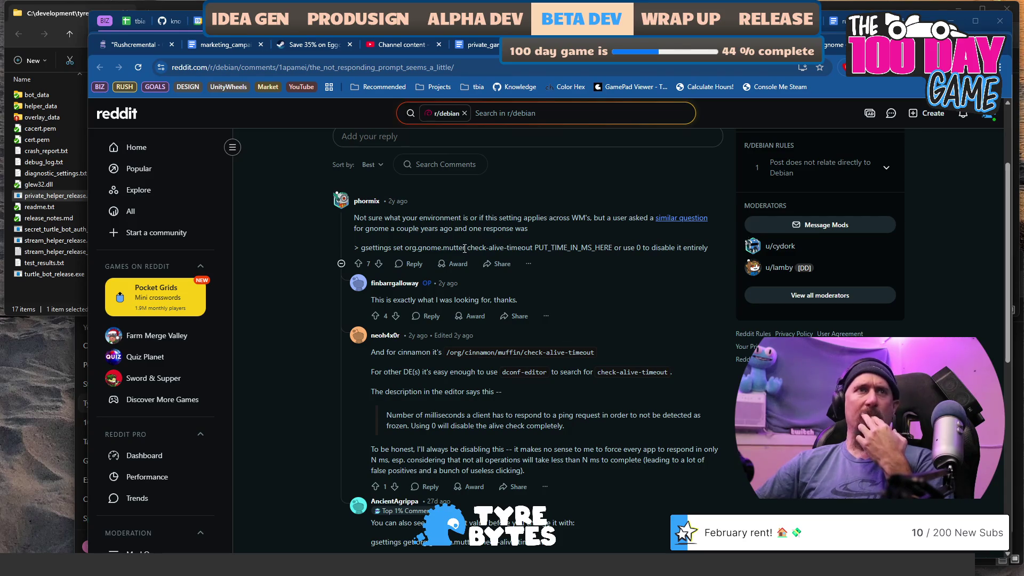
pyautogui.tripleClick(489, 224)
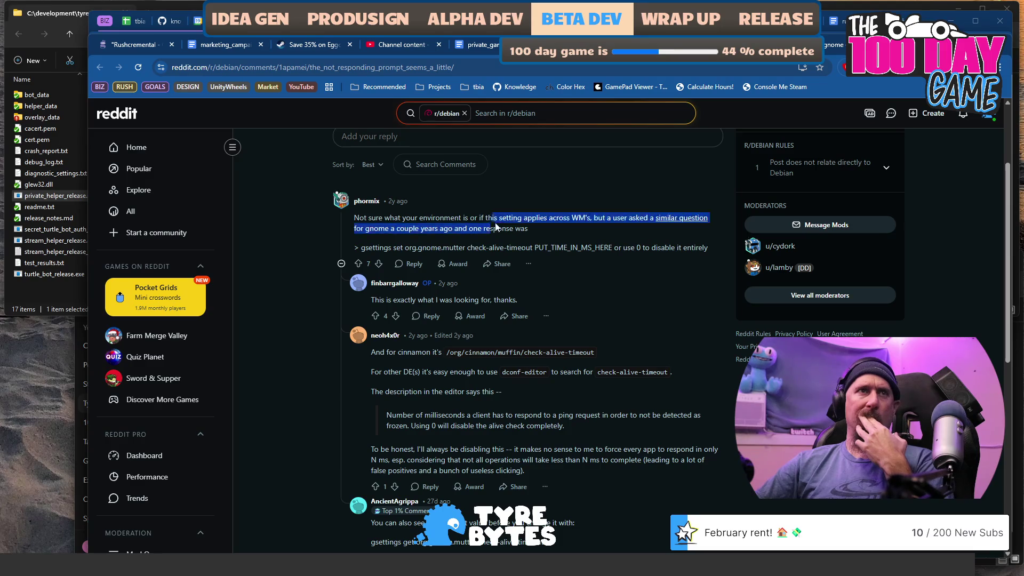
pyautogui.click(501, 228)
pyautogui.moveTo(470, 217); pyautogui.dragTo(515, 228)
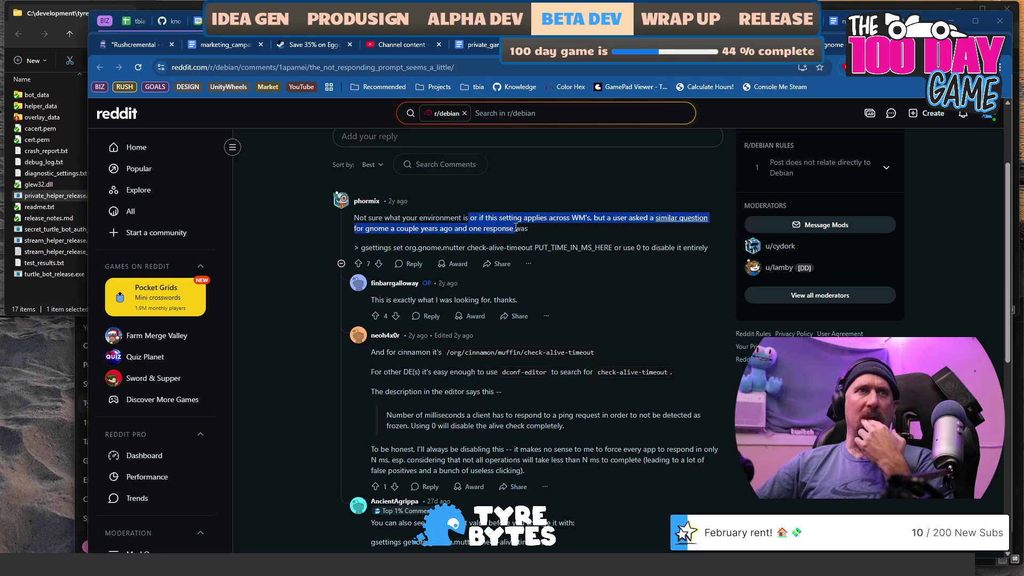
pyautogui.scroll(1, 537, 236)
pyautogui.click(555, 280)
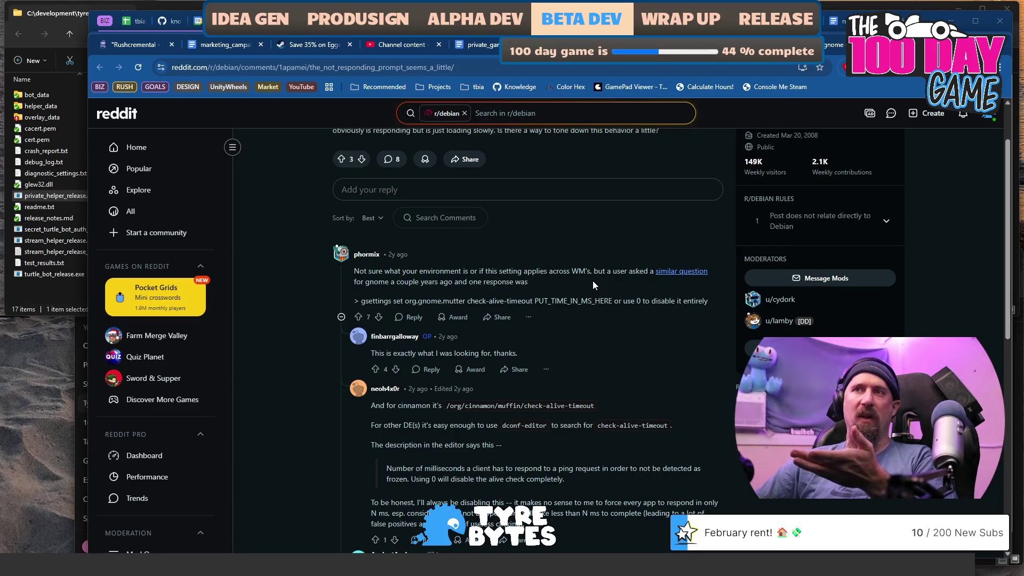
pyautogui.hotkey('alt', 'Tab')
pyautogui.click(175, 348)
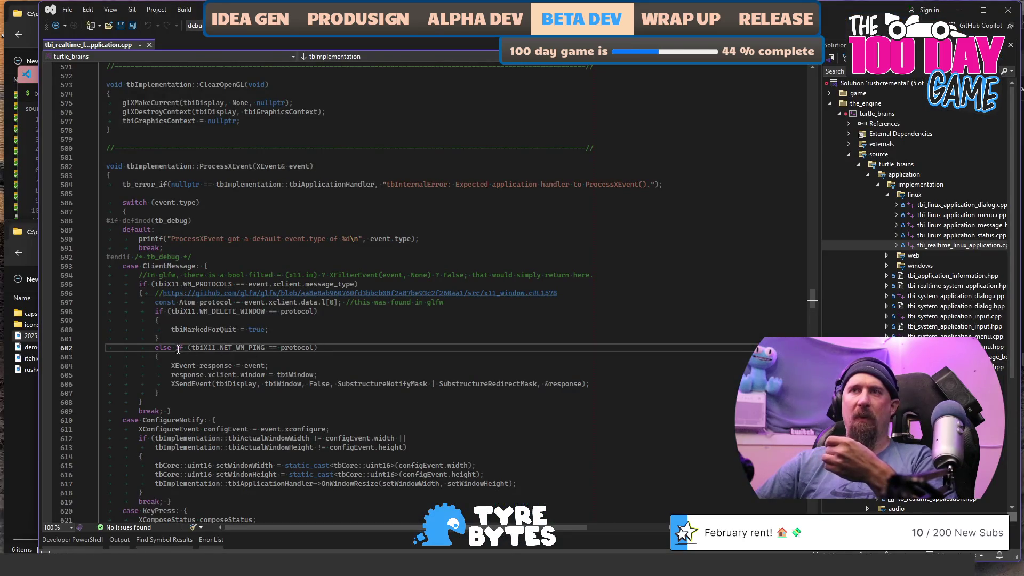
# Inspect the NET_WM_PING condition and the ping reply code on lines 602–606
pyautogui.moveTo(175, 347); pyautogui.dragTo(335, 360)
pyautogui.scroll(-2, 344, 359)
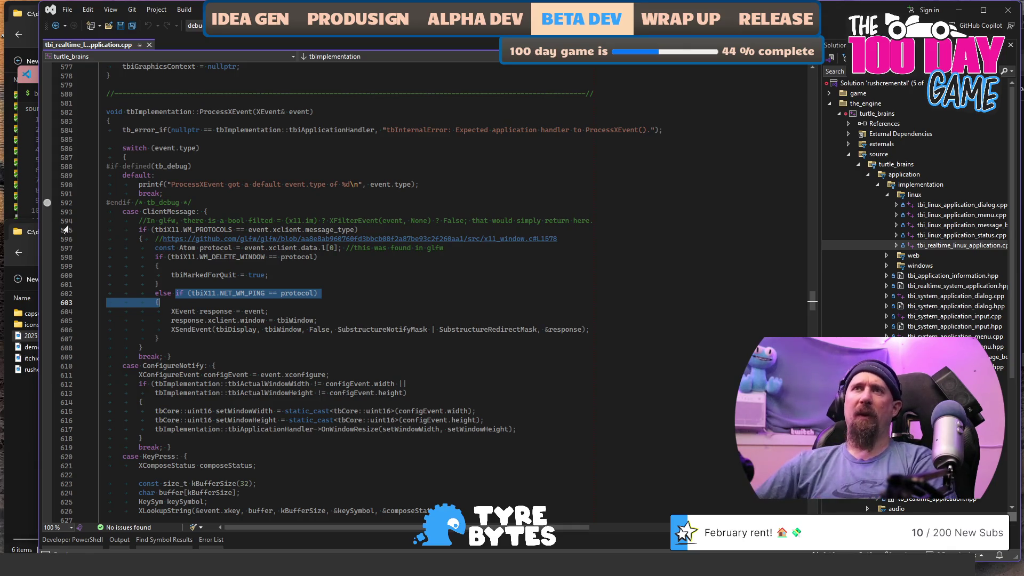
pyautogui.scroll(-20, 134, 140)
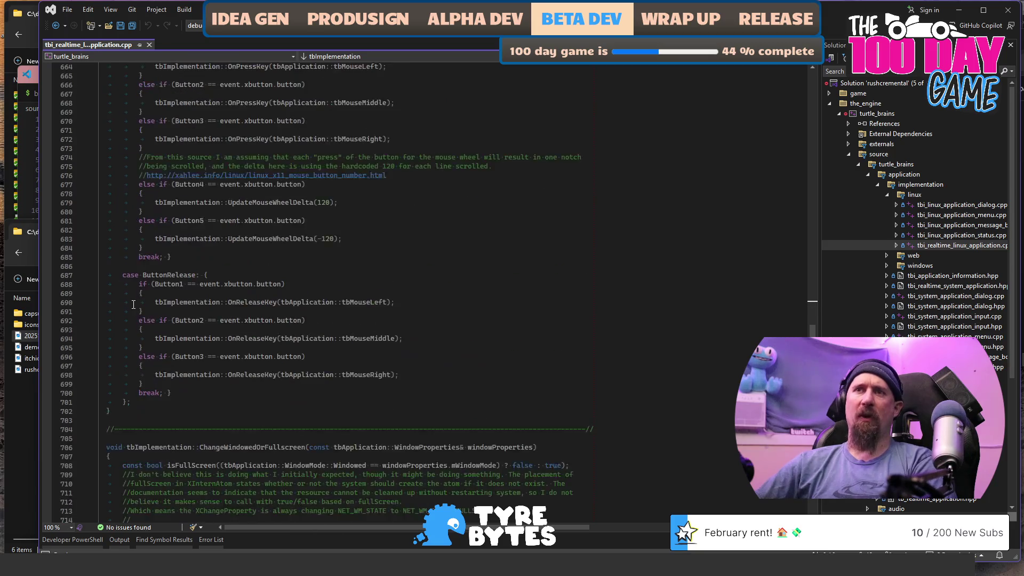
pyautogui.scroll(20, 118, 207)
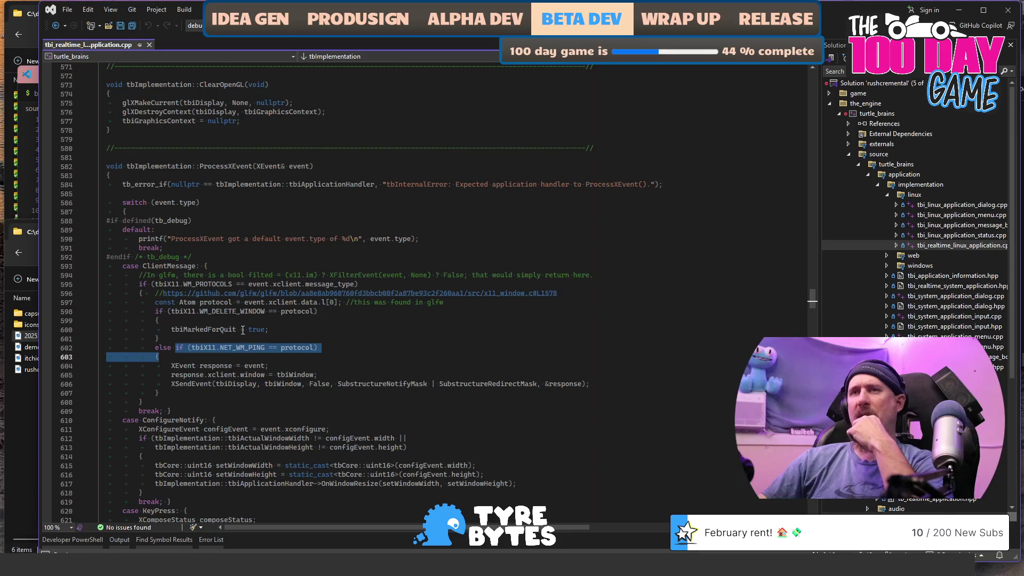
pyautogui.click(170, 364)
pyautogui.moveTo(170, 365); pyautogui.dragTo(588, 383)
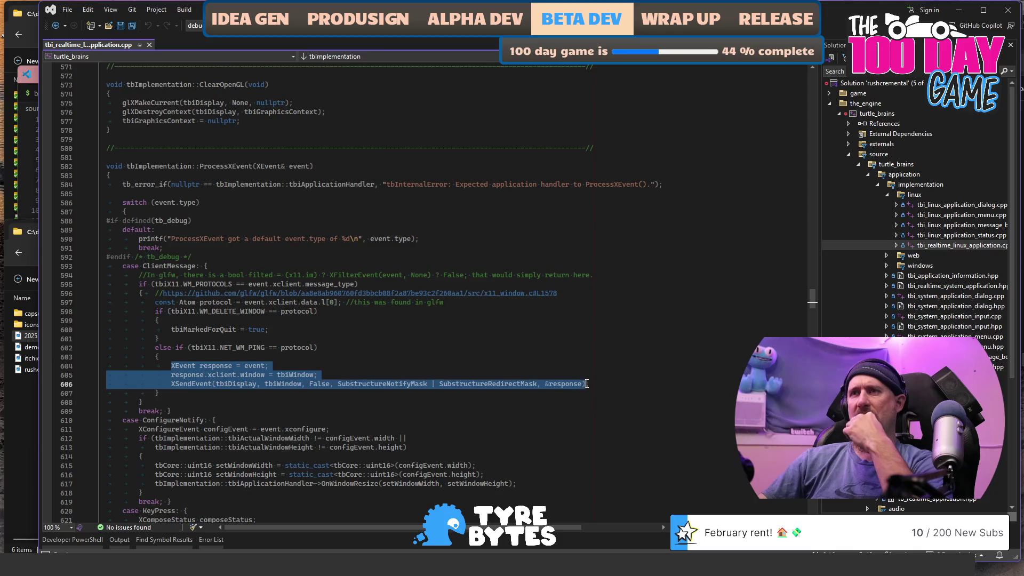
pyautogui.scroll(-2, 550, 348)
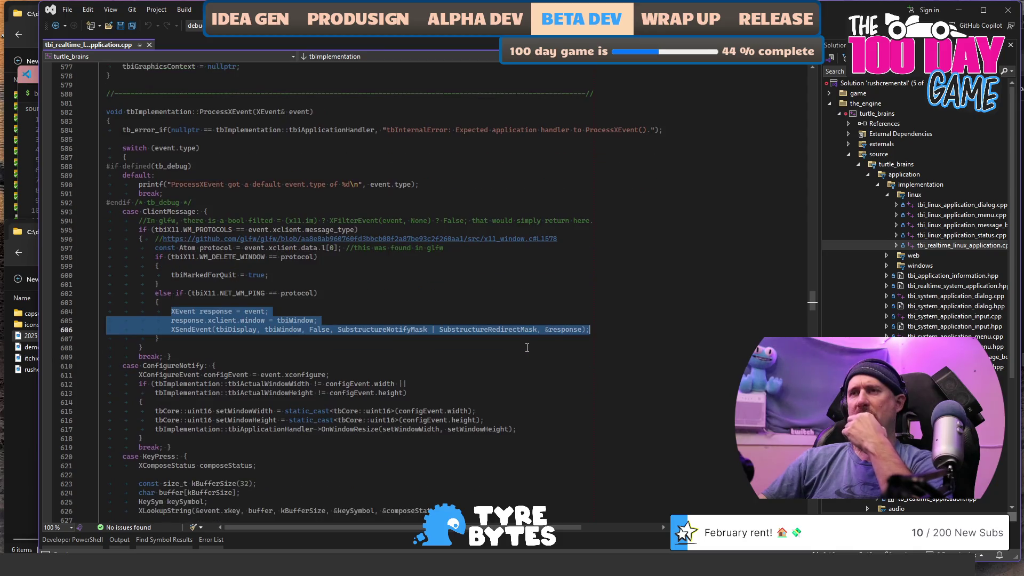
pyautogui.click(509, 314)
# Highlight tbiX11 uses from line 602 and scroll up to the AtomInfo struct
pyautogui.scroll(-2, 509, 313)
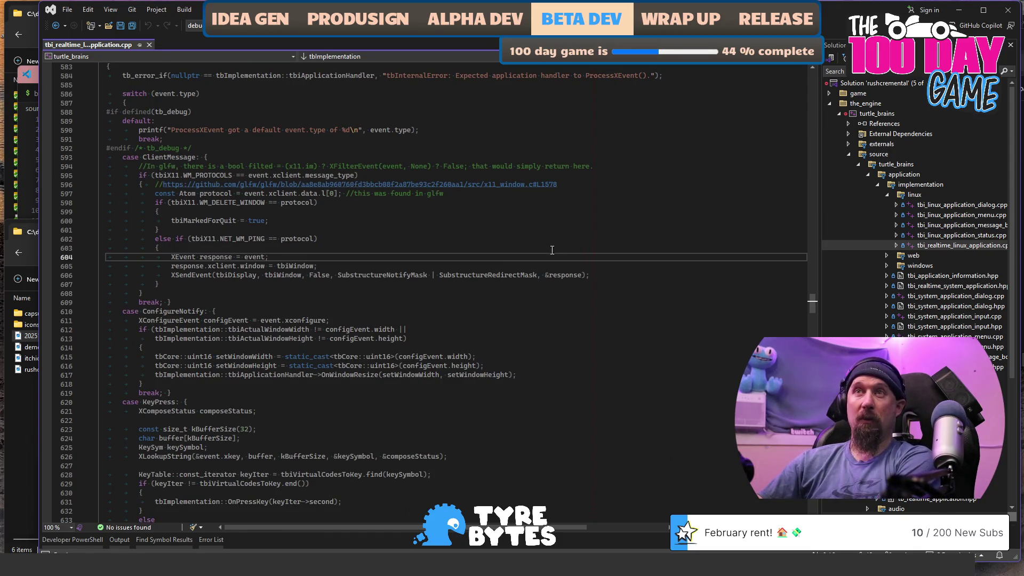
pyautogui.click(393, 176)
pyautogui.click(243, 238)
pyautogui.hotkey('shift', 'alt', '=')
pyautogui.hotkey('shift', 'alt', '=')
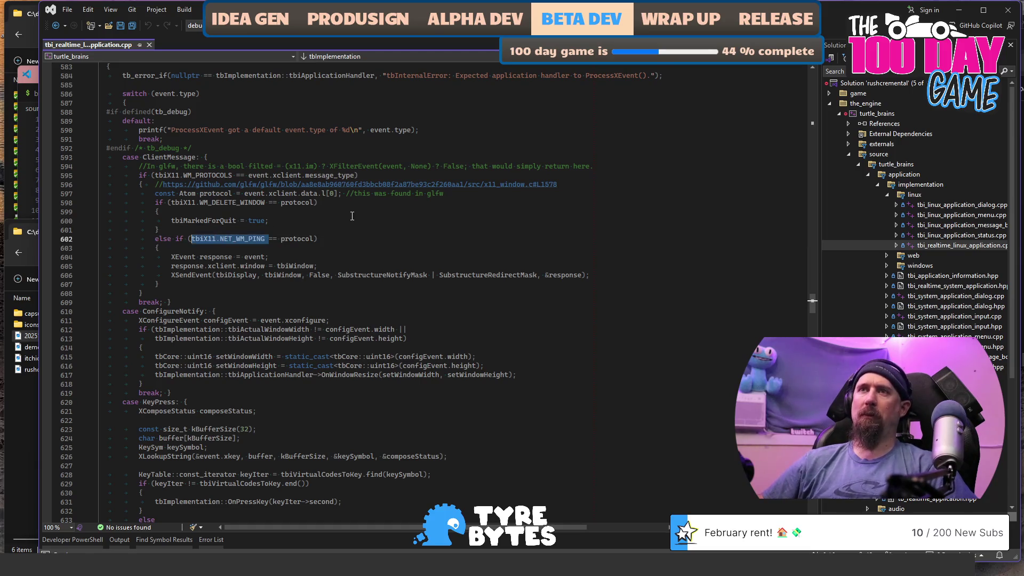
pyautogui.click(245, 248)
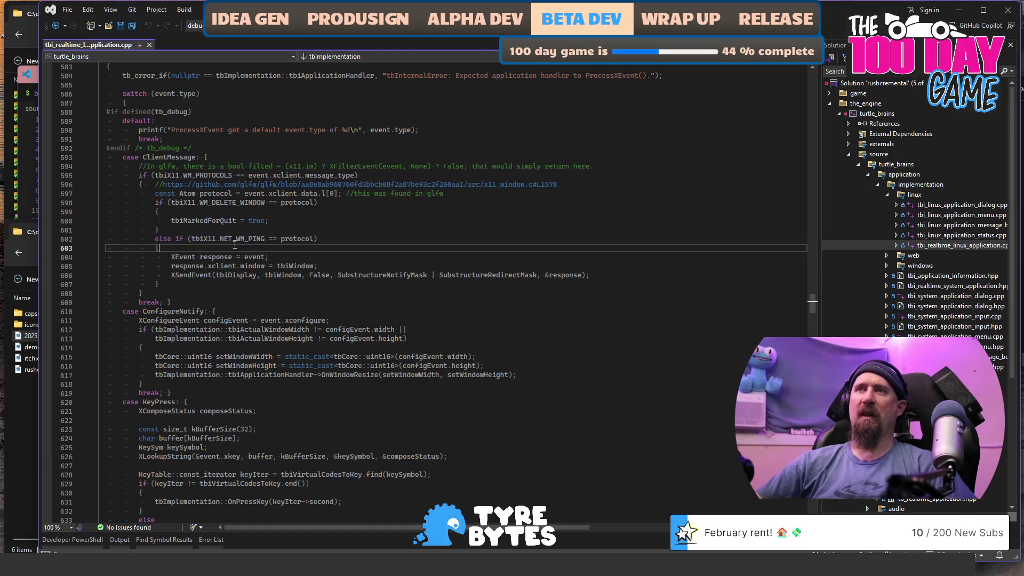
pyautogui.doubleClick(208, 239)
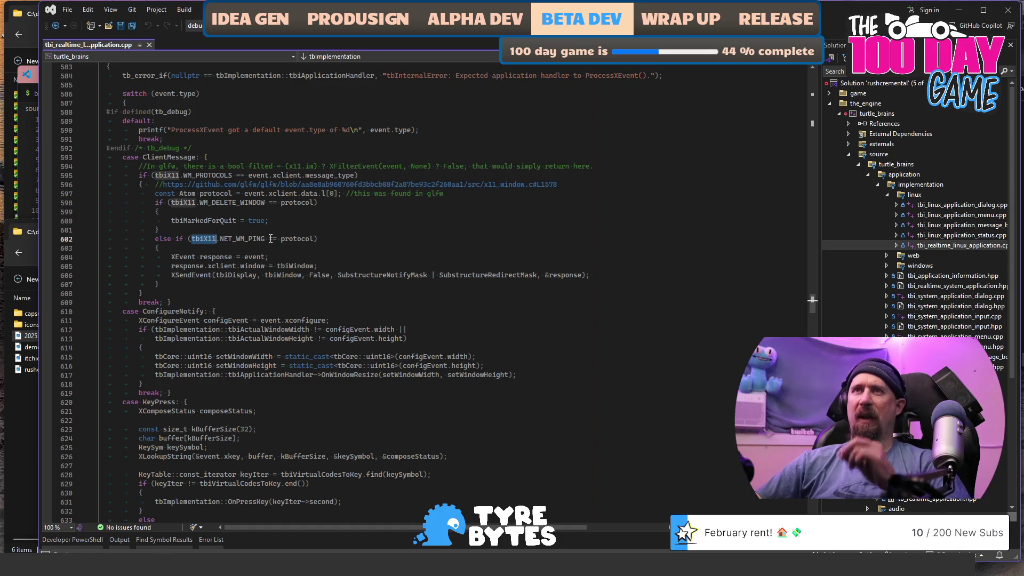
pyautogui.moveTo(808, 213)
pyautogui.mouseDown()
pyautogui.moveTo(803, 80)
pyautogui.moveTo(804, 97)
pyautogui.mouseUp()
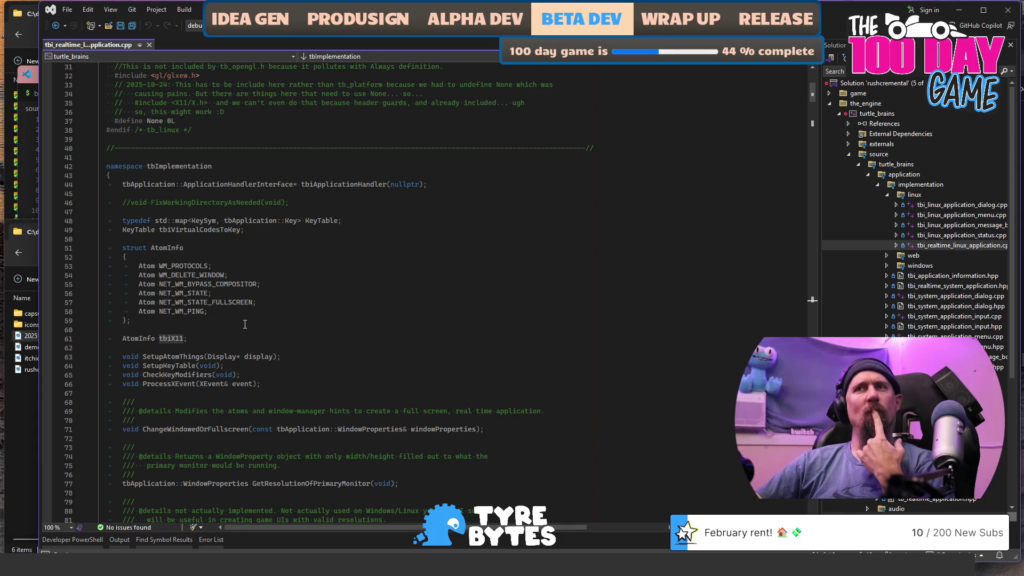
pyautogui.scroll(-1, 244, 325)
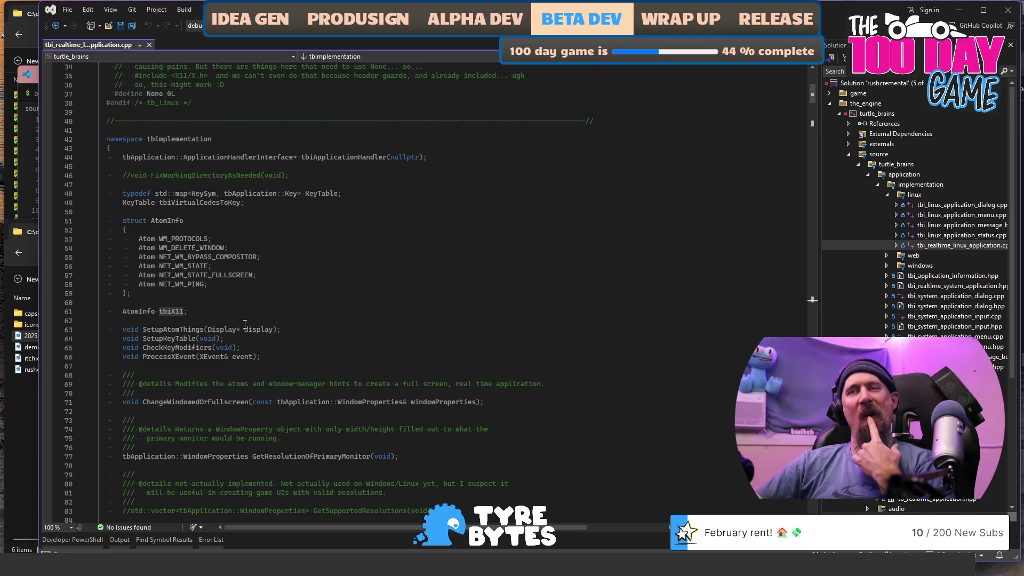
# Search for NET_WM_PING from the AtomInfo struct to its XInternAtom call on line 136
pyautogui.doubleClick(181, 284)
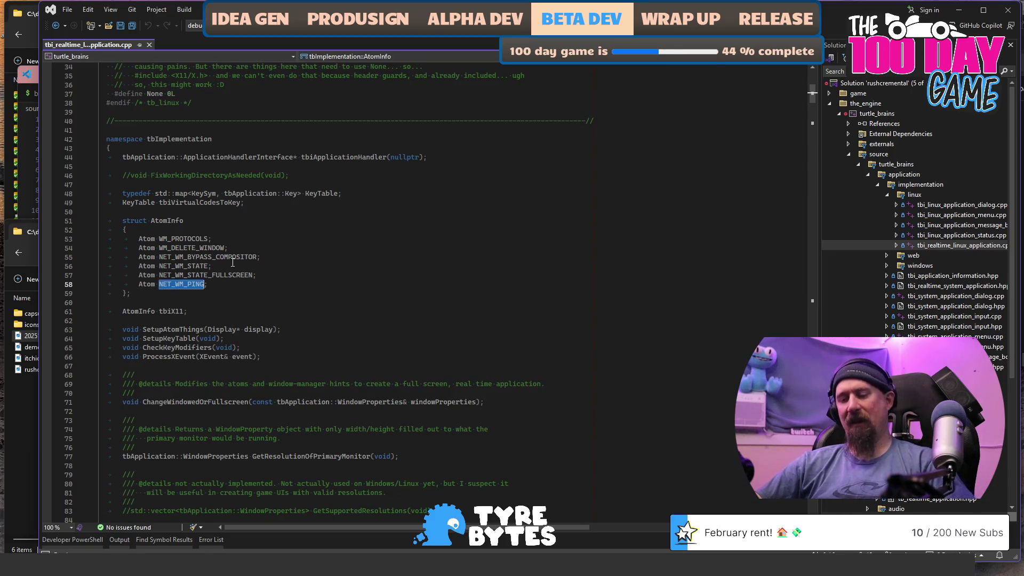
pyautogui.hotkey('ctrl', 'f')
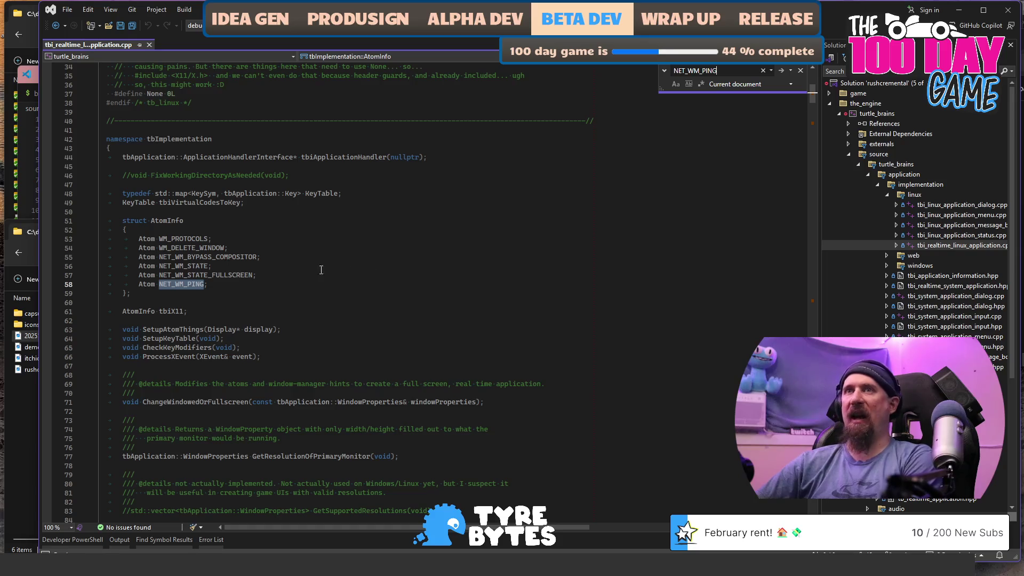
pyautogui.press('Return')
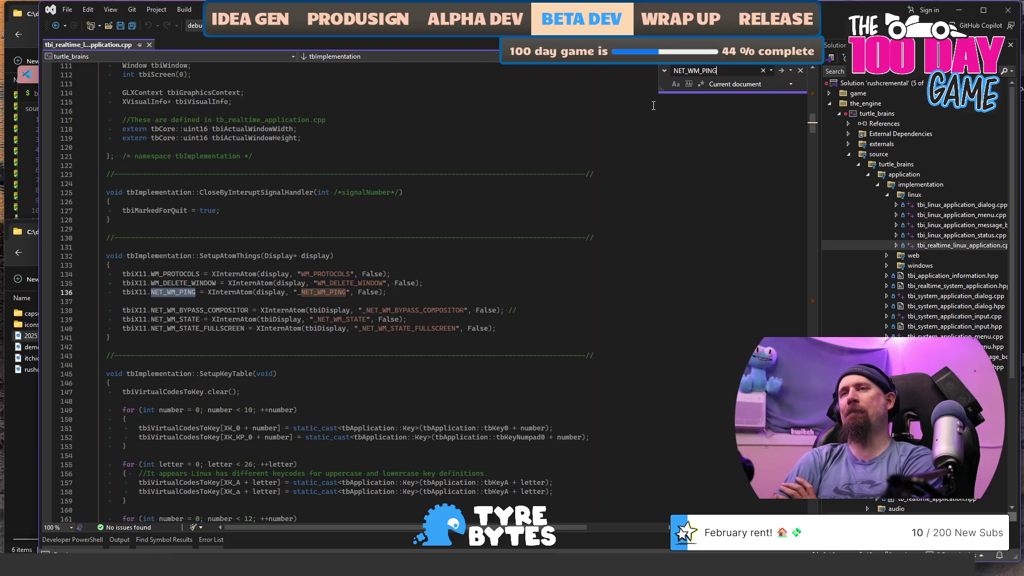
pyautogui.click(434, 288)
# Google the copied tbiX11.NET_WM_PING XInternAtom code line in a new Chrome tab
pyautogui.hotkey('alt', 'Tab')
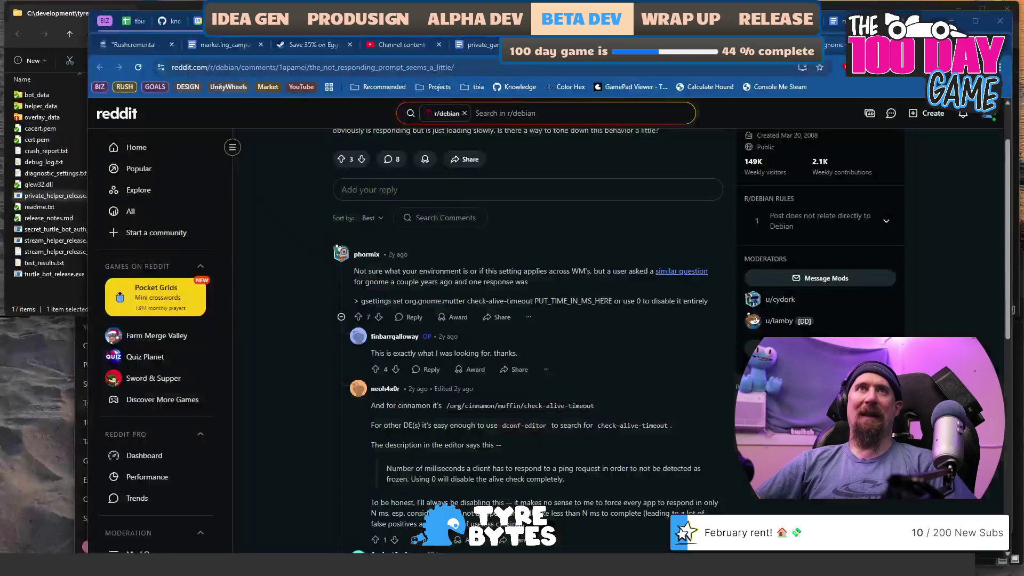
pyautogui.hotkey('ctrl', 't')
pyautogui.write('tbiX11.NET_WM_PING = XInternAtom(display, "_NET_WM_PING", False);')
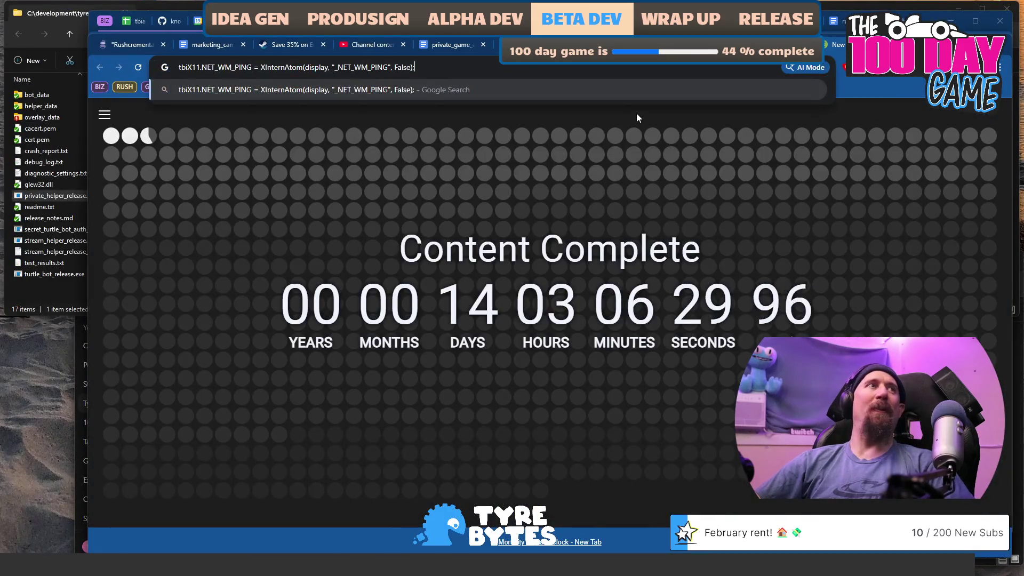
pyautogui.press('Return')
pyautogui.scroll(-2, 409, 223)
pyautogui.scroll(2, 410, 222)
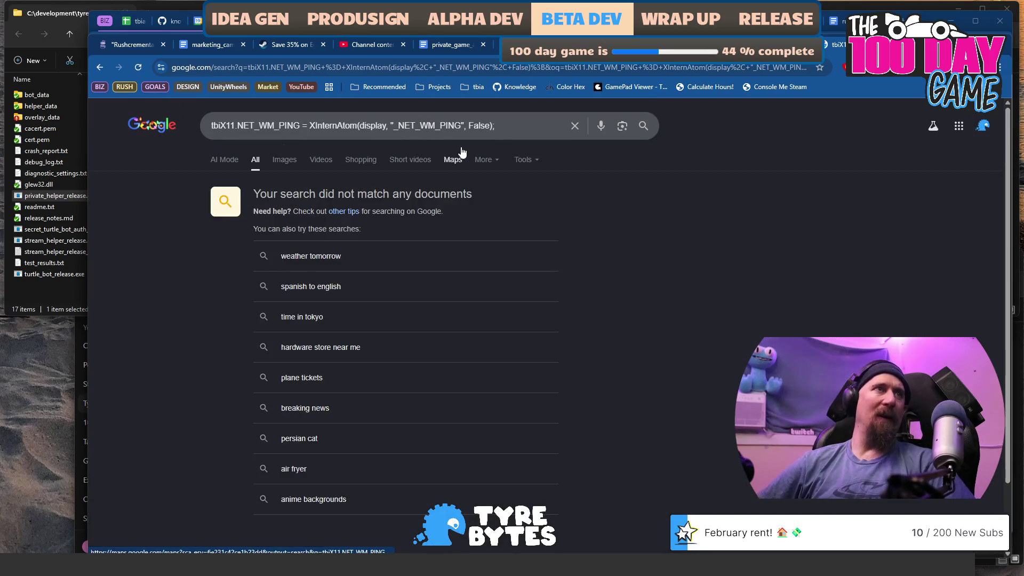
# Trim the query to XInternAtom(display, "_NET_WM_PING", False); and rerun the search
pyautogui.click(516, 131)
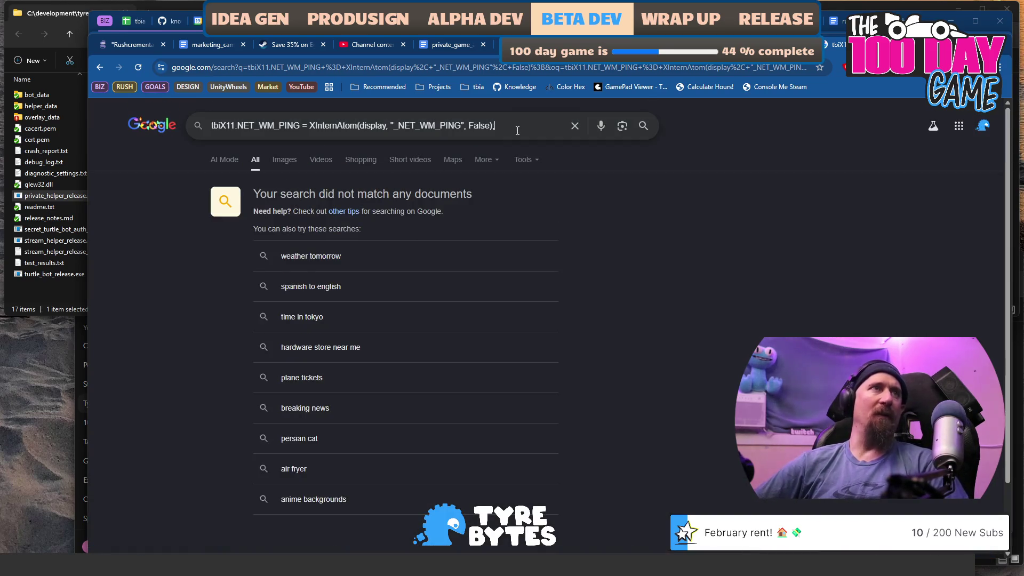
pyautogui.press('Home')
pyautogui.hotkey('shift', 'ctrl', 'Right')
pyautogui.hotkey('shift', 'ctrl', 'Right')
pyautogui.hotkey('shift', 'ctrl', 'Right')
pyautogui.press('Delete')
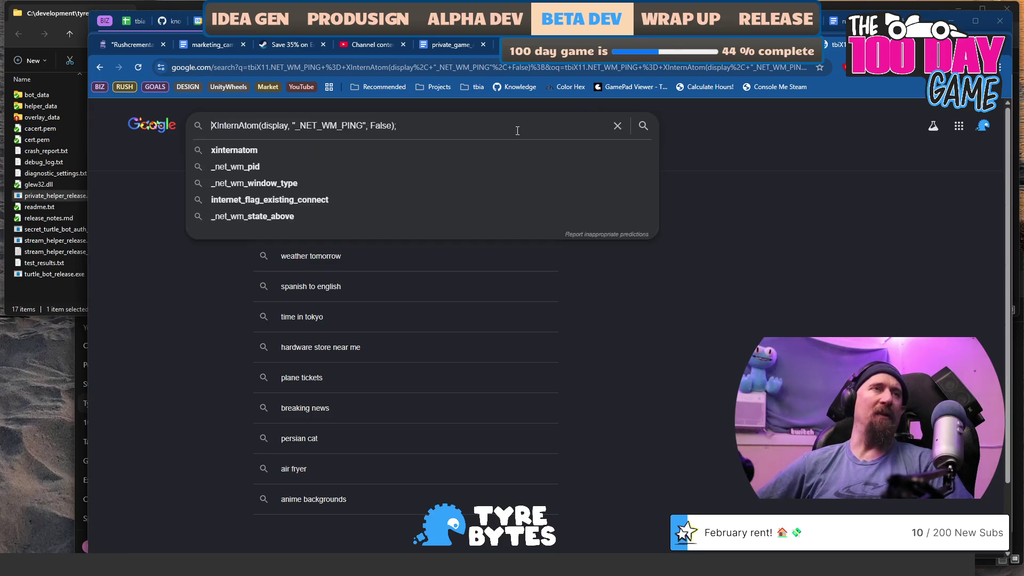
pyautogui.press('Return')
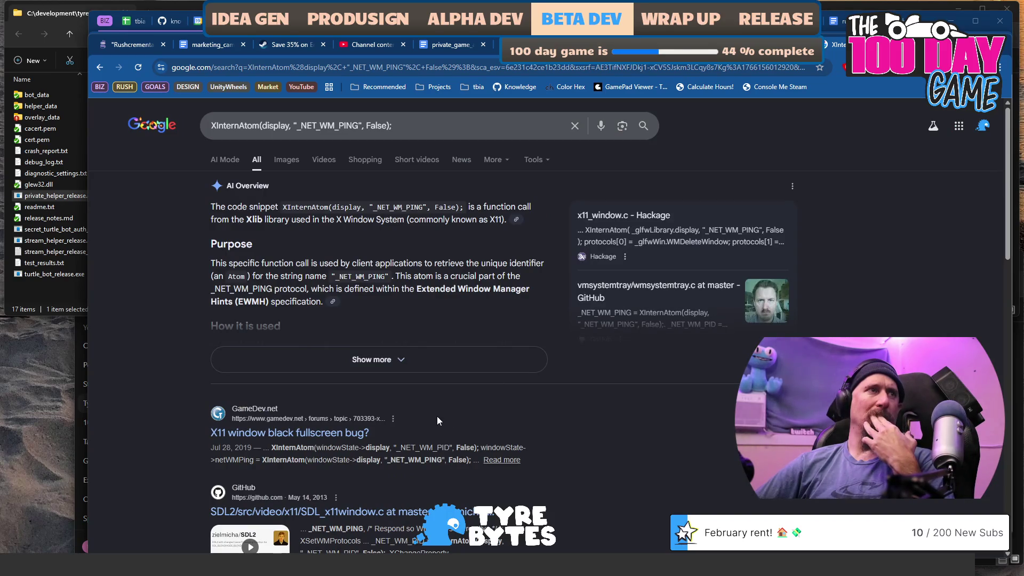
pyautogui.scroll(-5, 437, 417)
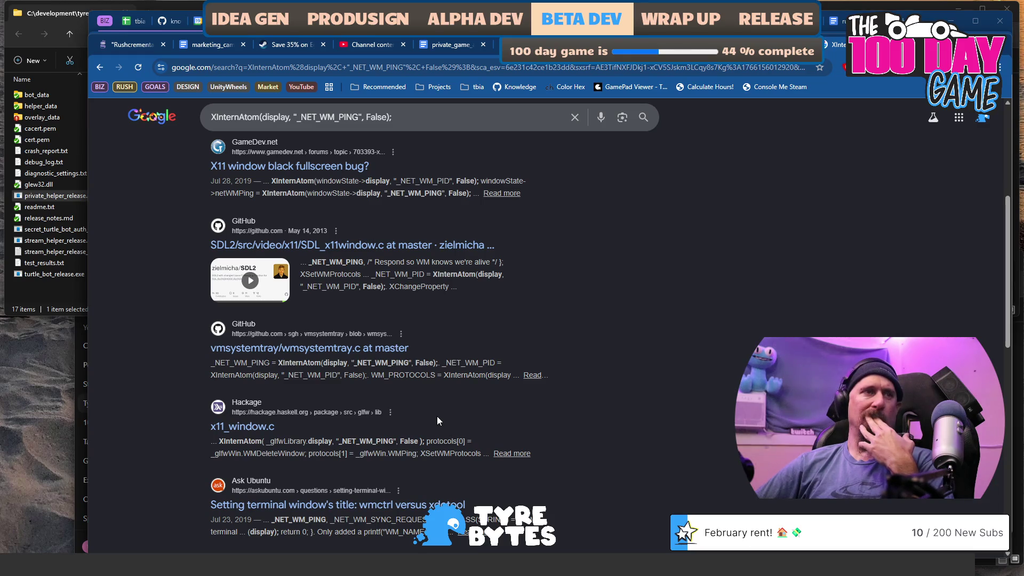
pyautogui.scroll(-1, 437, 421)
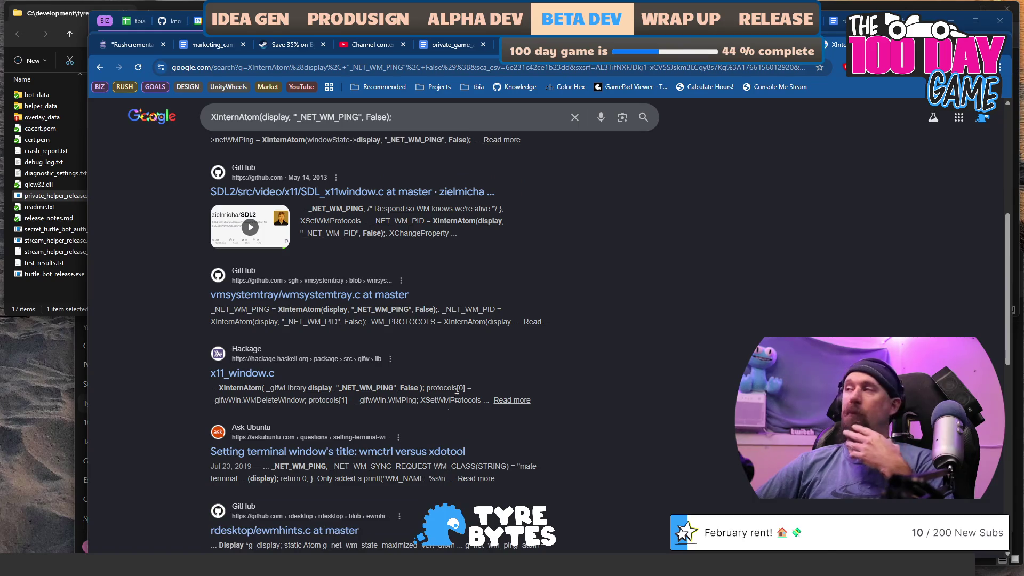
# Compare with the engine code, then open the Radboud PDF 'The anatomy of the modern window manager'
pyautogui.hotkey('alt', 'Tab')
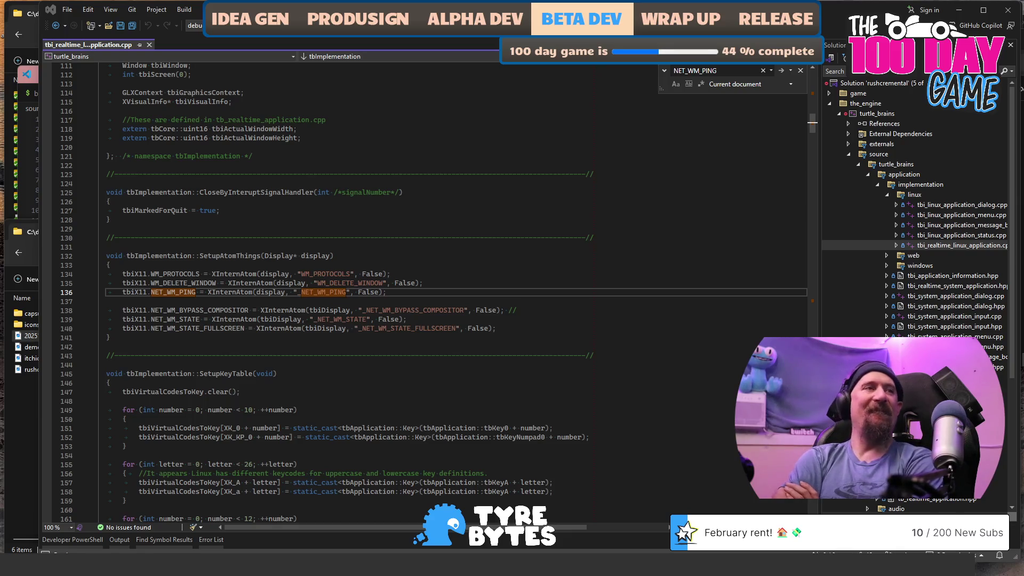
pyautogui.hotkey('alt', 'Tab')
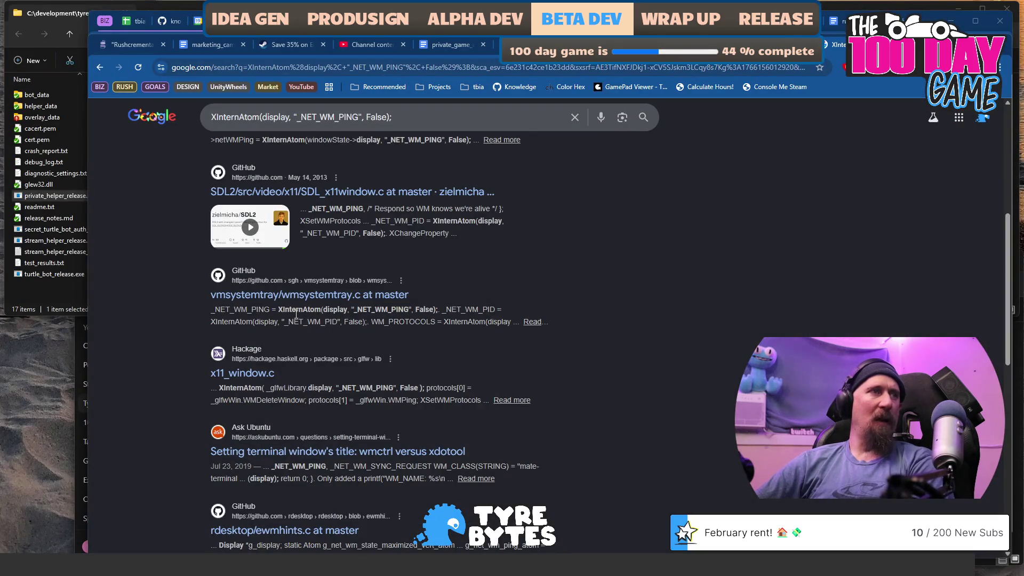
pyautogui.scroll(-2, 302, 306)
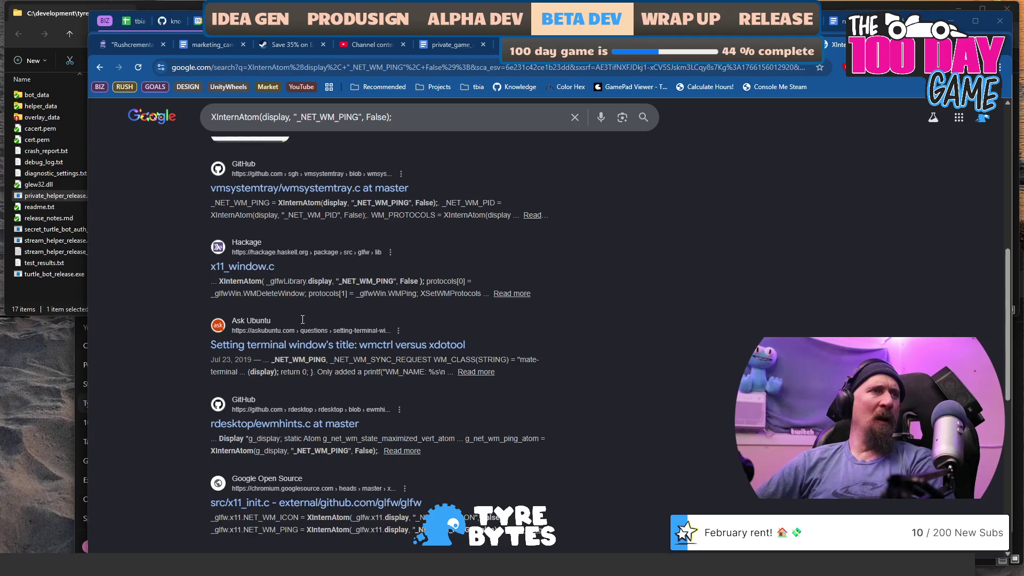
pyautogui.scroll(1, 320, 315)
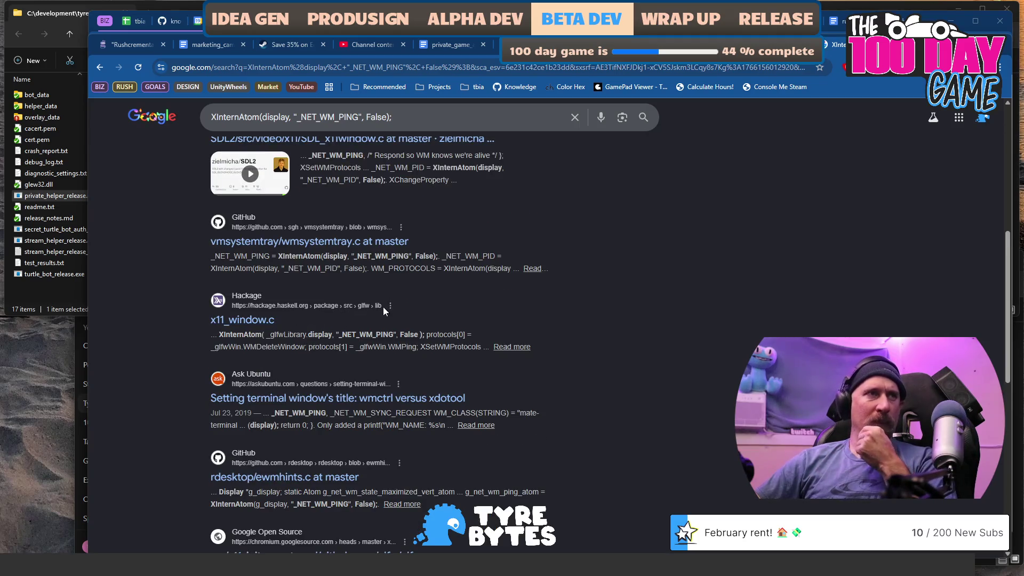
pyautogui.scroll(-2, 393, 308)
pyautogui.scroll(-4, 395, 306)
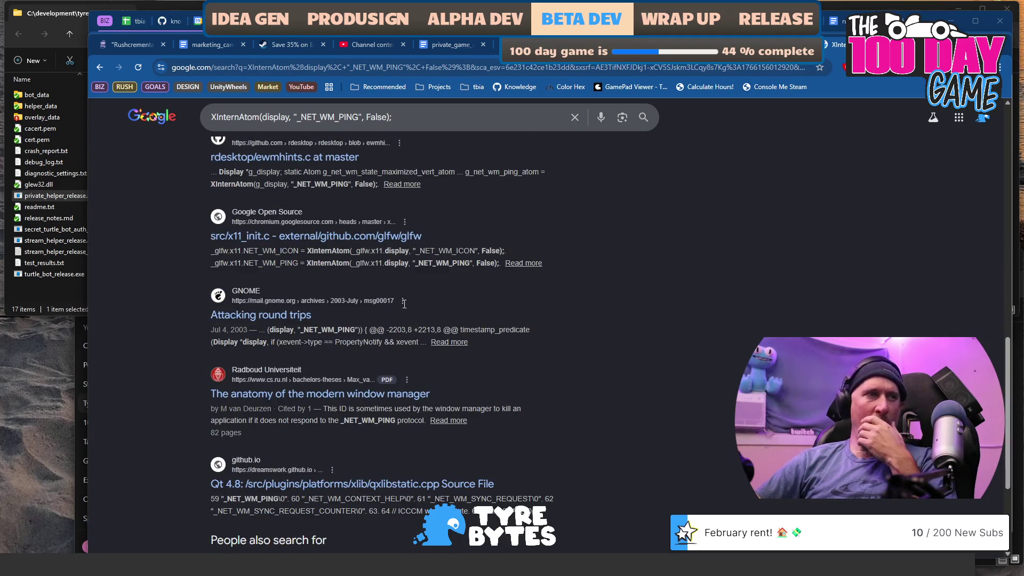
pyautogui.scroll(-5, 404, 304)
pyautogui.scroll(7, 415, 328)
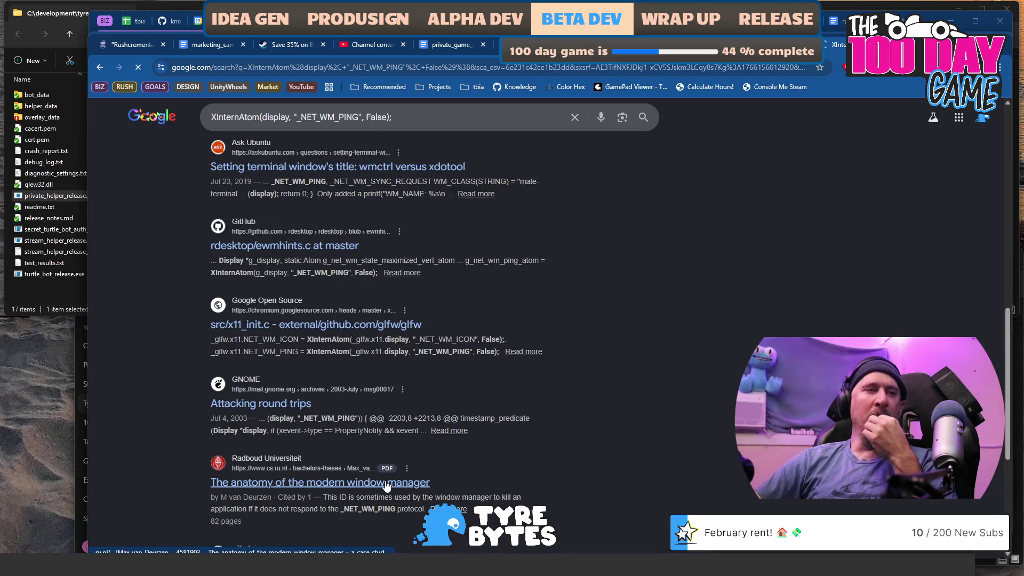
pyautogui.click(384, 483)
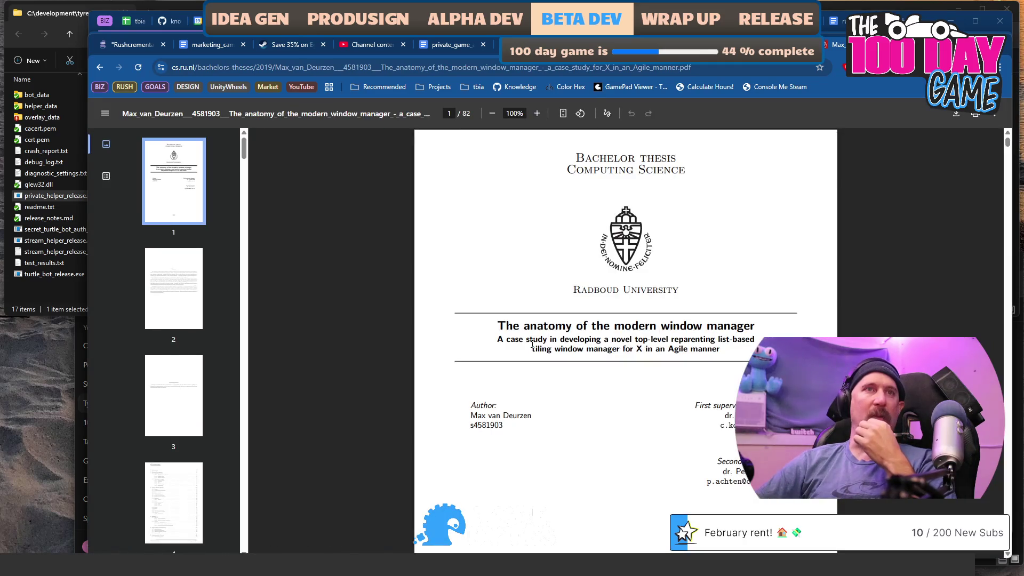
# Skim the opening pages of the window-manager thesis PDF
pyautogui.scroll(-15, 533, 344)
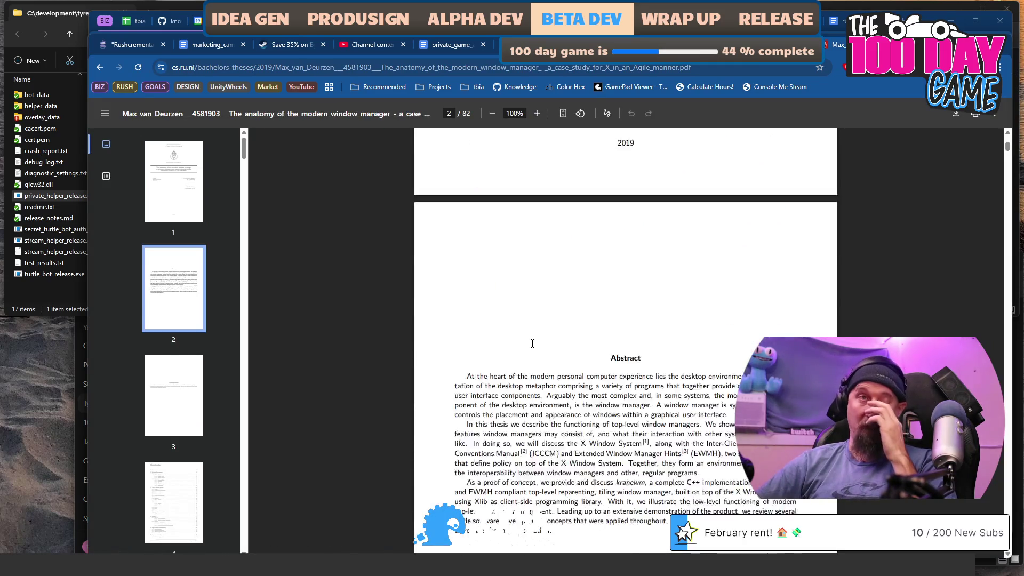
pyautogui.scroll(-20, 532, 344)
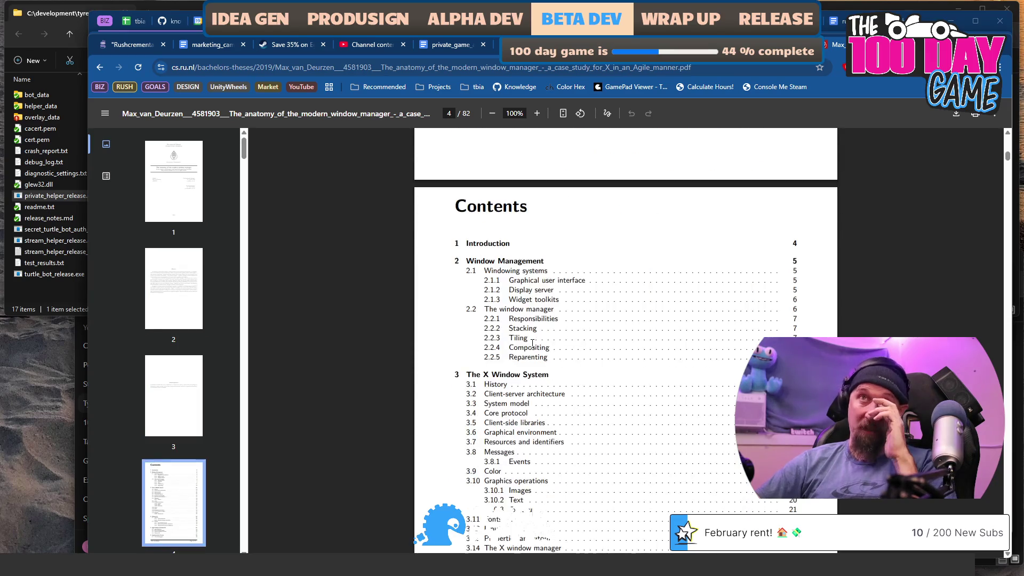
pyautogui.scroll(-15, 533, 344)
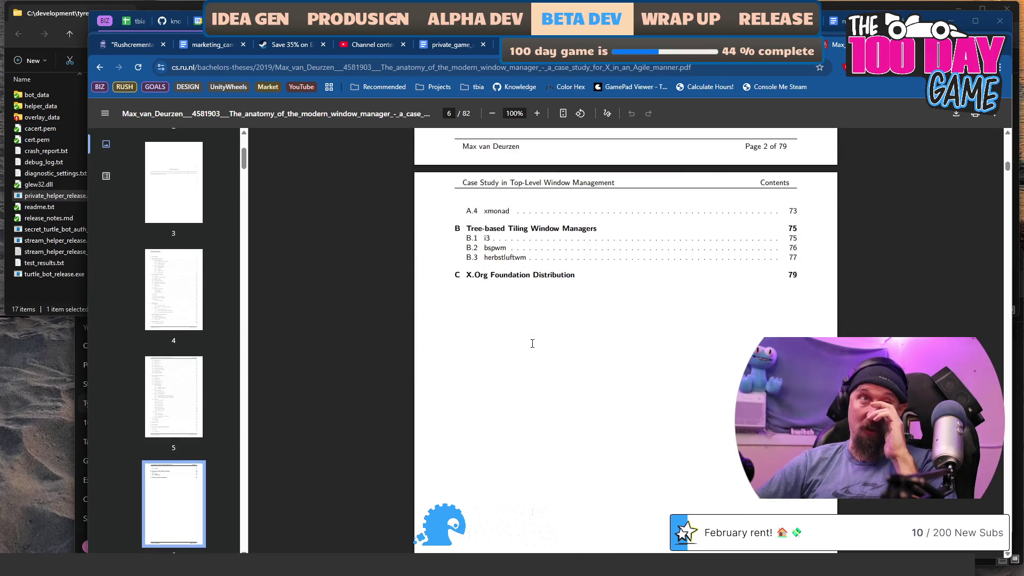
pyautogui.scroll(-15, 532, 344)
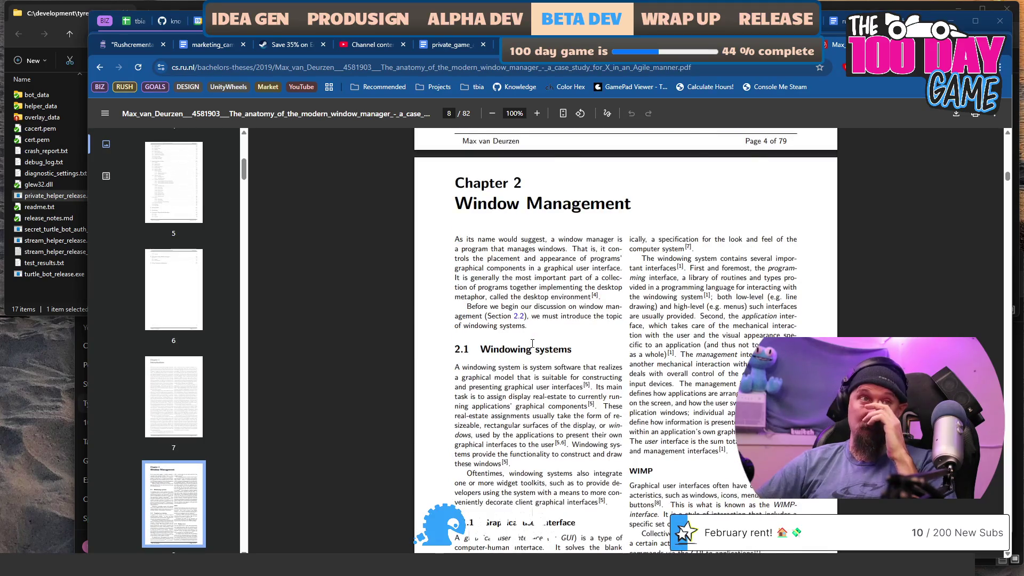
pyautogui.scroll(-10, 532, 344)
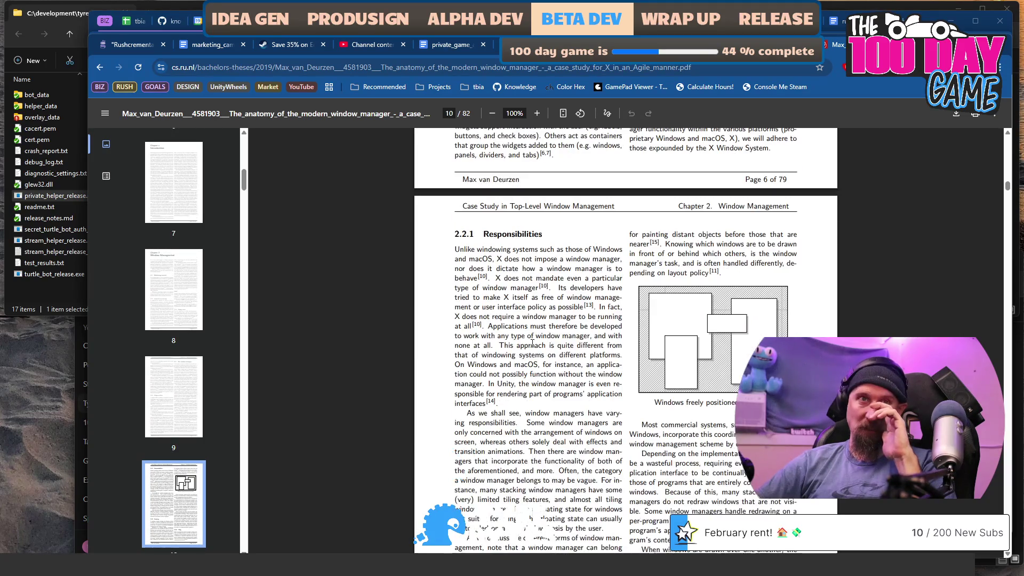
pyautogui.scroll(-10, 533, 342)
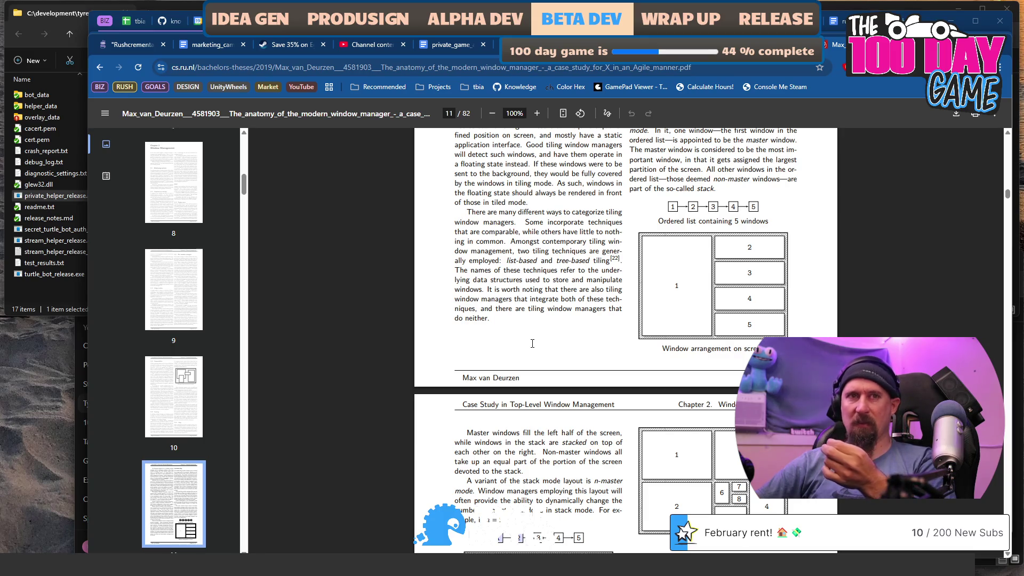
# Reach the Reparenting section on page 15, then switch to the X11 forwarding question
pyautogui.scroll(-4, 532, 343)
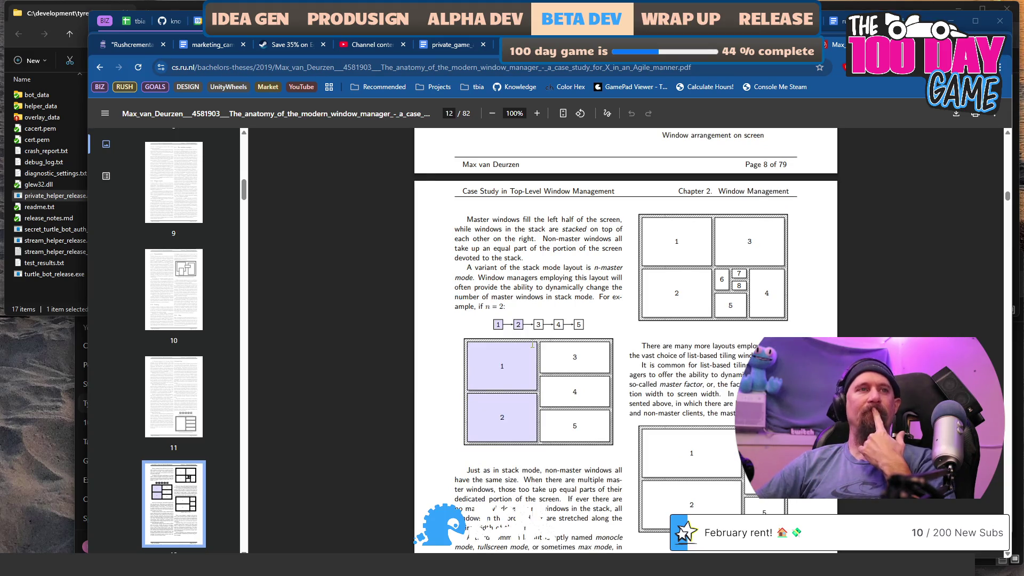
pyautogui.scroll(-12, 532, 344)
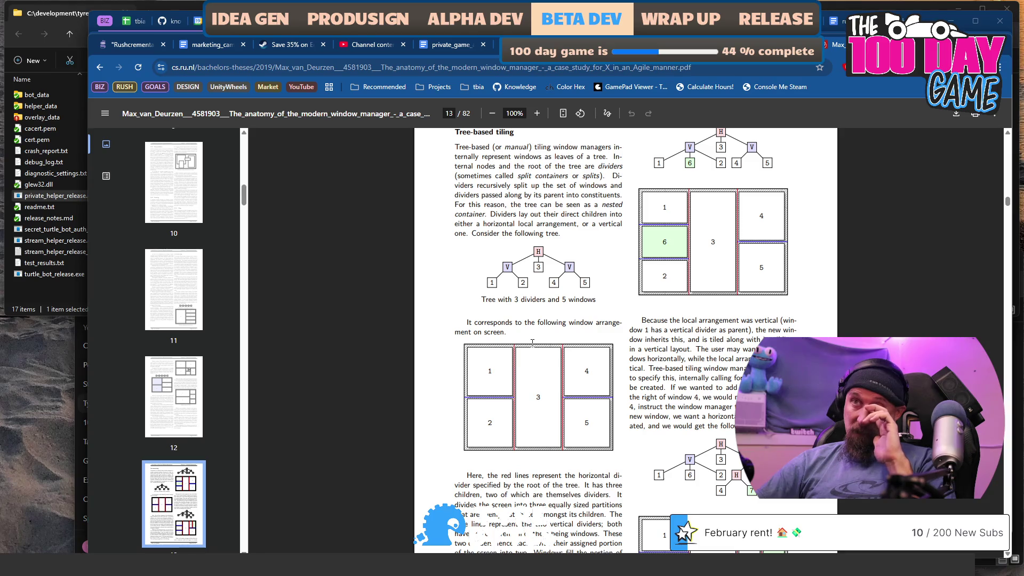
pyautogui.scroll(-4, 533, 342)
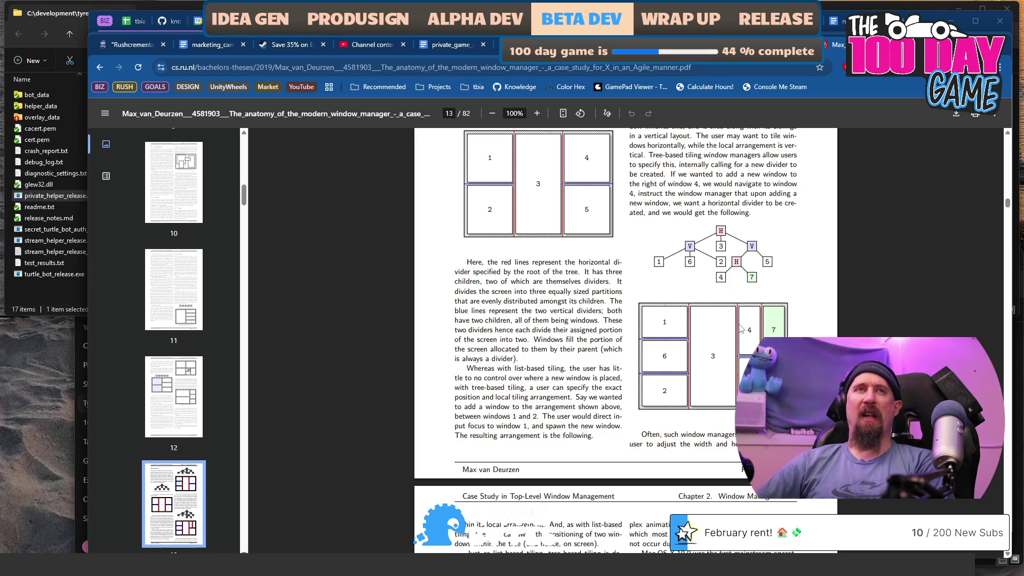
pyautogui.scroll(-20, 593, 303)
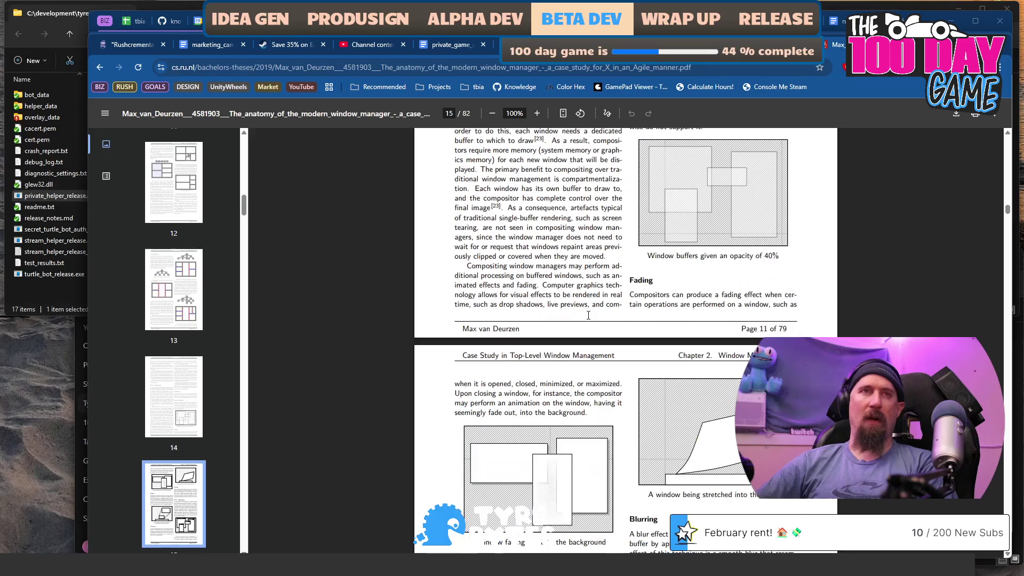
pyautogui.scroll(-5, 588, 315)
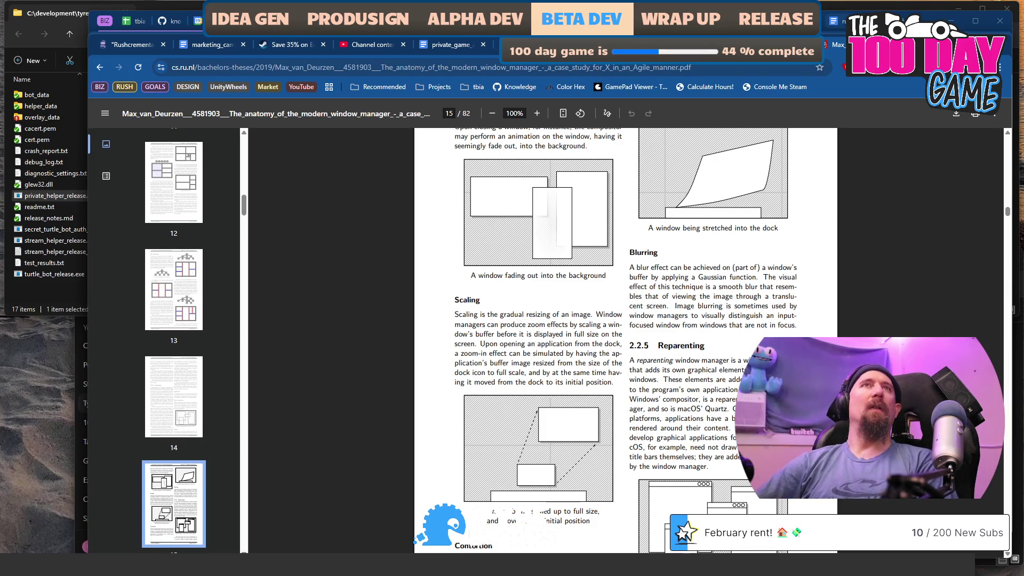
pyautogui.click(832, 47)
pyautogui.click(854, 45)
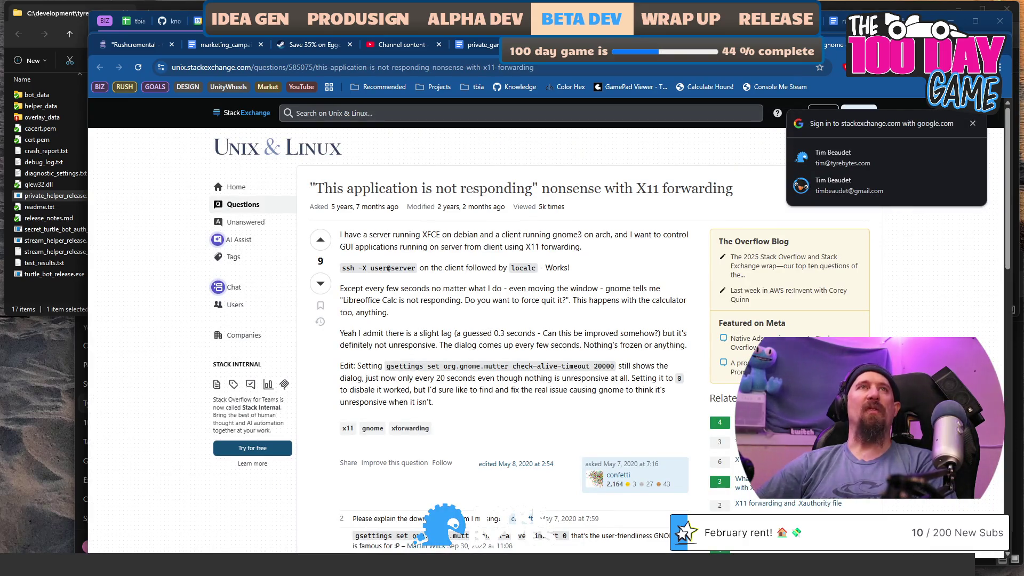
# Return to Visual Studio and select the _NET_WM_PING atom name on line 136
pyautogui.click(768, 46)
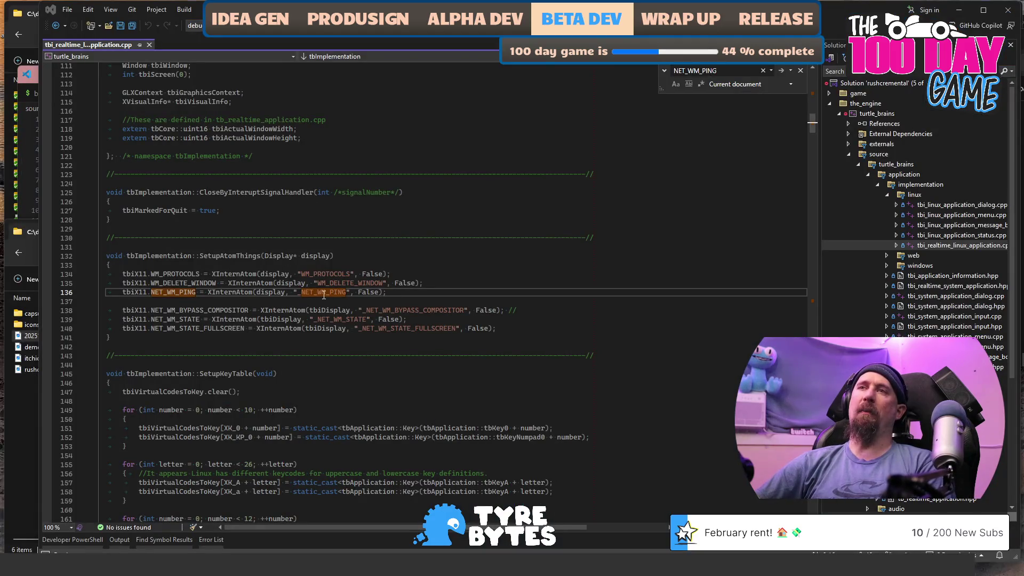
pyautogui.doubleClick(324, 294)
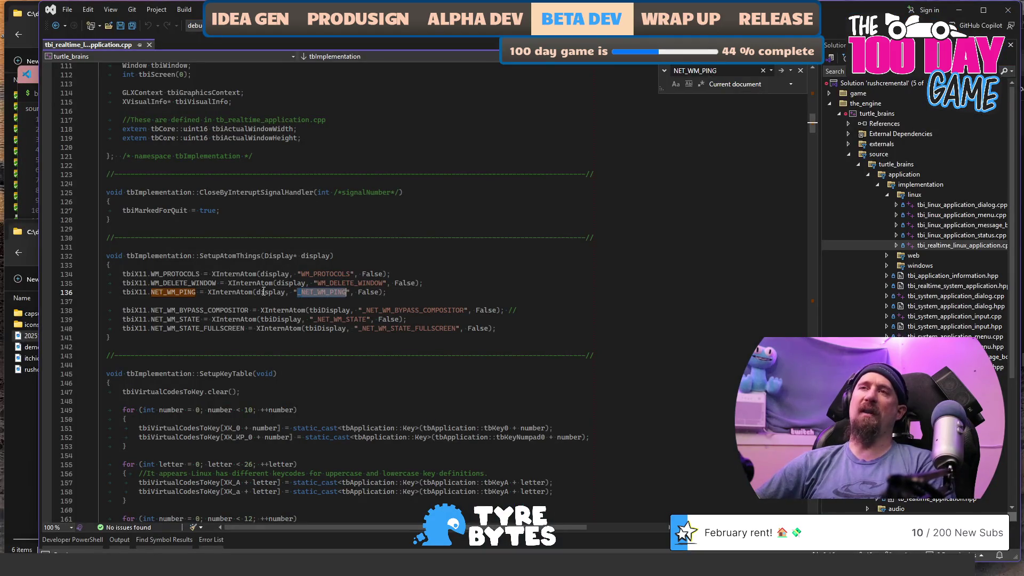
# Find the NET_WM_PING reply in ProcessXEvent at line 602
pyautogui.doubleClick(180, 293)
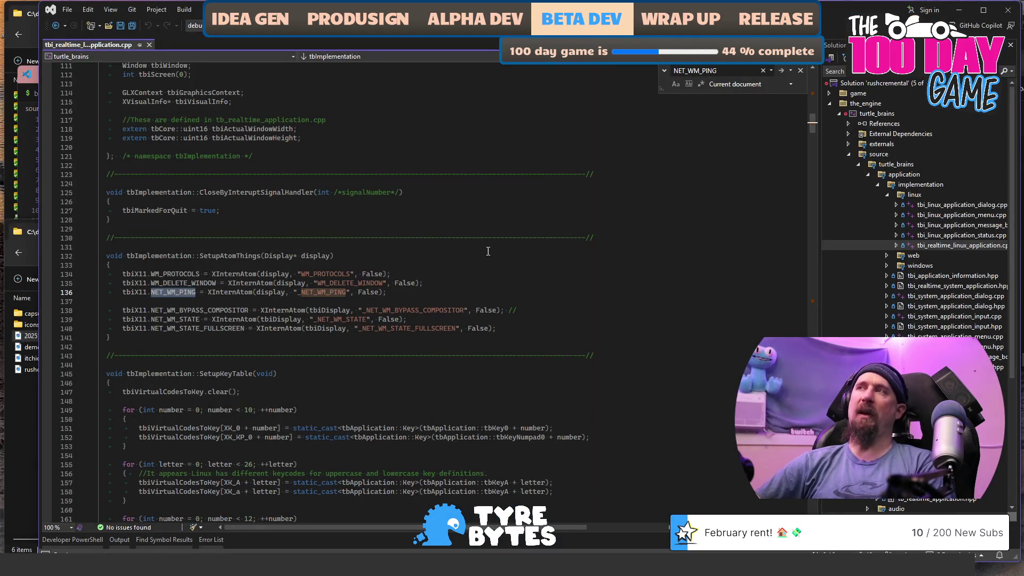
pyautogui.hotkey('ctrl', 'f')
pyautogui.press('Return')
pyautogui.press('Return')
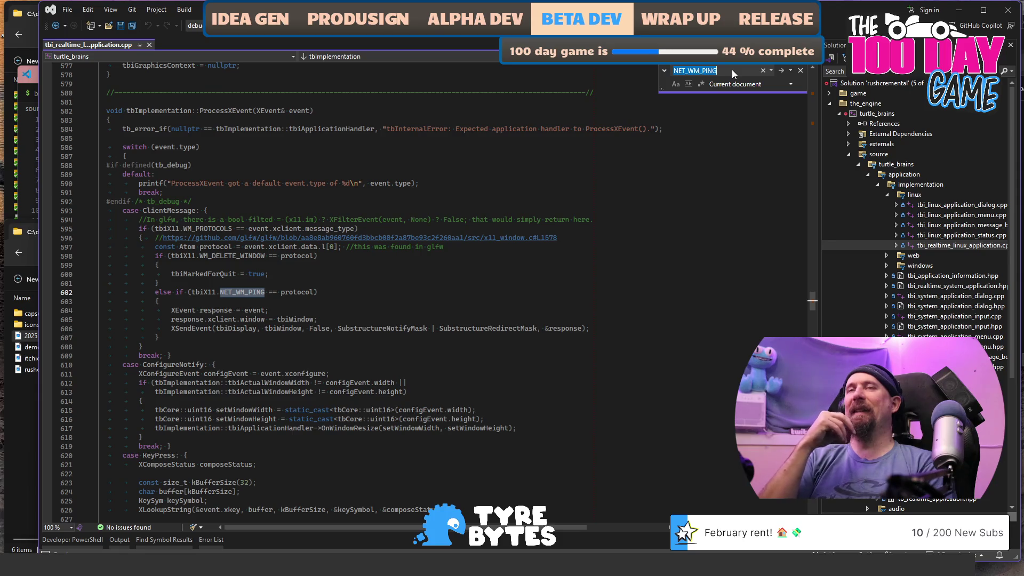
# Open a new Chrome tab in its own window beside the code
pyautogui.hotkey('alt', 'Tab')
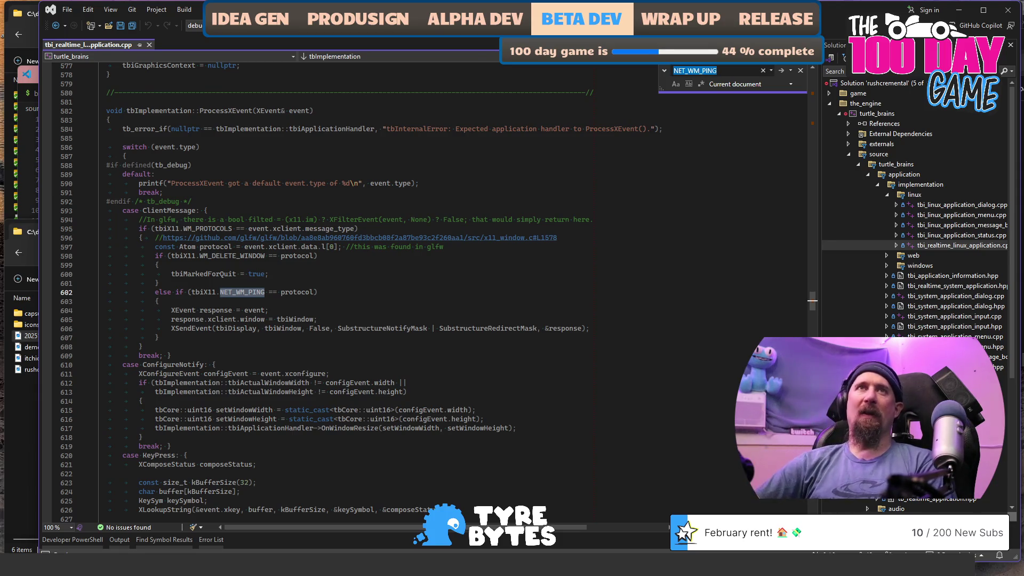
pyautogui.hotkey('ctrl', 't')
pyautogui.moveTo(523, 45)
pyautogui.mouseDown()
pyautogui.moveTo(464, 57)
pyautogui.moveTo(160, 56)
pyautogui.mouseUp()
# Search Google for 'github godot' and open the godotengine/godot repository
pyautogui.write('gi')
pyautogui.press('BackSpace')
pyautogui.write('th')
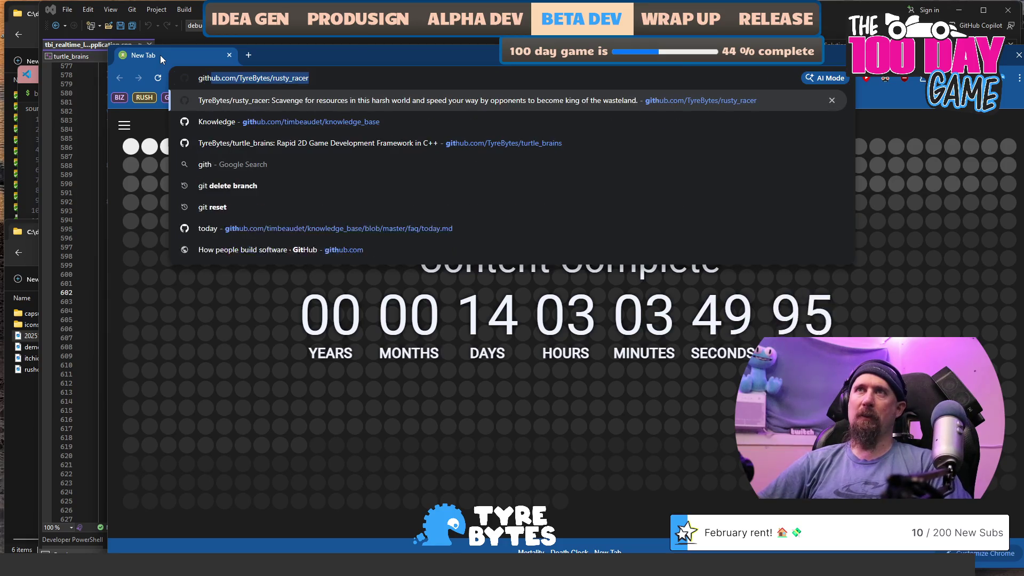
pyautogui.write('ub g')
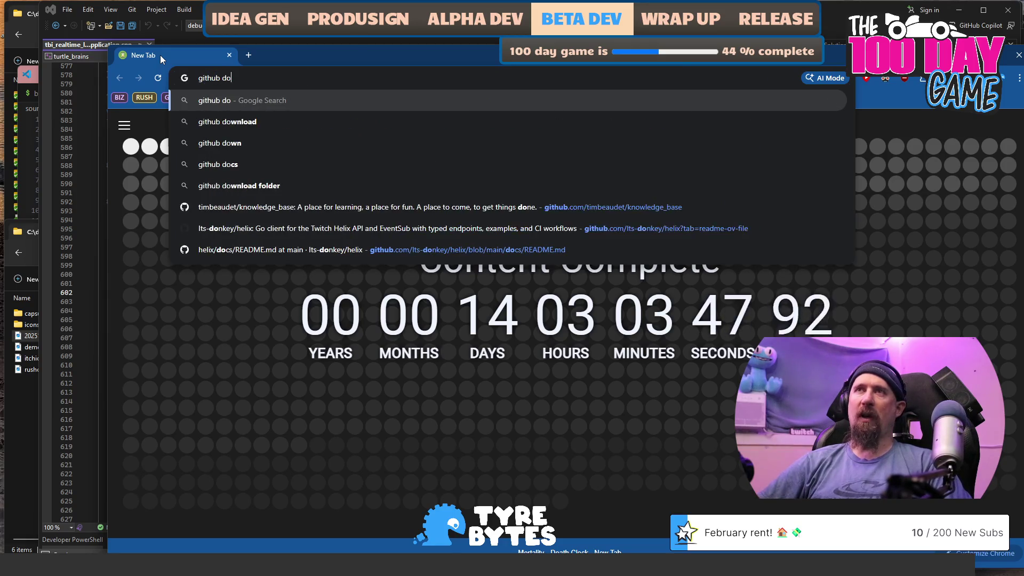
pyautogui.write('od')
pyautogui.press('BackSpace')
pyautogui.press('BackSpace')
pyautogui.write('dot')
pyautogui.press('Return')
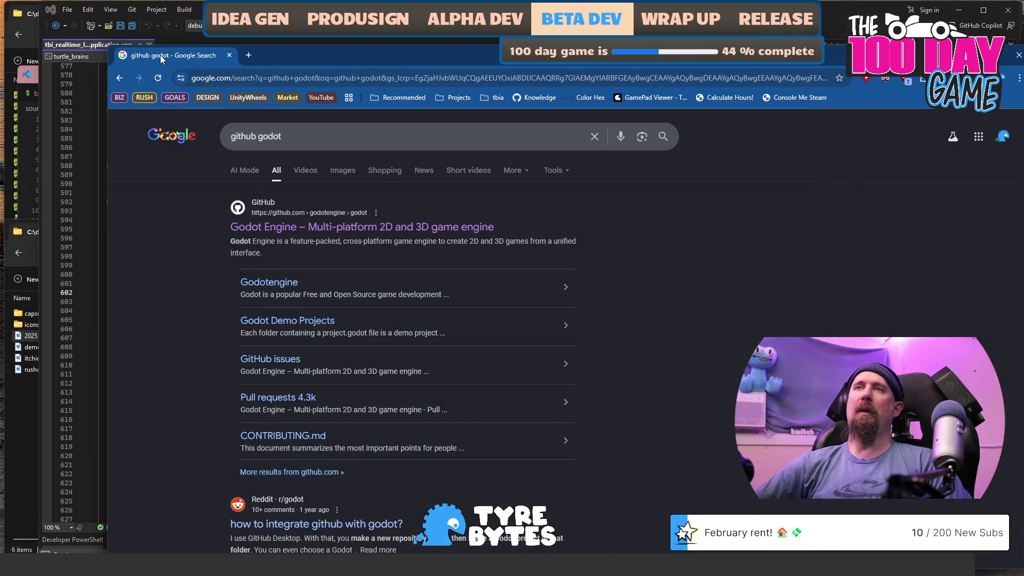
pyautogui.click(299, 229)
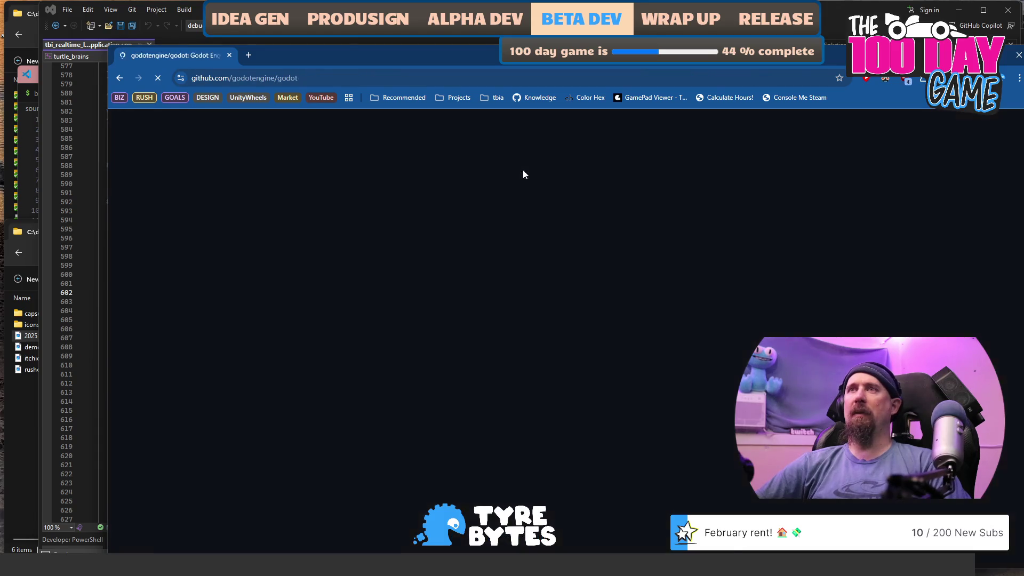
# Enter _NET PING in the repository's Go to file search, then return to Visual Studio
pyautogui.click(545, 243)
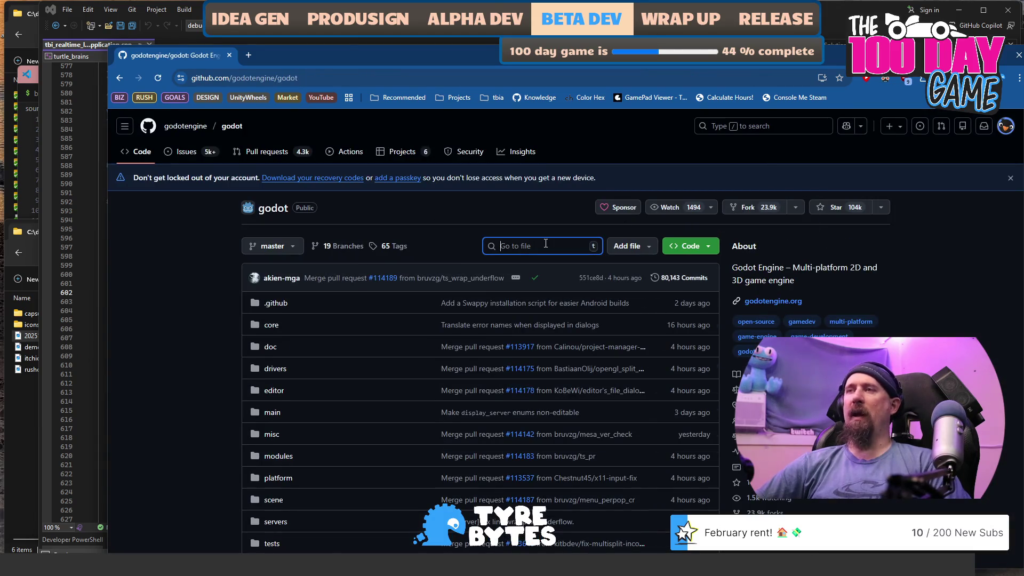
pyautogui.write('_')
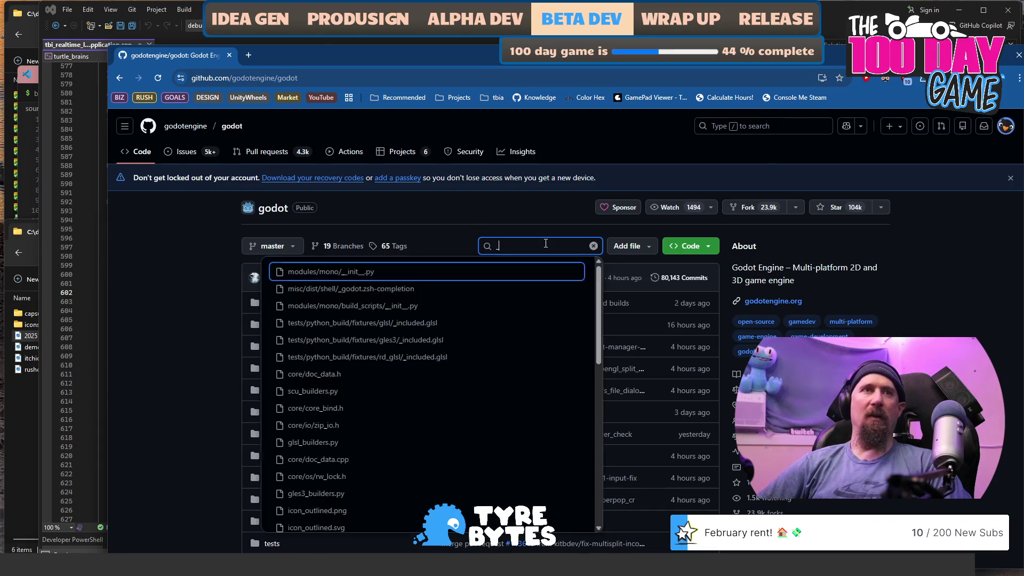
pyautogui.write('NET')
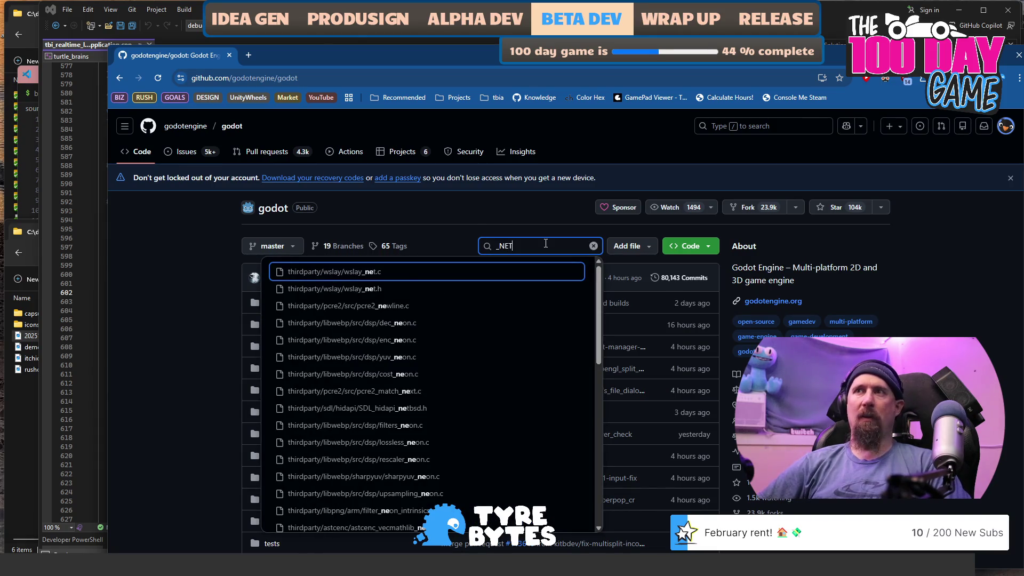
pyautogui.write(' PING')
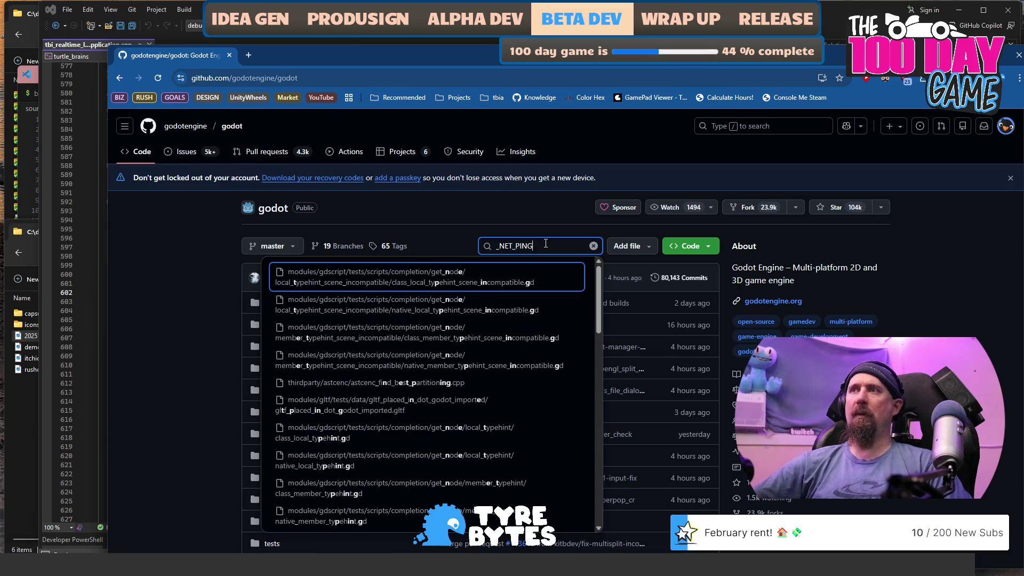
pyautogui.hotkey('alt', 'Tab')
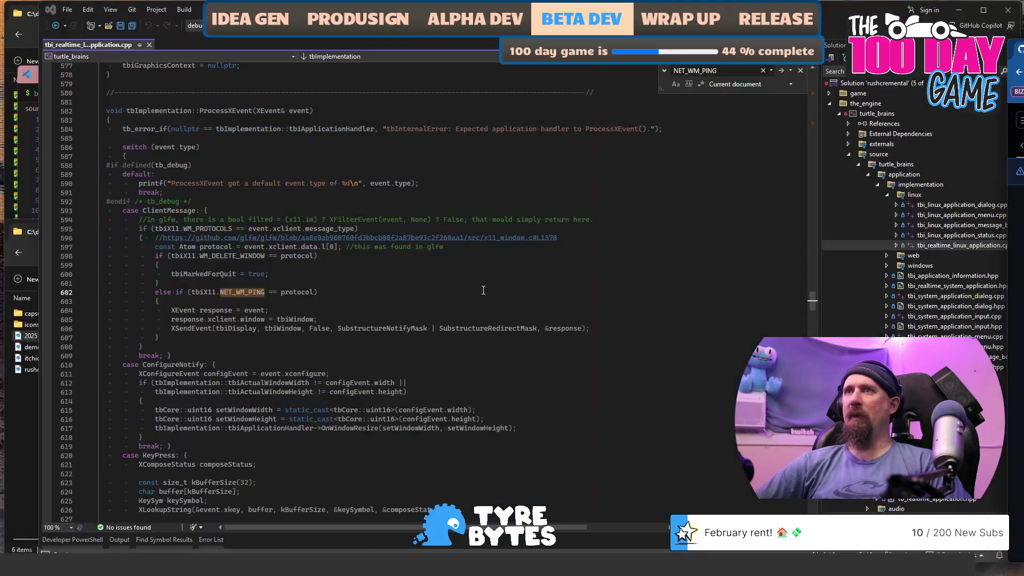
# Copy the _NET_WM_PING atom string from line 136 and go back to the browser
pyautogui.moveTo(812, 302); pyautogui.dragTo(813, 86)
pyautogui.click(587, 484)
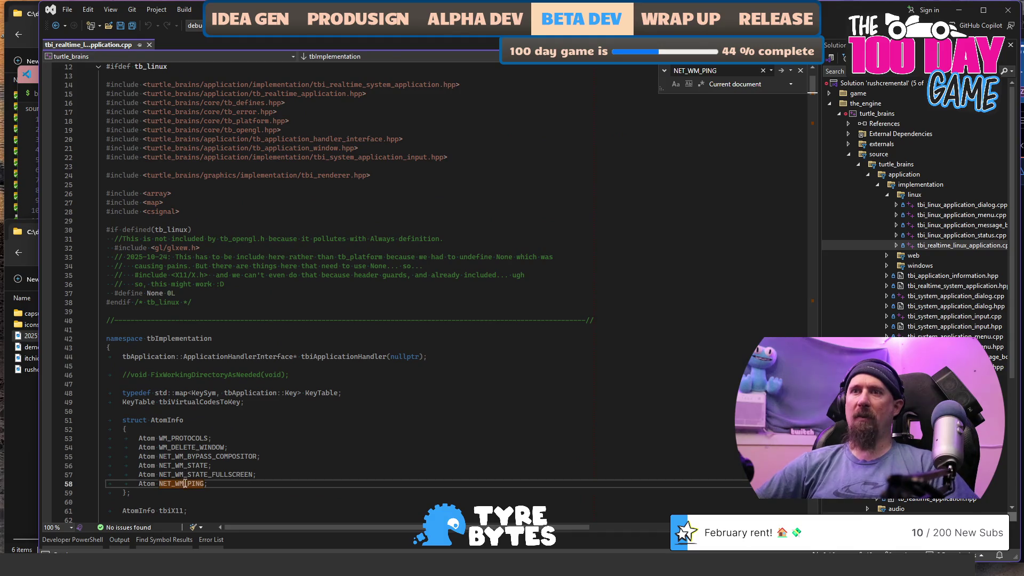
pyautogui.scroll(-14, 561, 173)
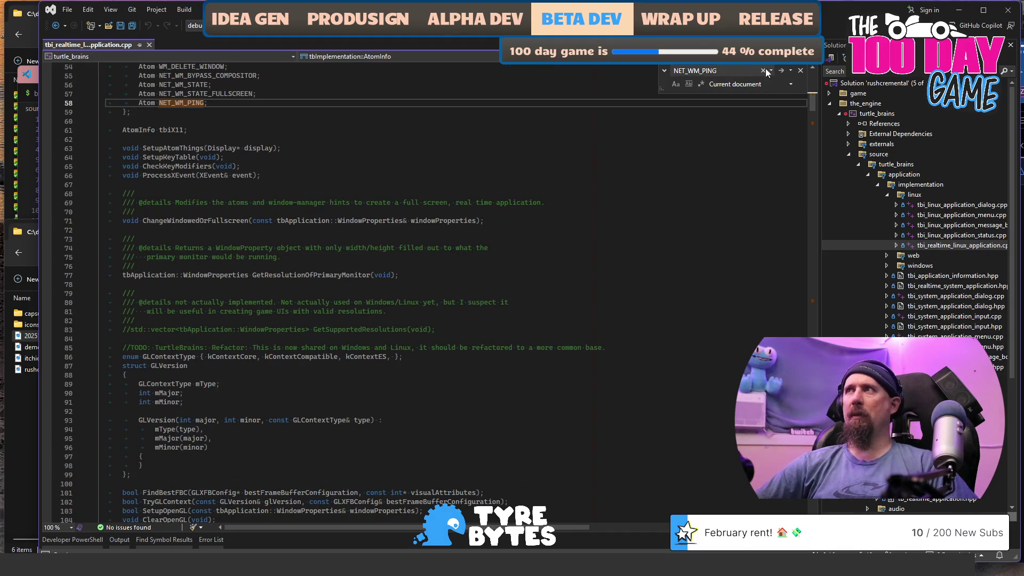
pyautogui.click(782, 70)
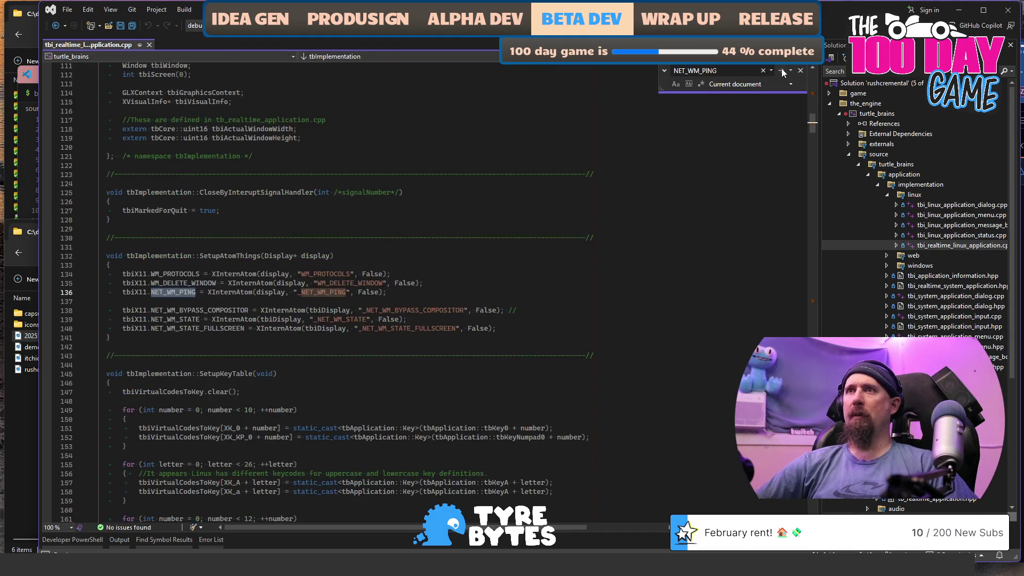
pyautogui.doubleClick(338, 295)
pyautogui.hotkey('ctrl', 'c')
pyautogui.hotkey('alt', 'Tab')
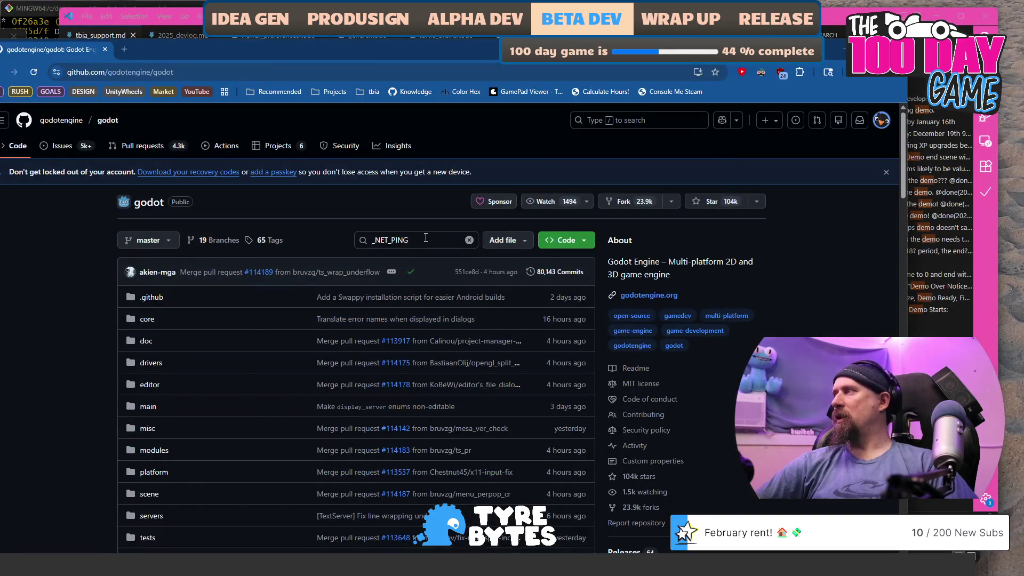
# Paste _NET_WM_PING into Go to file, then trim the query to _PING
pyautogui.click(425, 237)
pyautogui.hotkey('ctrl', 'a')
pyautogui.hotkey('ctrl', 'v')
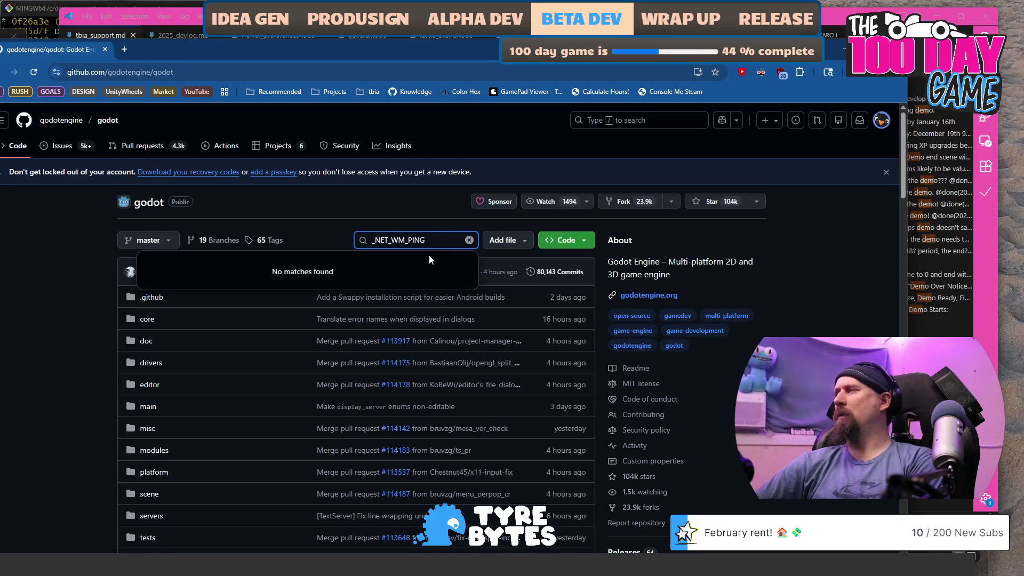
pyautogui.click(415, 240)
pyautogui.press('Left')
pyautogui.press('Left')
pyautogui.hotkey('shift', 'Home')
pyautogui.press('BackSpace')
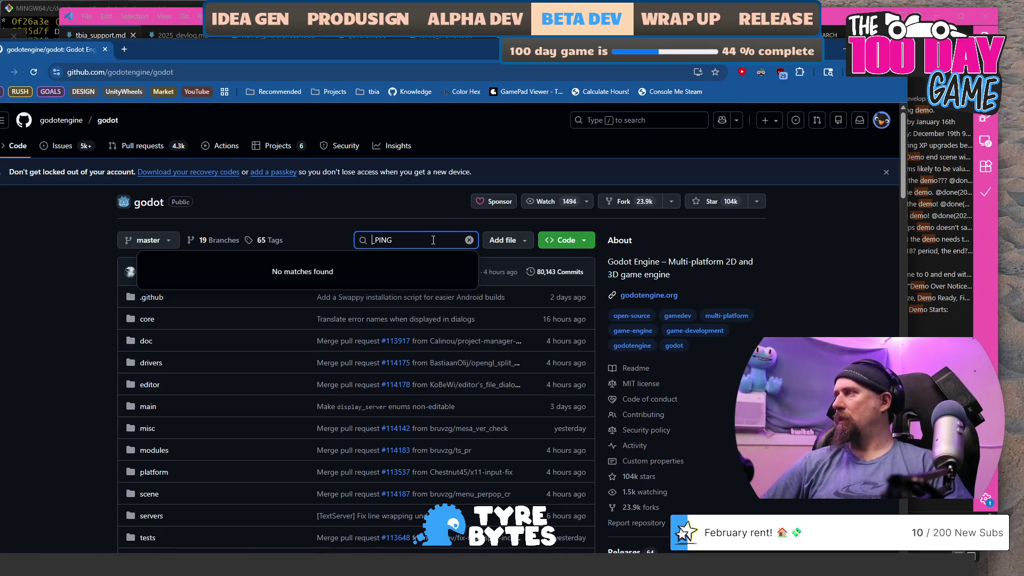
pyautogui.hotkey('alt', 'Left')
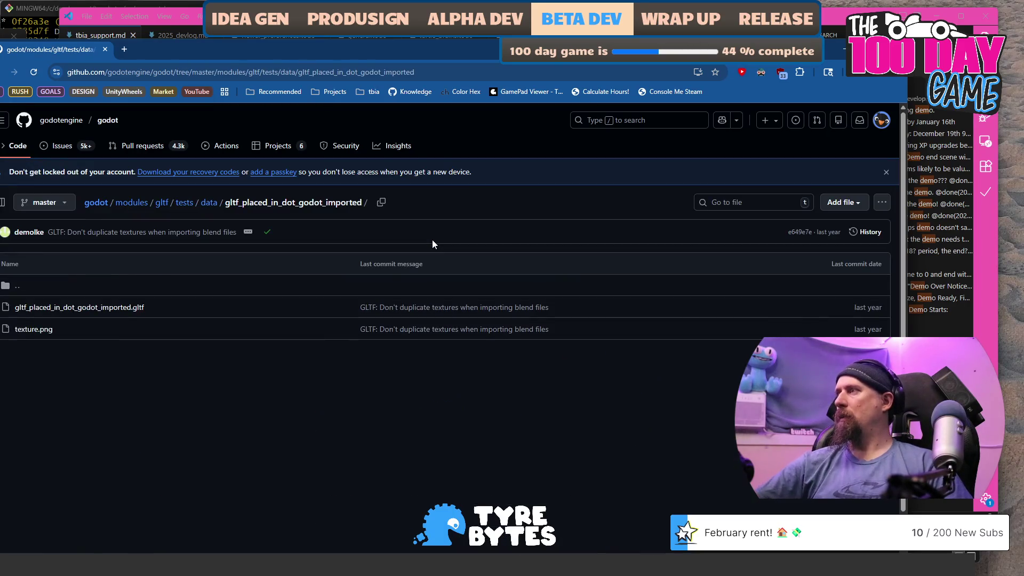
# Return to the godot repository root and focus the file search field
pyautogui.moveTo(320, 49)
pyautogui.mouseDown()
pyautogui.moveTo(362, 71)
pyautogui.moveTo(401, 13)
pyautogui.mouseUp()
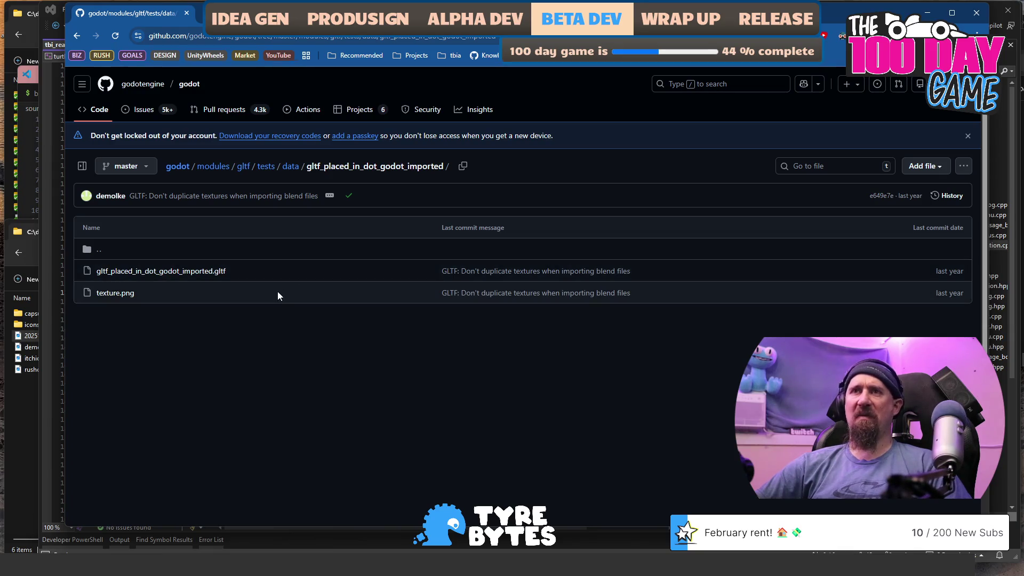
pyautogui.click(77, 35)
pyautogui.click(504, 203)
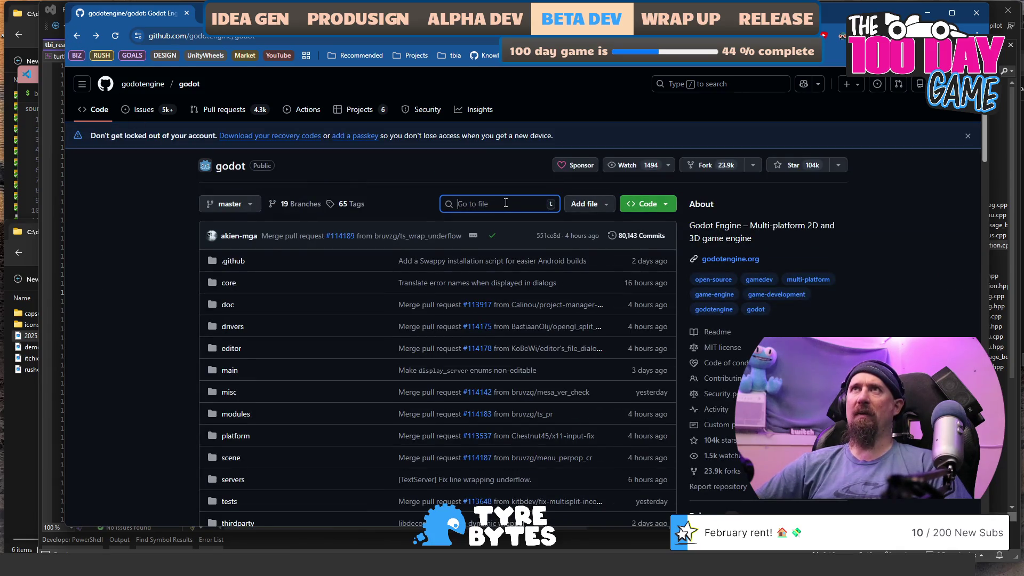
# Search the godot repository code for _NET_WM_PING and NET_WM_PING, finding no results
pyautogui.click(730, 84)
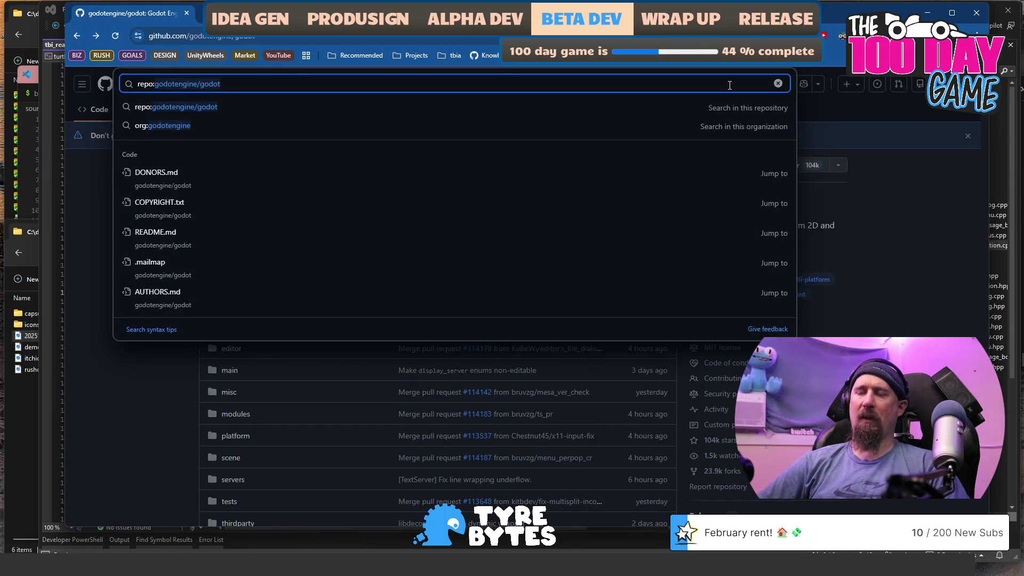
pyautogui.write('_NET_WM_PING')
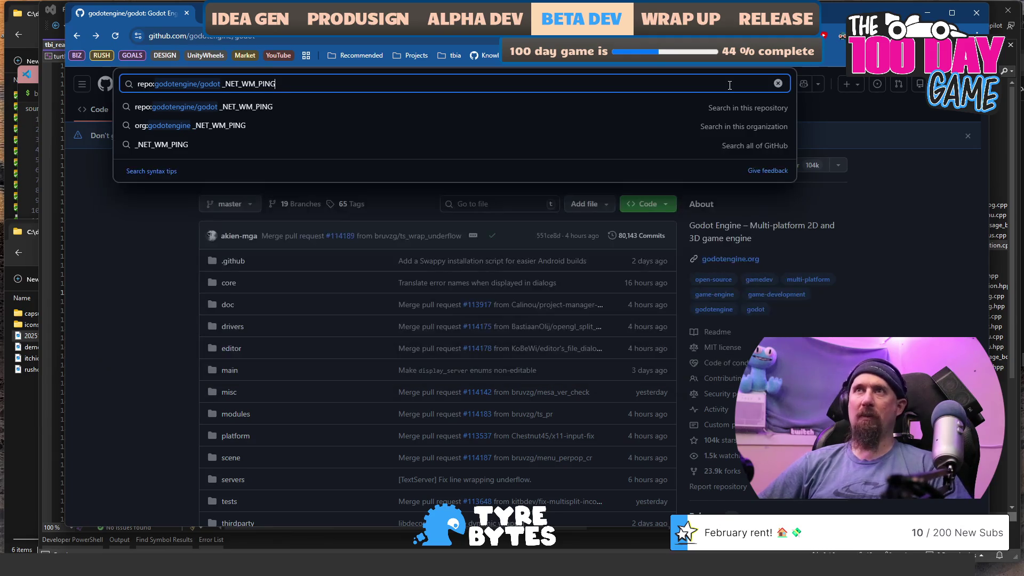
pyautogui.press('Return')
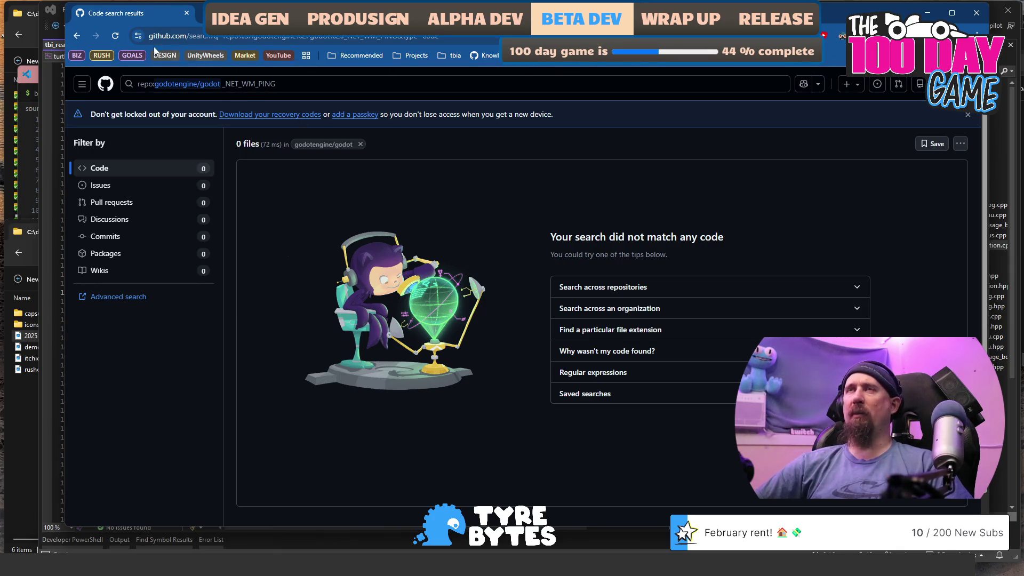
pyautogui.click(76, 36)
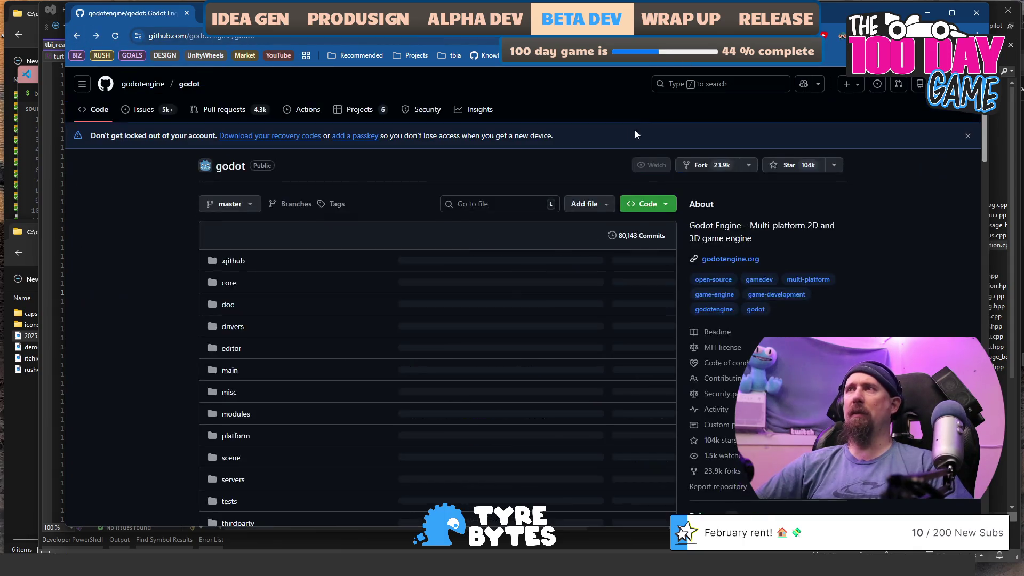
pyautogui.click(728, 84)
pyautogui.write('_NET_WM_PING')
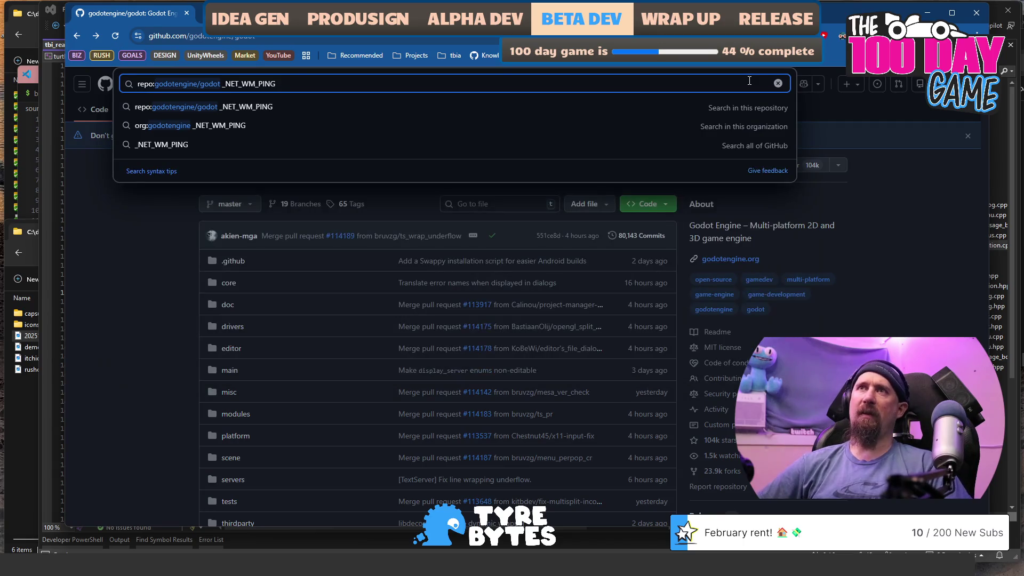
pyautogui.press('Delete')
pyautogui.press('Return')
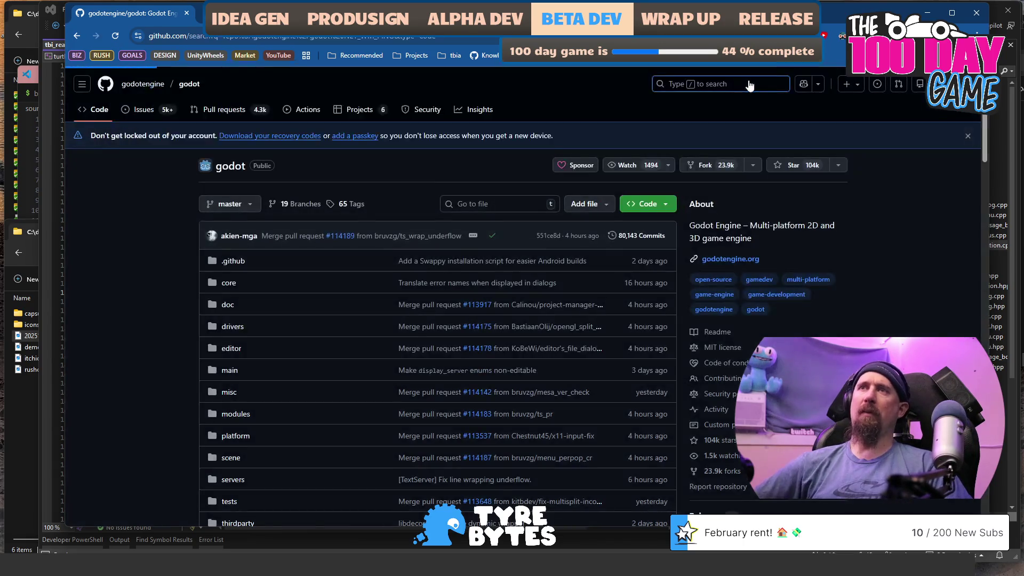
pyautogui.click(76, 35)
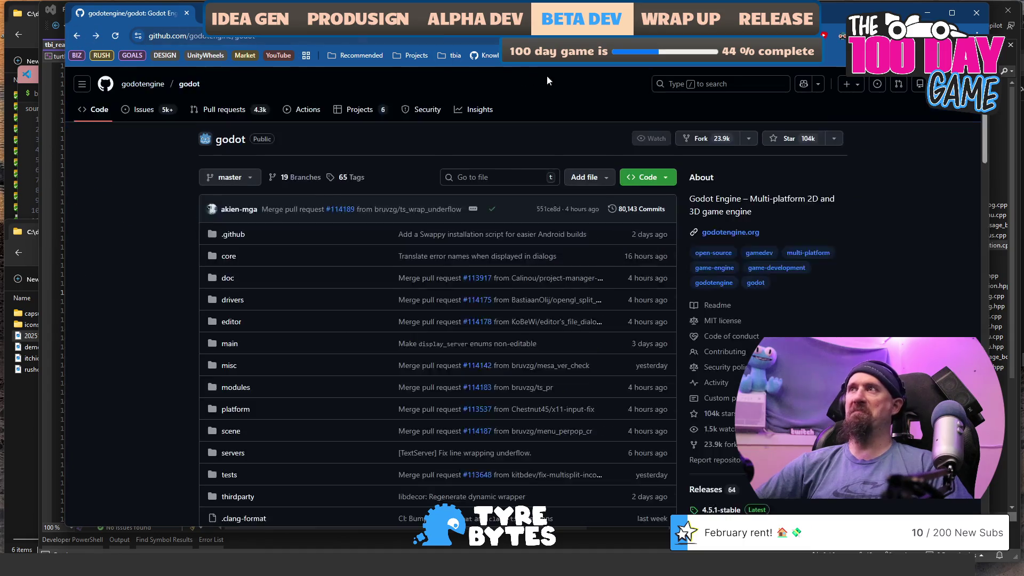
# Search the godot repository code for _PING, returning 23 matching files
pyautogui.click(725, 83)
pyautogui.write('_NET_WM_PING')
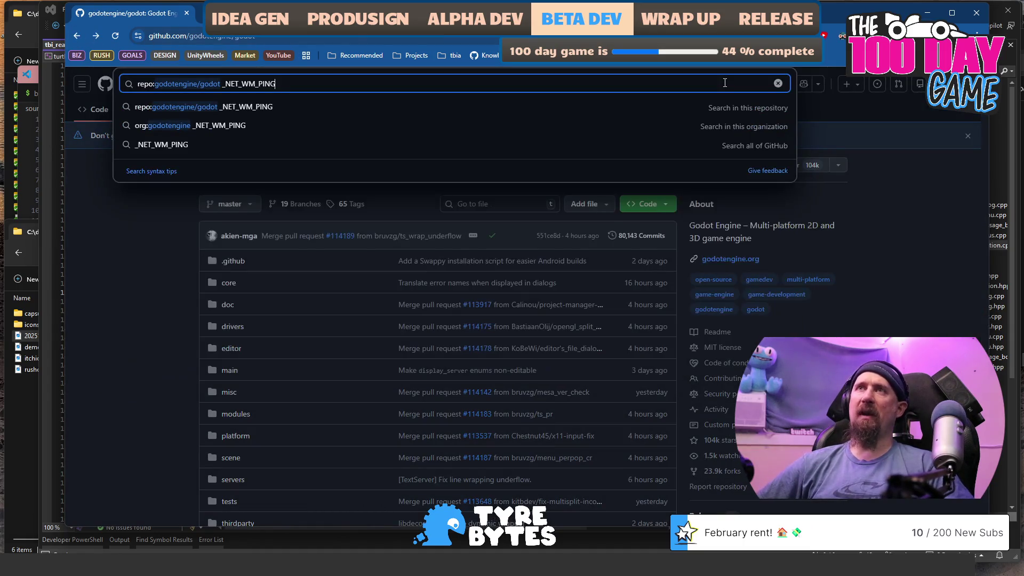
pyautogui.hotkey('shift', 'Right')
pyautogui.hotkey('shift', 'Right')
pyautogui.hotkey('shift', 'Right')
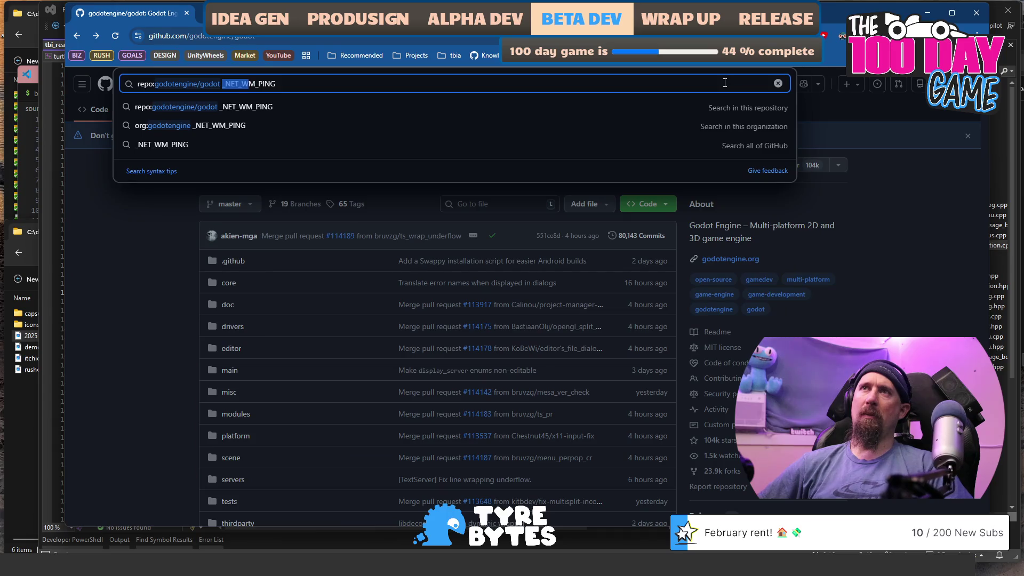
pyautogui.press('BackSpace')
pyautogui.press('Return')
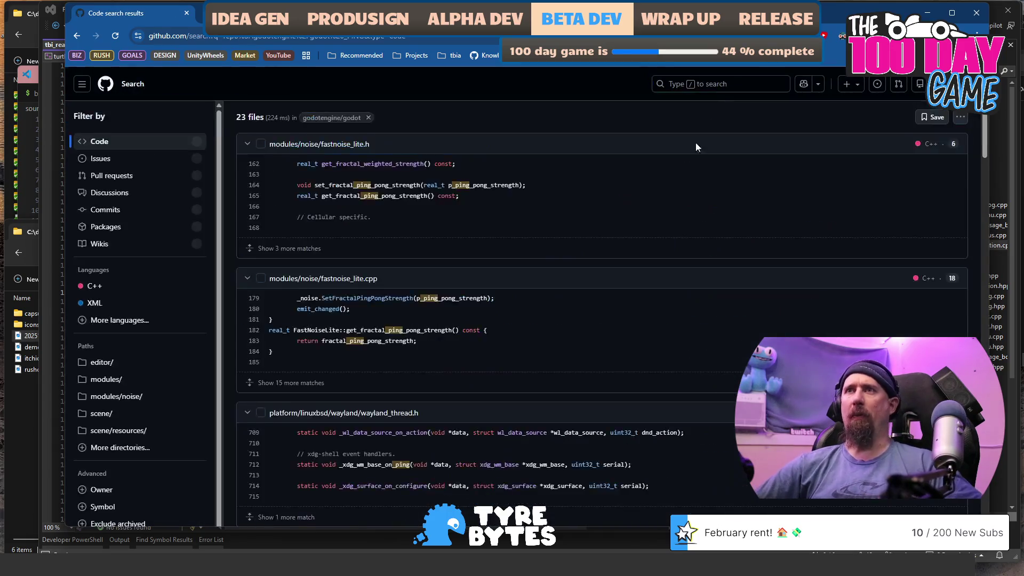
# Browse the _PING results, open wayland_thread.h and select _xdg_wm_base_on_ping on line 712
pyautogui.scroll(-15, 632, 228)
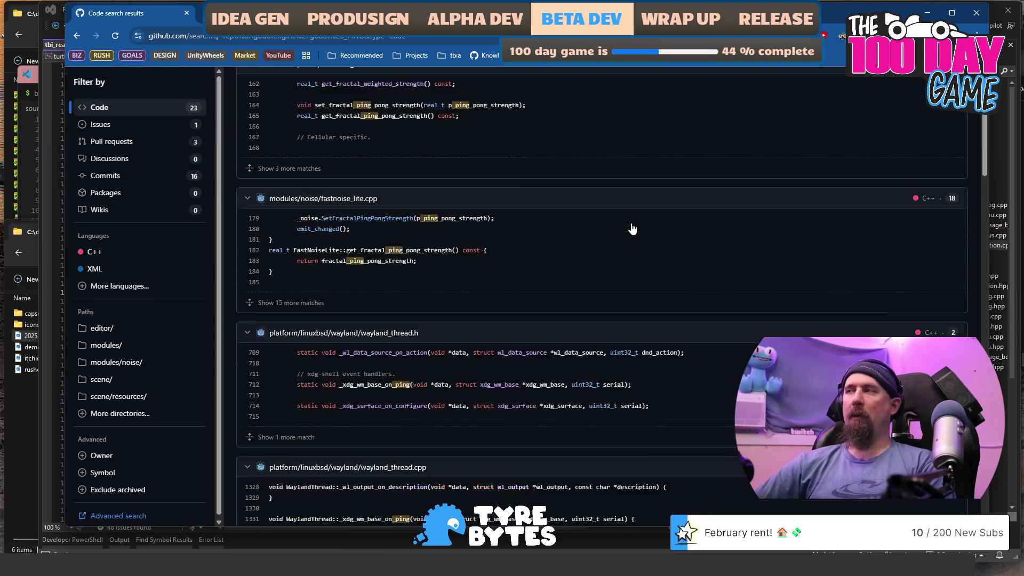
pyautogui.scroll(-10, 637, 221)
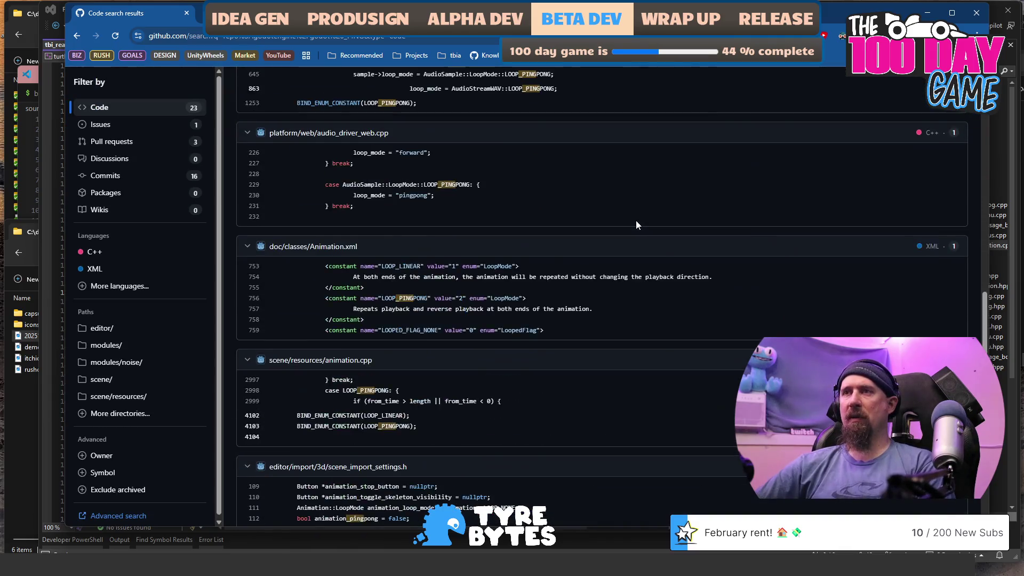
pyautogui.scroll(10, 636, 226)
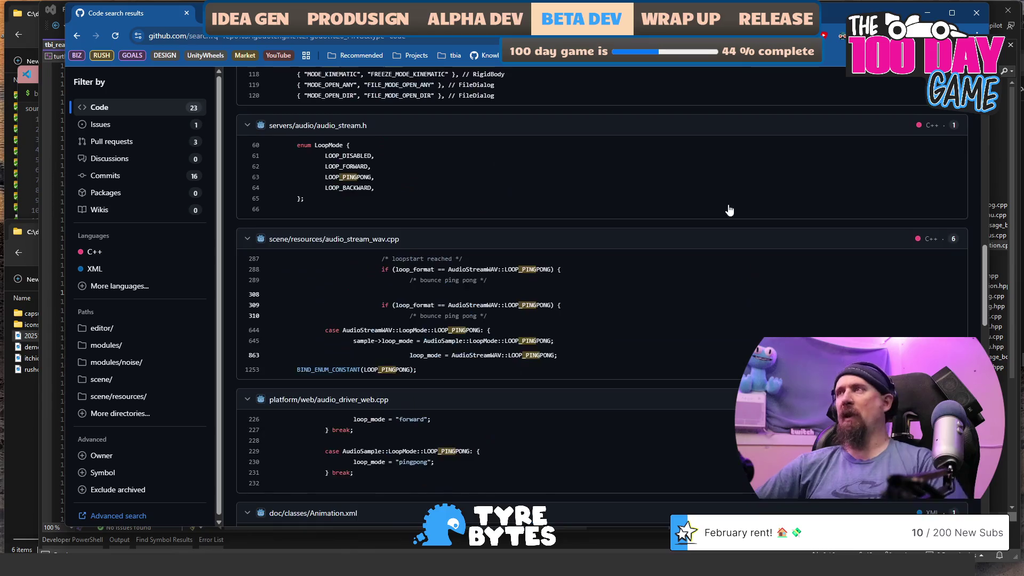
pyautogui.scroll(-10, 729, 209)
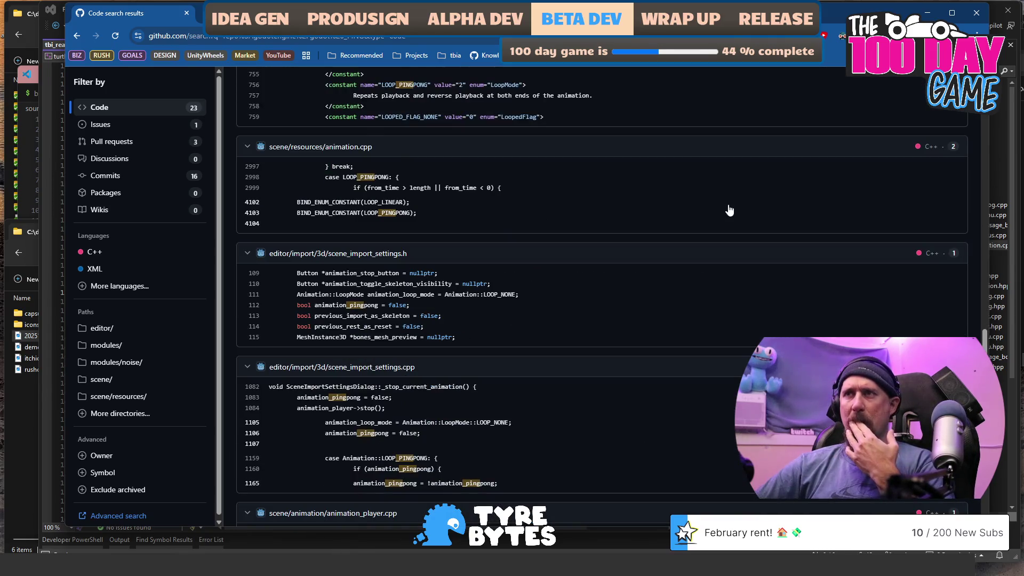
pyautogui.scroll(-8, 730, 209)
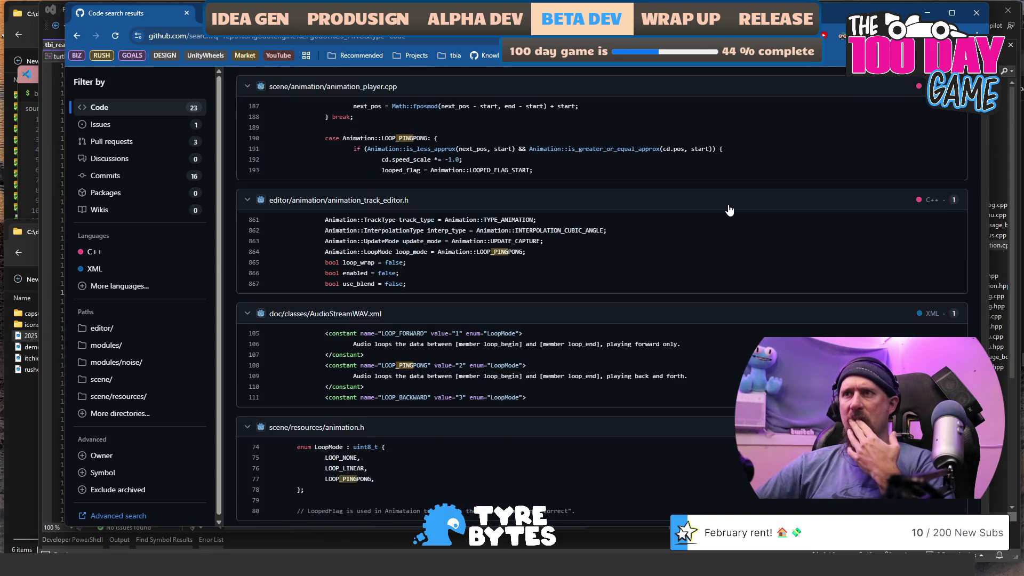
pyautogui.scroll(-3, 729, 210)
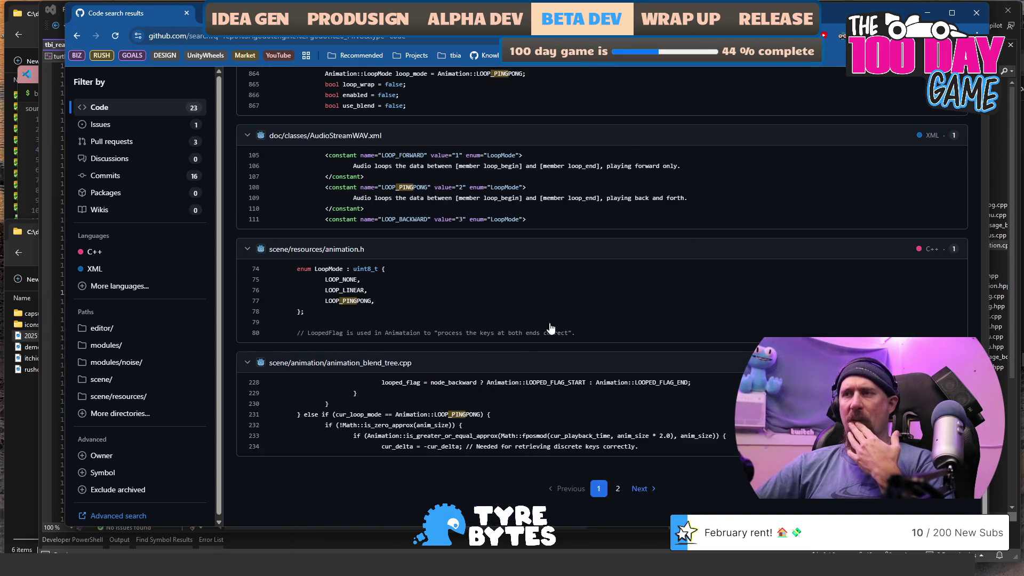
pyautogui.scroll(10, 388, 395)
pyautogui.scroll(8, 388, 394)
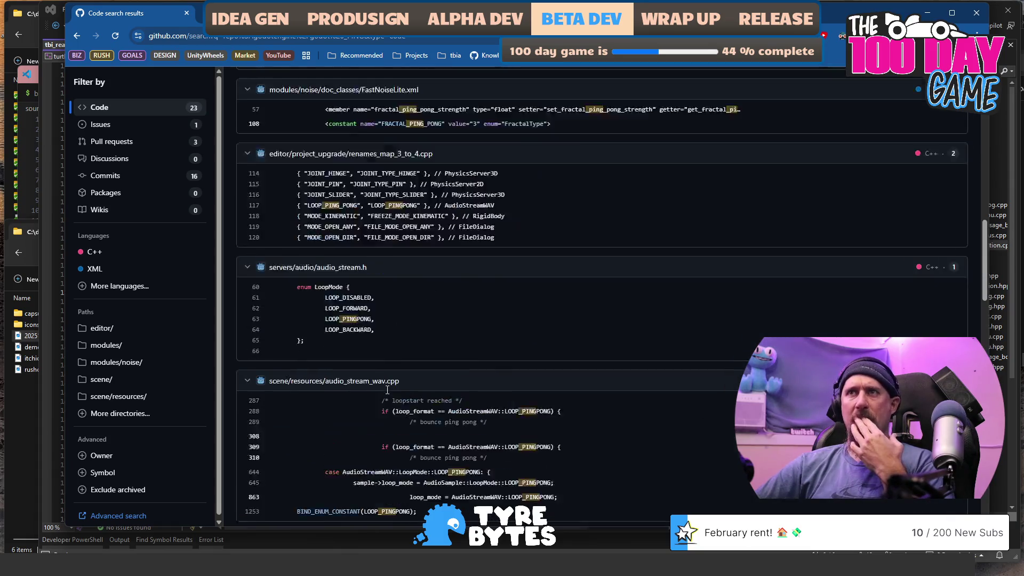
pyautogui.scroll(-6, 388, 395)
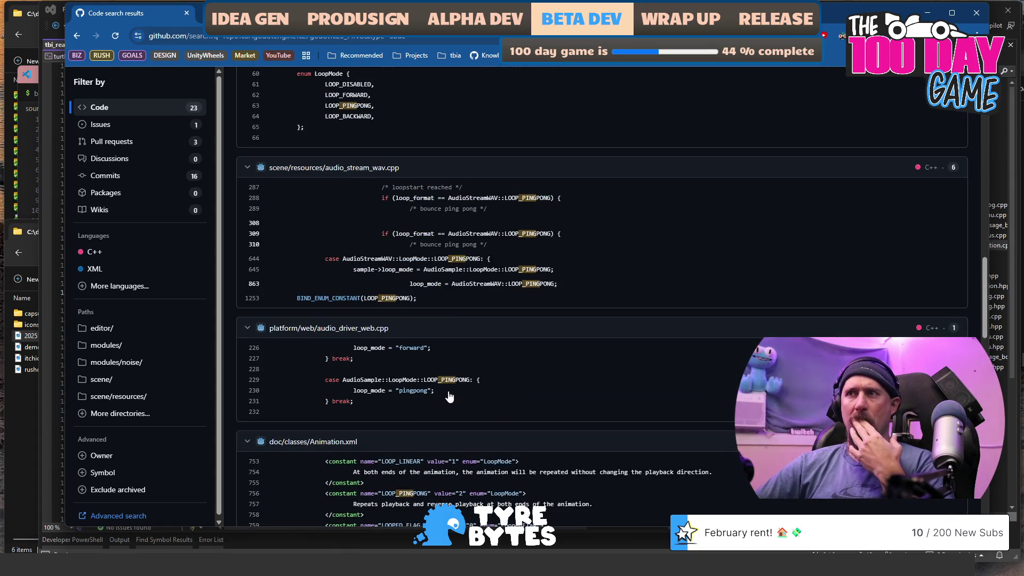
pyautogui.scroll(5, 357, 376)
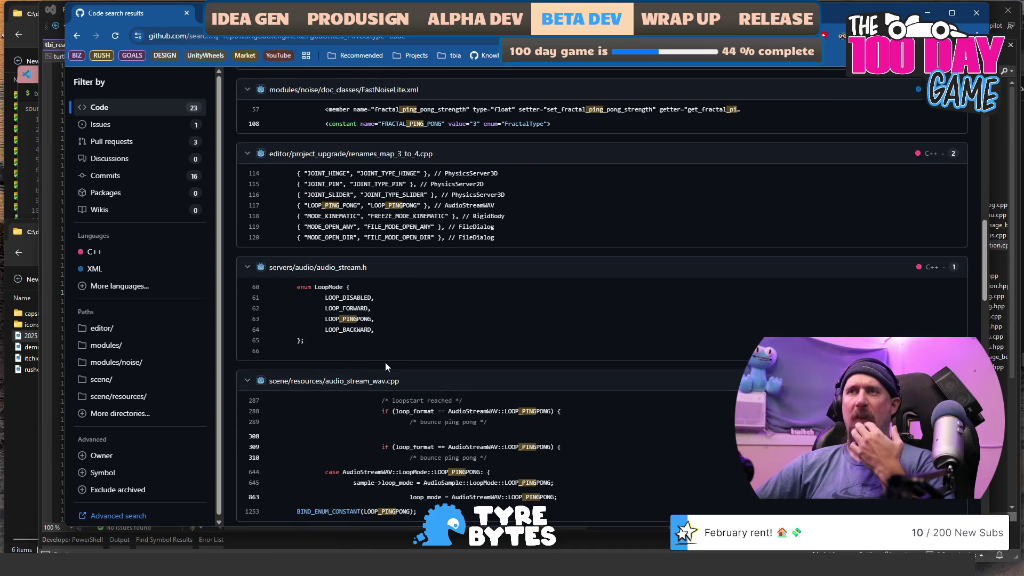
pyautogui.scroll(2, 386, 362)
pyautogui.scroll(-7, 386, 366)
pyautogui.scroll(-2, 465, 353)
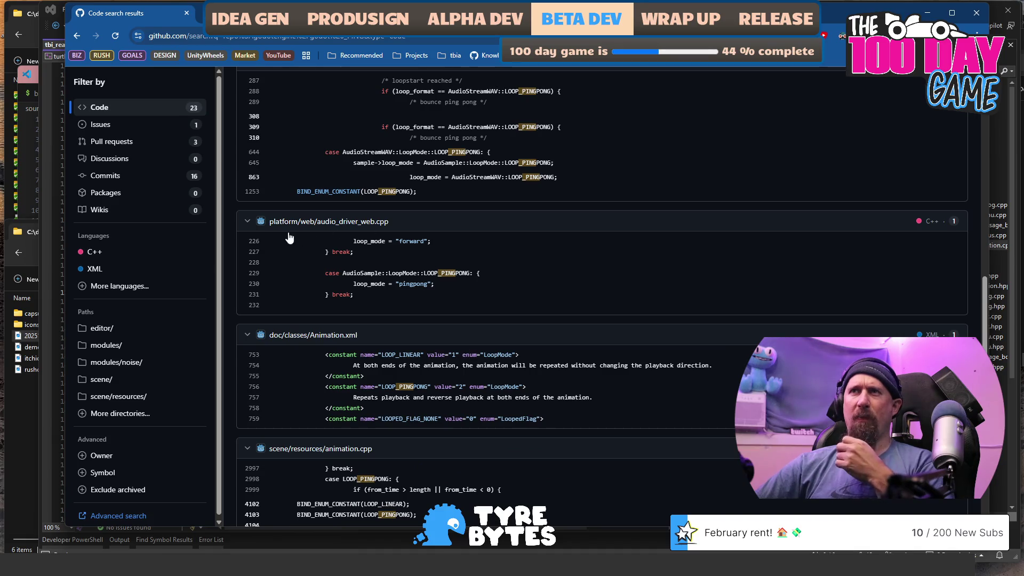
pyautogui.scroll(8, 393, 301)
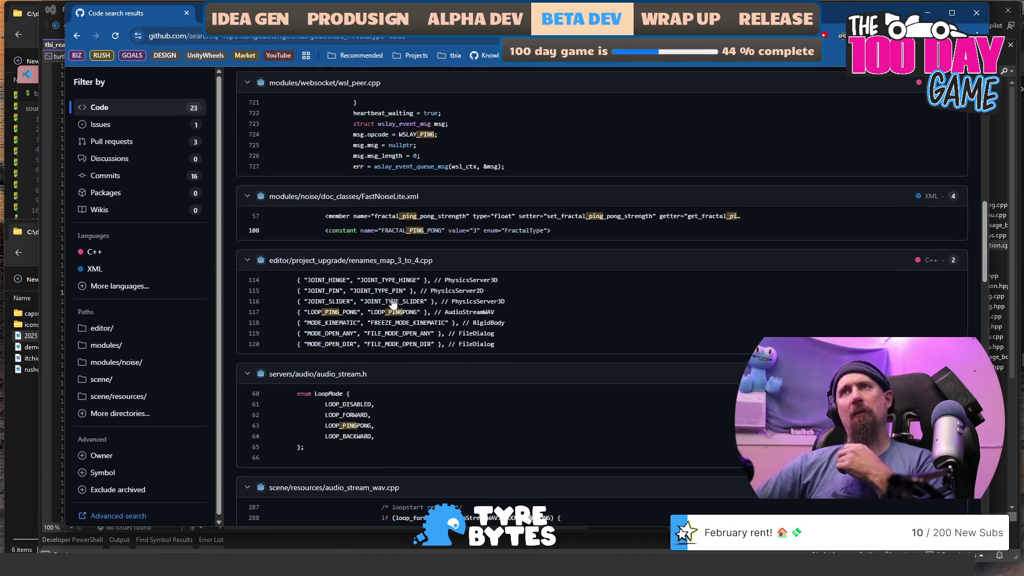
pyautogui.scroll(7, 393, 299)
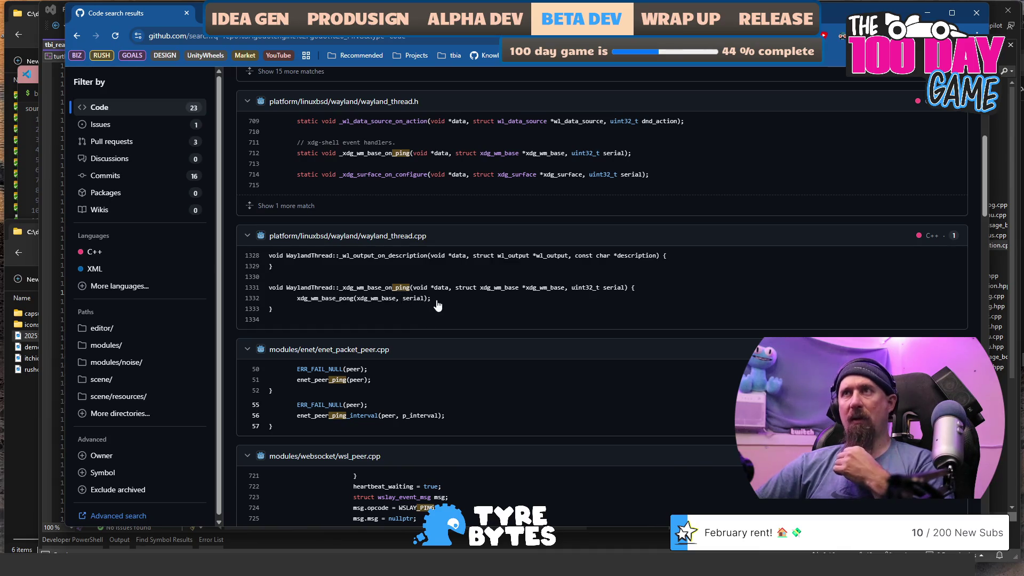
pyautogui.scroll(2, 438, 305)
pyautogui.scroll(2, 400, 287)
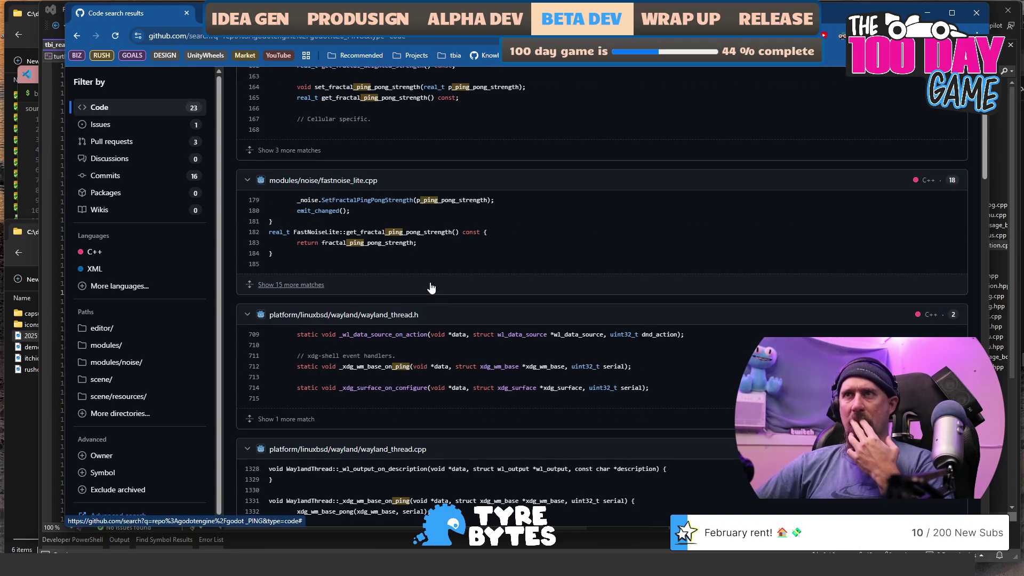
pyautogui.click(372, 366)
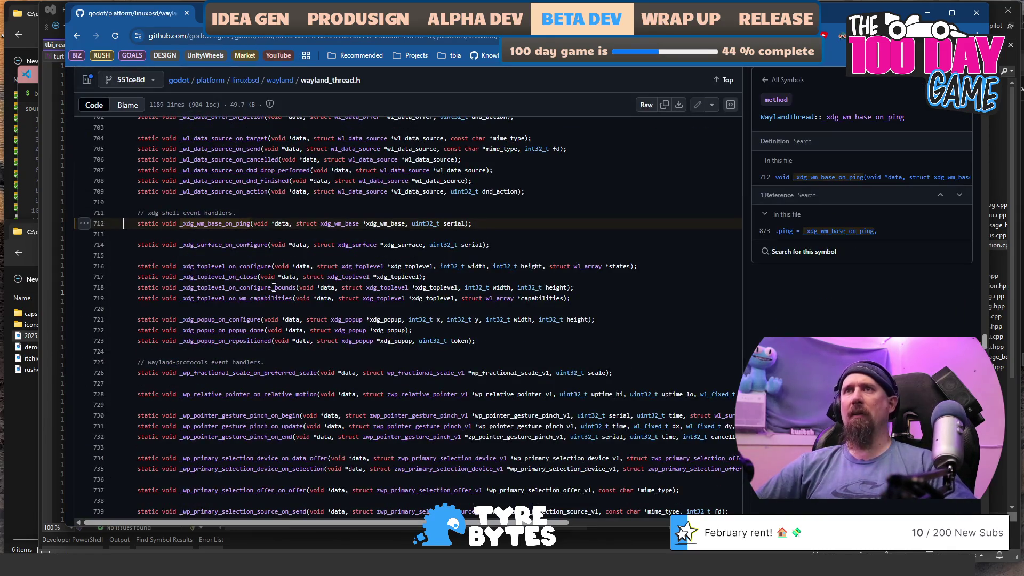
pyautogui.doubleClick(227, 223)
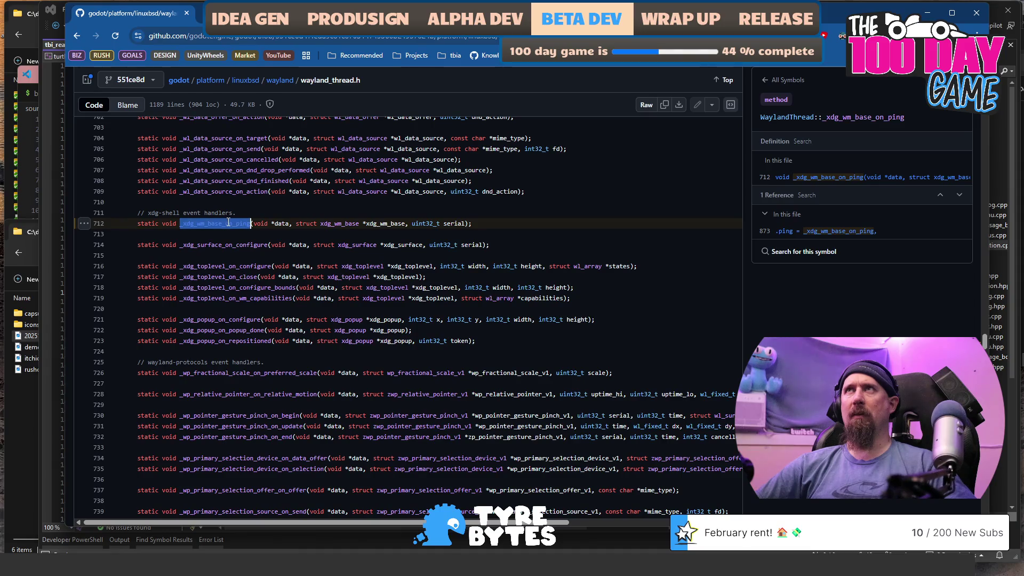